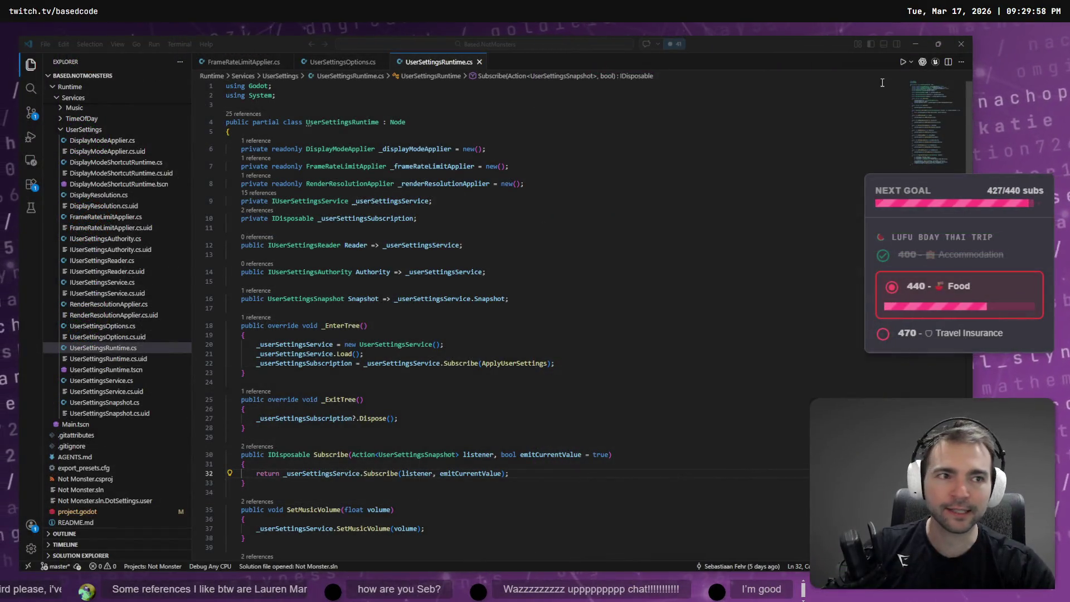
Minimize VS Code, bring up Godot and launch Not Monsters to its main menu with F5.
click(914, 44)
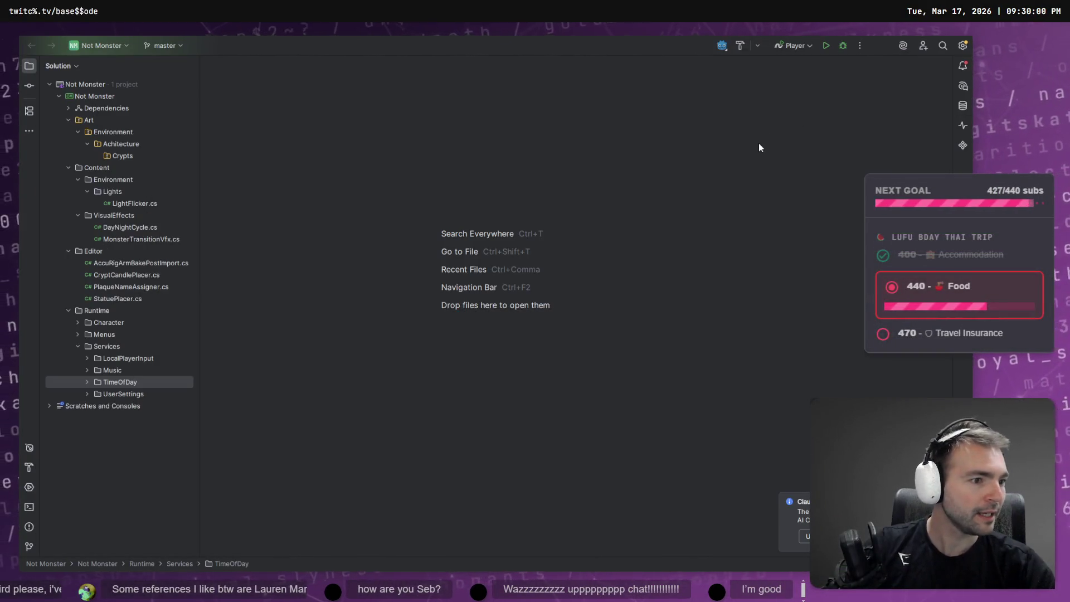
key(alt+Tab)
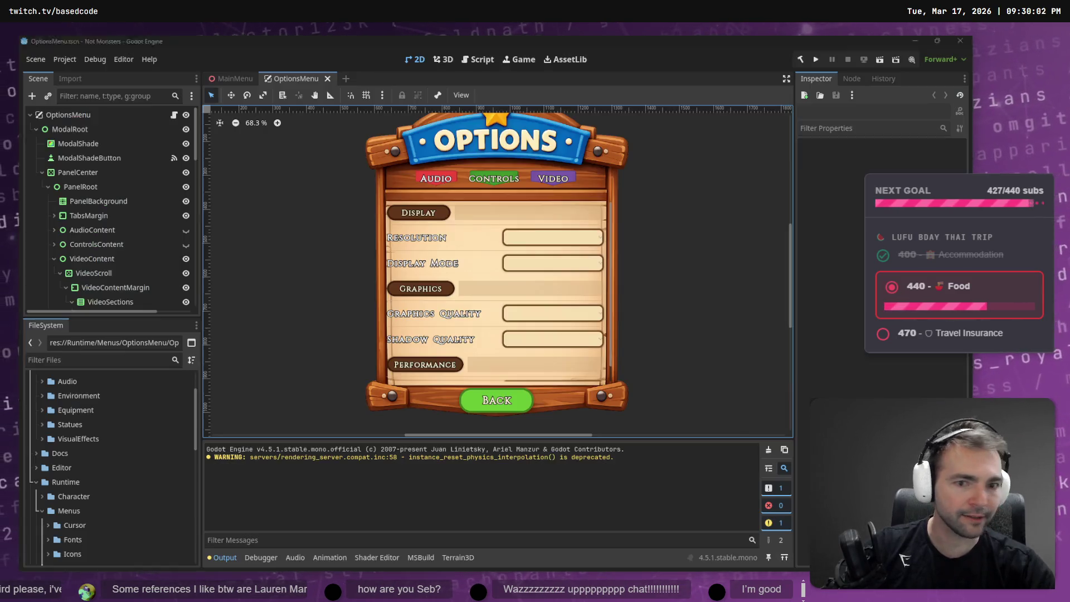
key(F5)
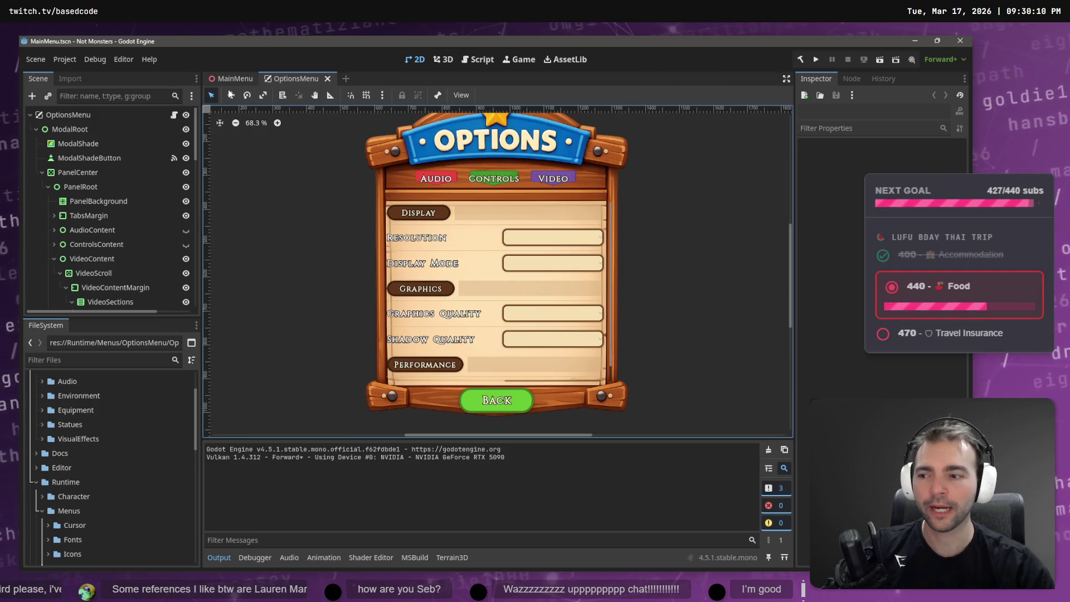
key(F5)
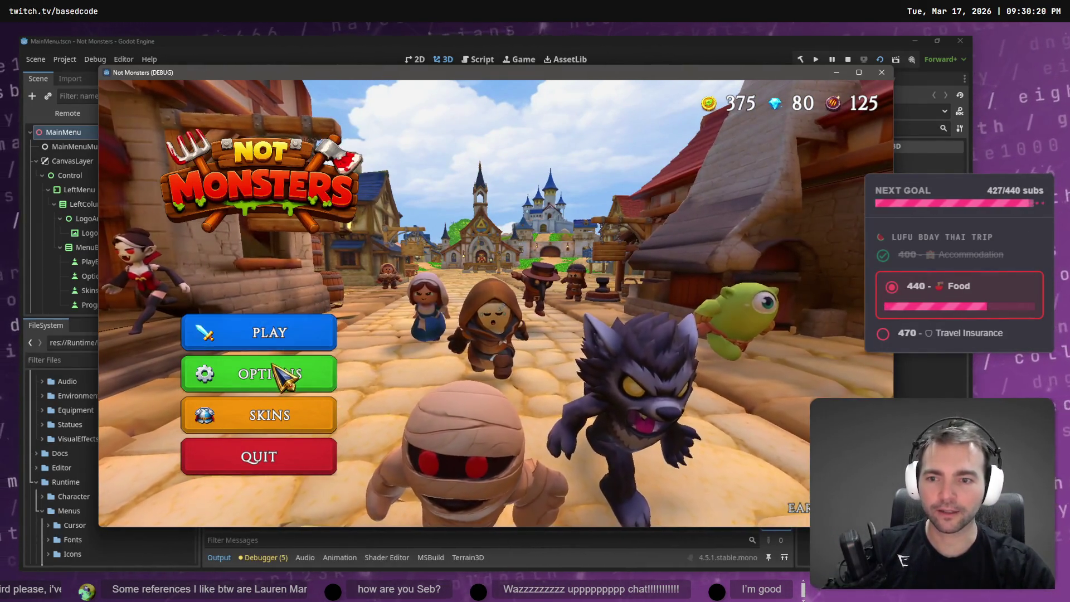
Open the game's Options, shrink its window, and check Video's Frame Rate Limit, keeping 144.
click(285, 379)
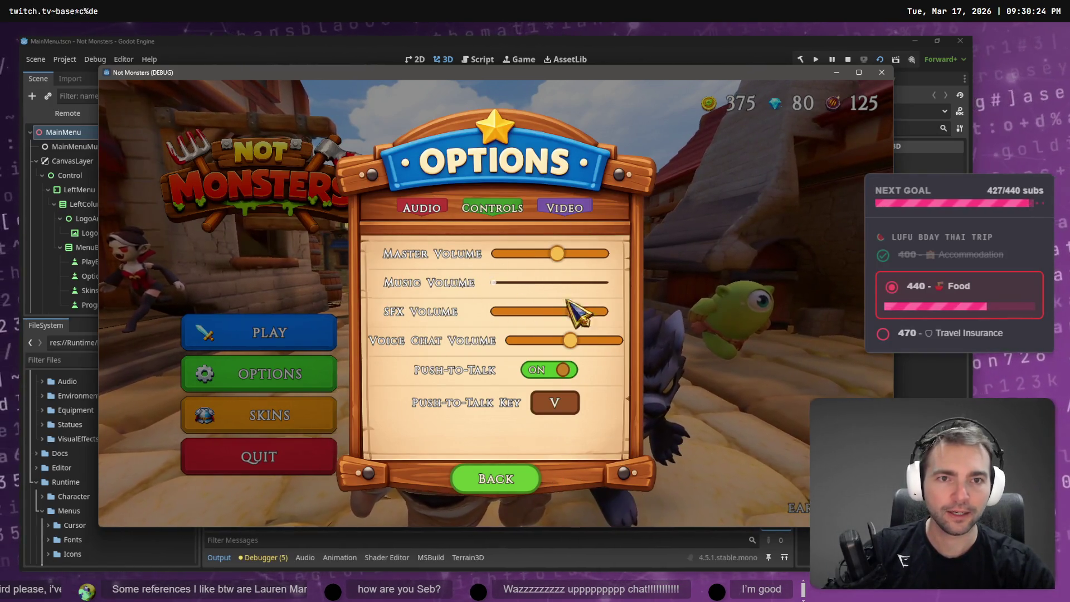
mouse_move(894, 527)
mouse_down()
mouse_move(798, 441)
mouse_move(780, 384)
mouse_move(718, 297)
mouse_move(758, 351)
mouse_move(758, 435)
mouse_move(749, 449)
mouse_move(739, 434)
mouse_move(719, 323)
mouse_move(856, 484)
mouse_move(862, 509)
mouse_move(801, 490)
mouse_move(818, 513)
mouse_up()
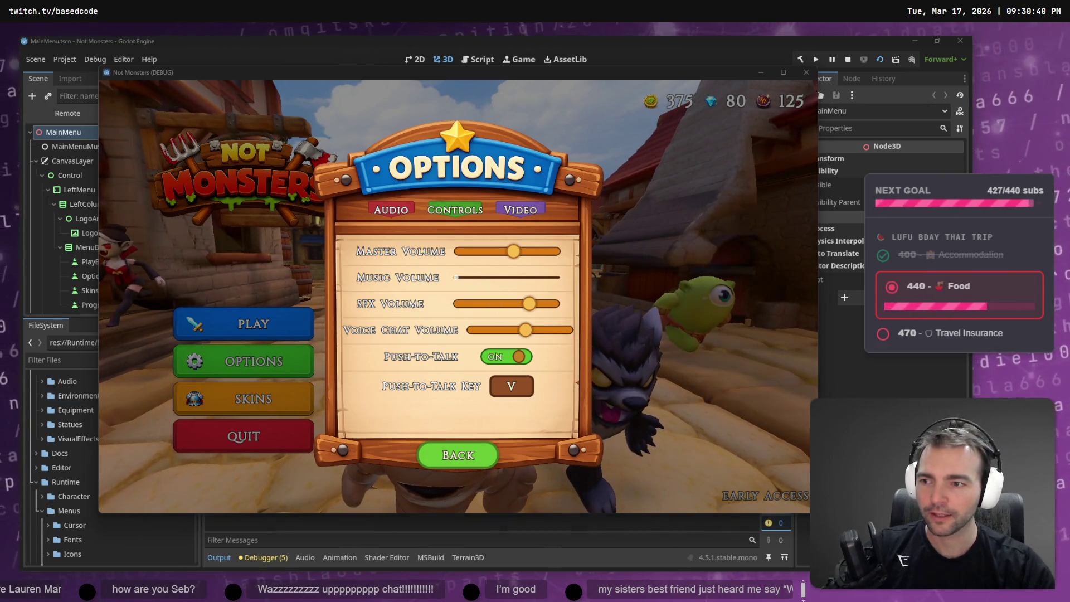
click(521, 213)
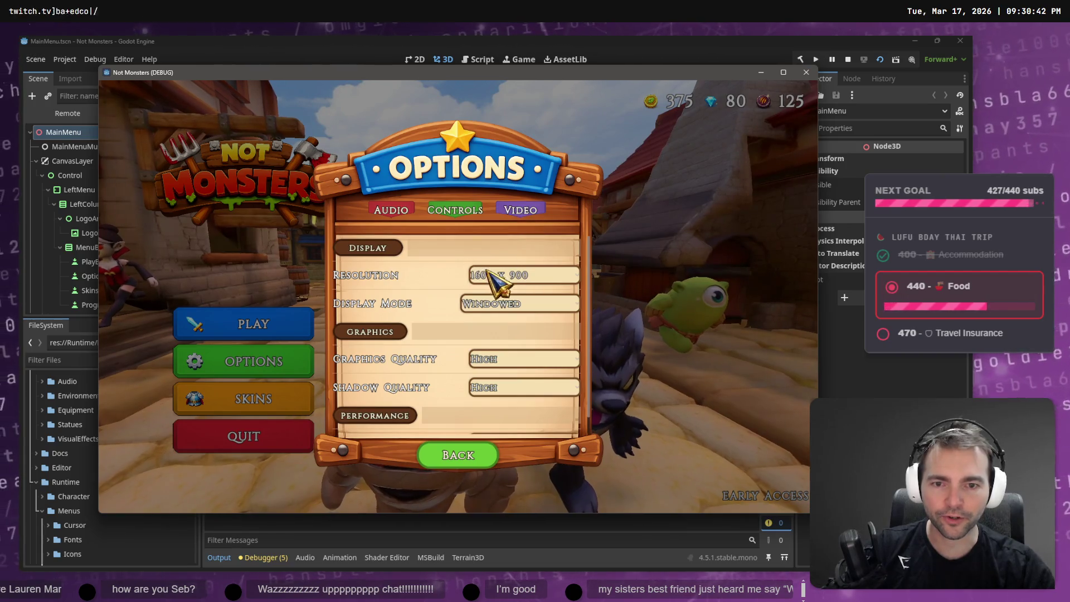
scroll(454, 354, down, 1)
click(534, 424)
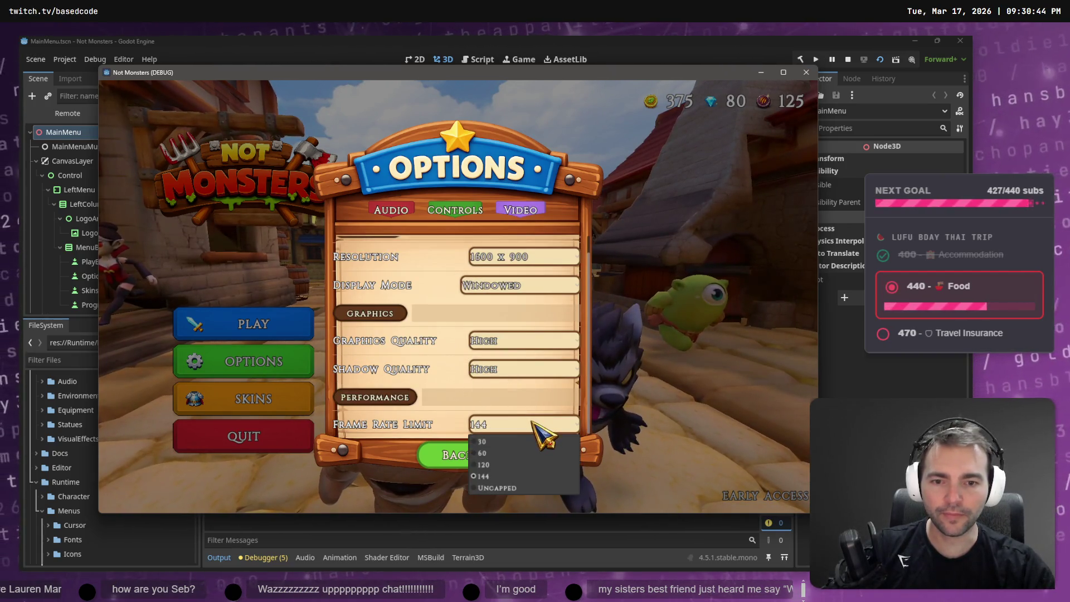
click(514, 419)
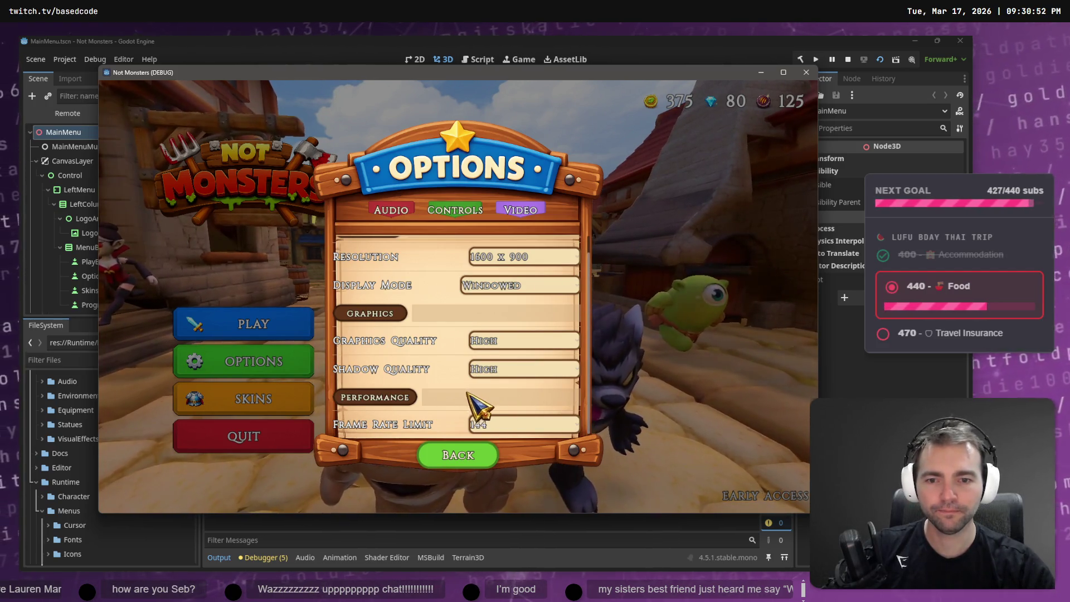
Scroll through the Video settings list, then stop the running game with F8.
scroll(466, 411, up, 1)
scroll(474, 385, down, 1)
scroll(467, 368, up, 1)
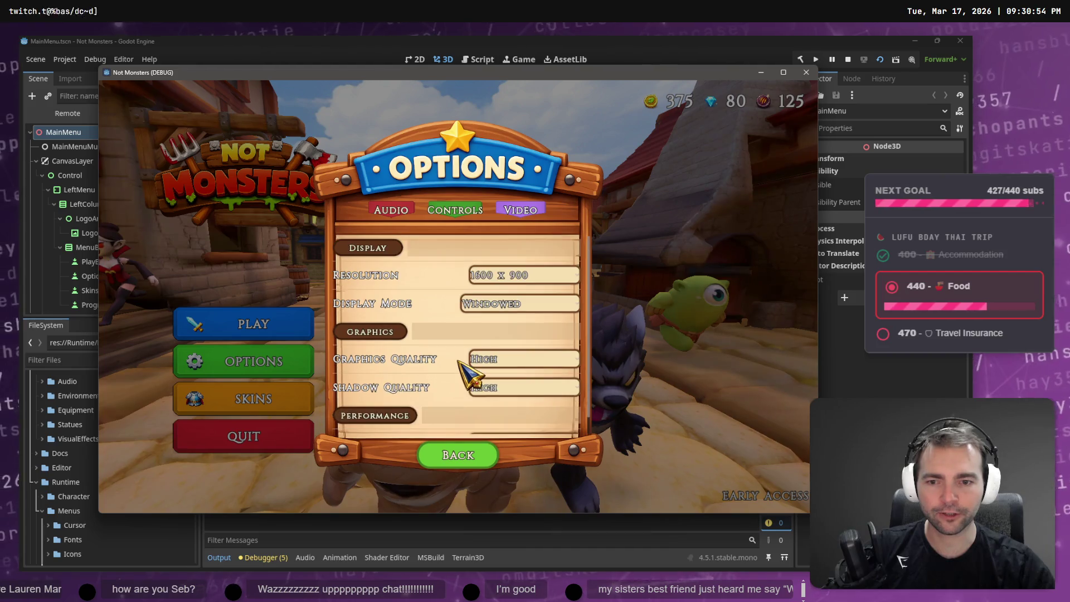
scroll(460, 362, down, 1)
scroll(460, 362, up, 1)
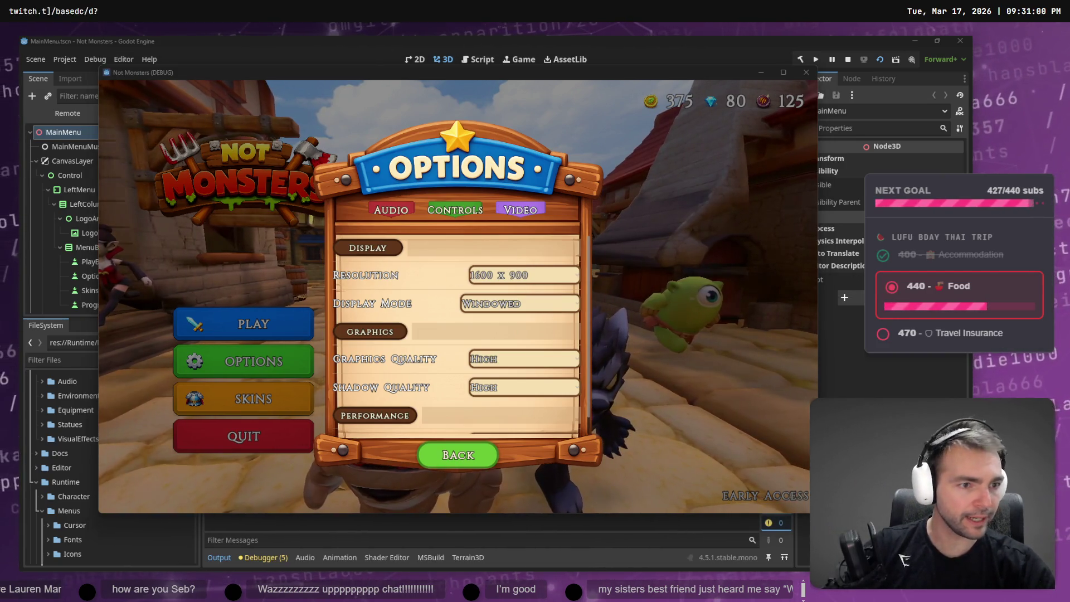
key(F8)
Show OptionsMenu in 2D and inspect the Display divider line's Layout > Transform properties.
click(306, 81)
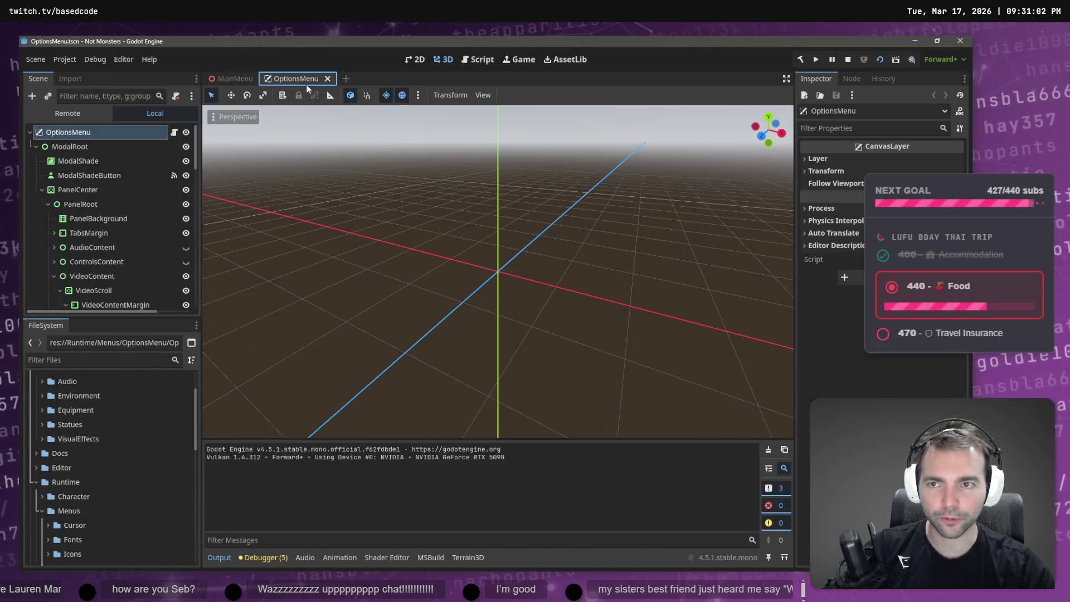
drag(379, 184, 373, 151)
click(78, 146)
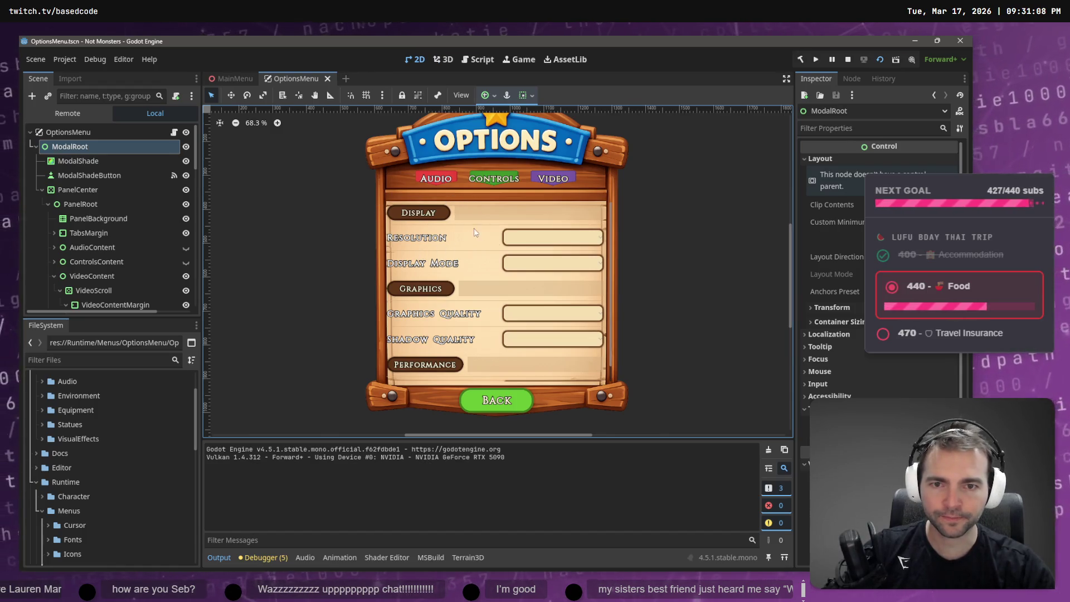
click(464, 217)
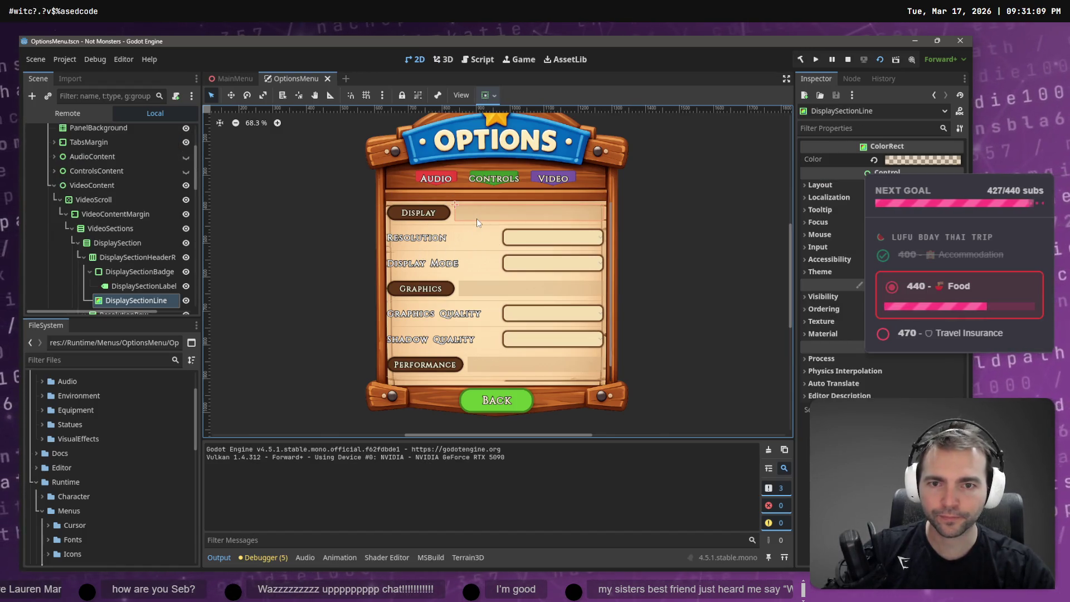
click(838, 185)
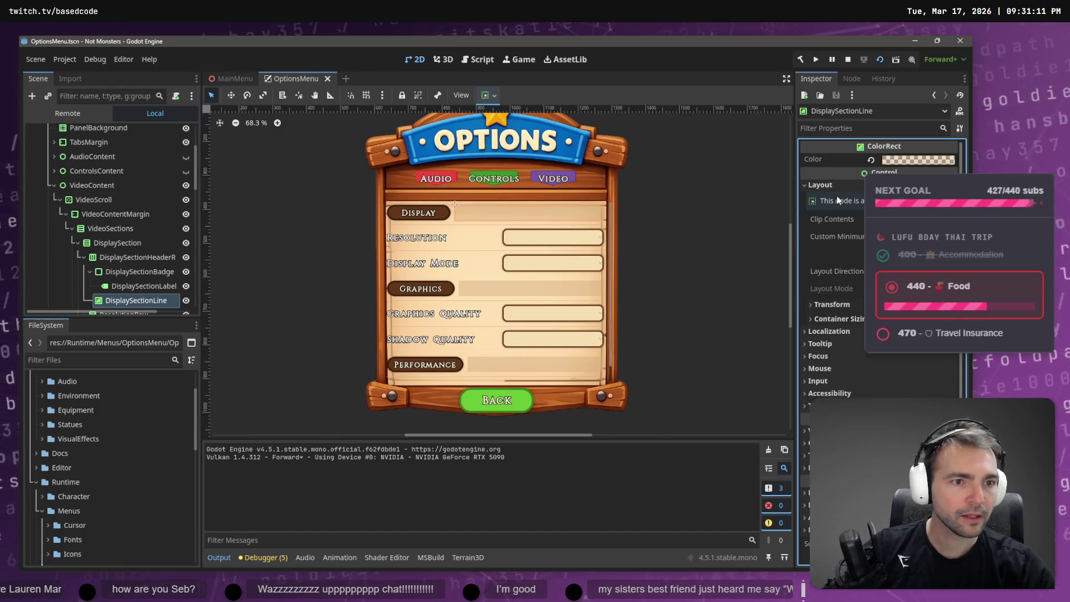
click(848, 304)
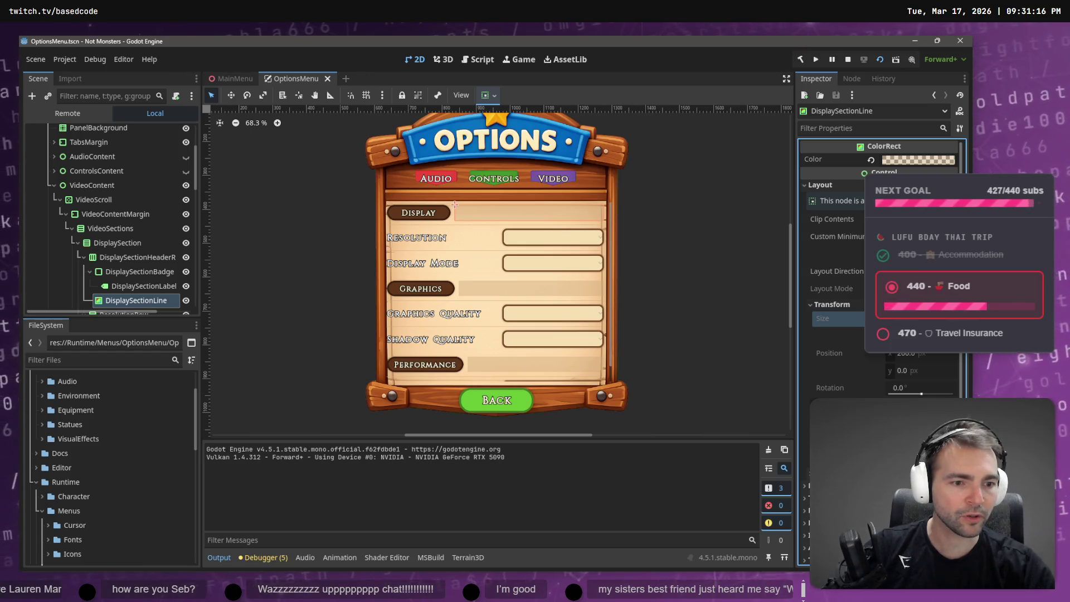
scroll(881, 250, down, 3)
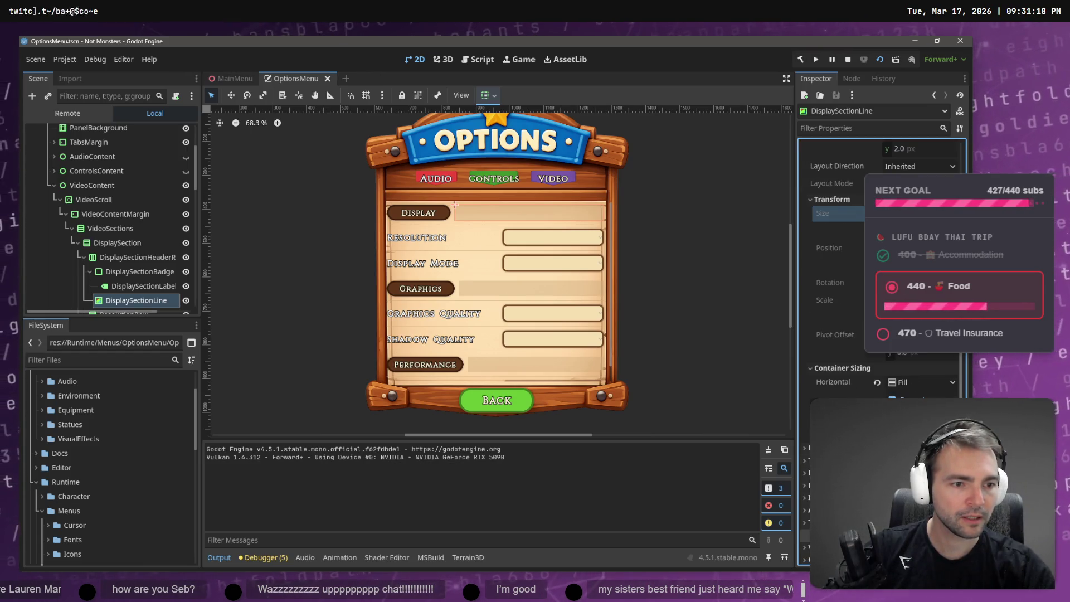
Select the Graphics and Performance section divider lines on the canvas.
click(496, 290)
click(493, 366)
click(485, 292)
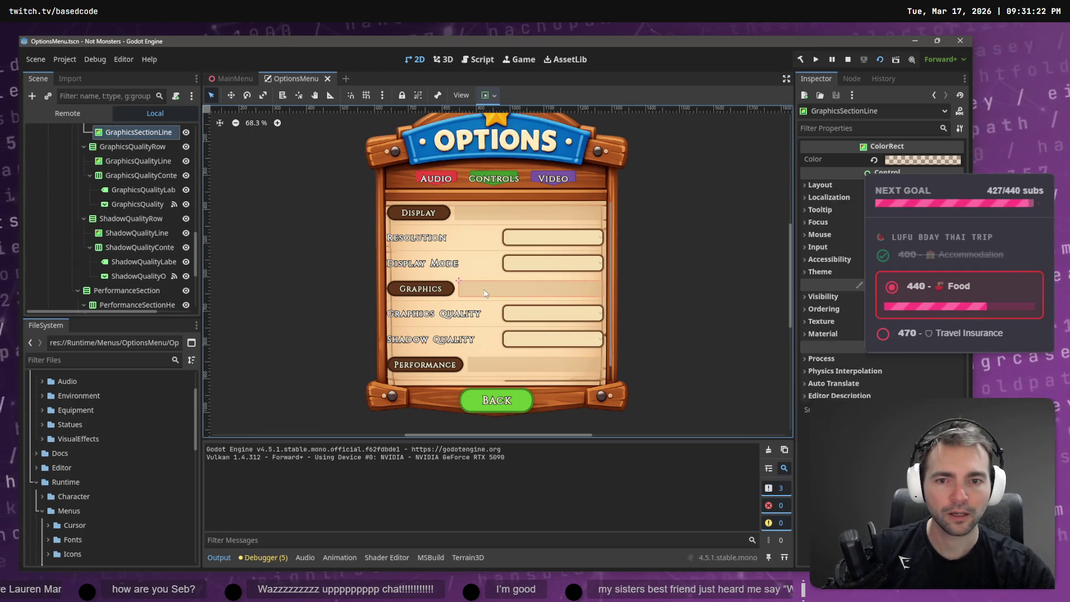
click(494, 368)
scroll(497, 359, down, 2)
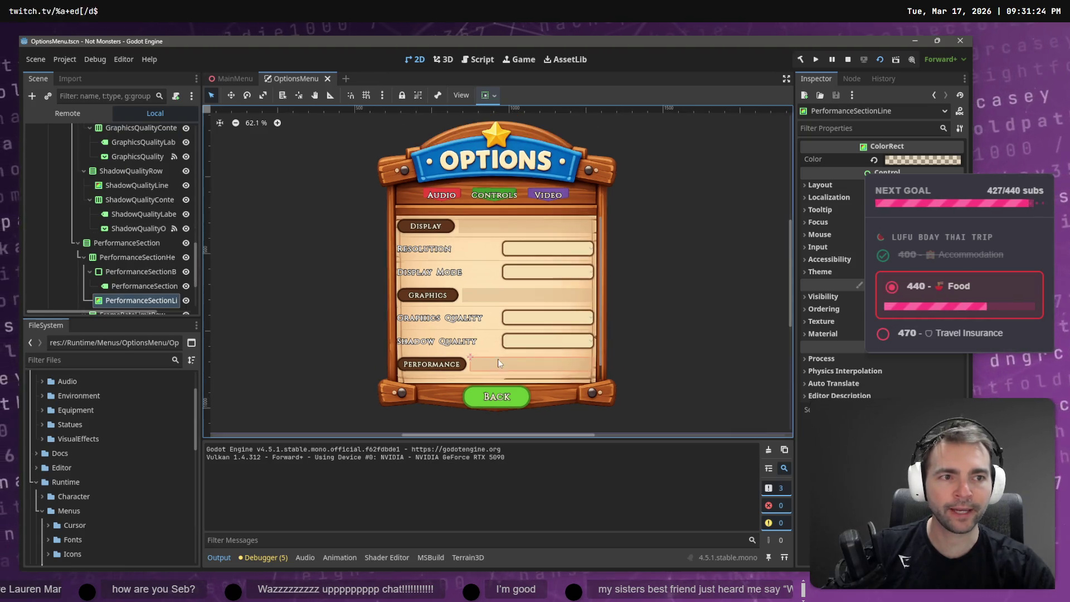
scroll(498, 335, up, 1)
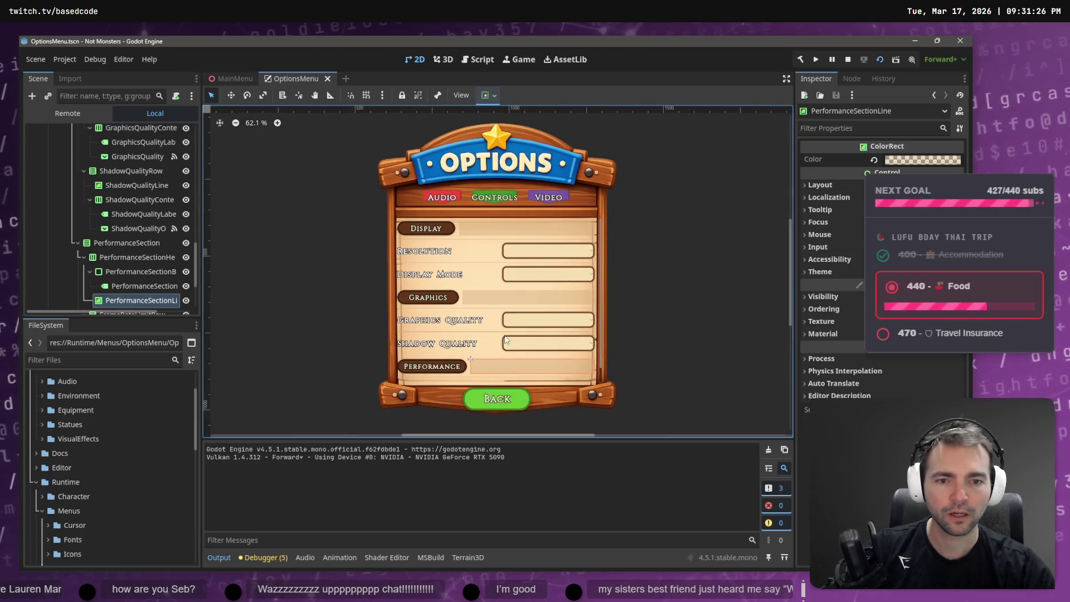
scroll(139, 242, down, 3)
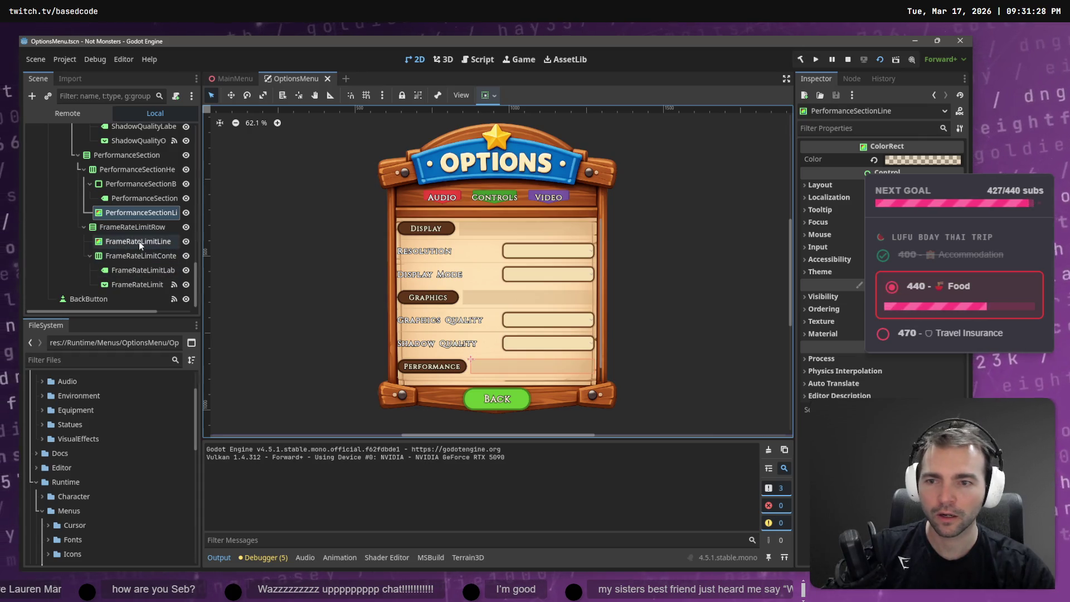
Inspect the FrameRateLimitLine node and the frame rate limit option button.
click(139, 242)
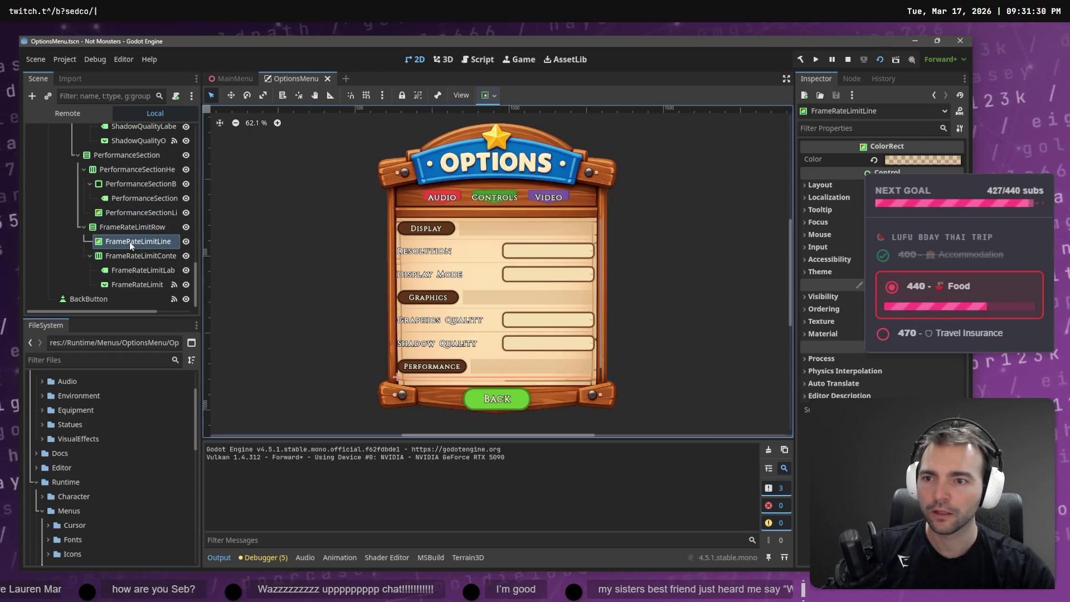
double_click(136, 285)
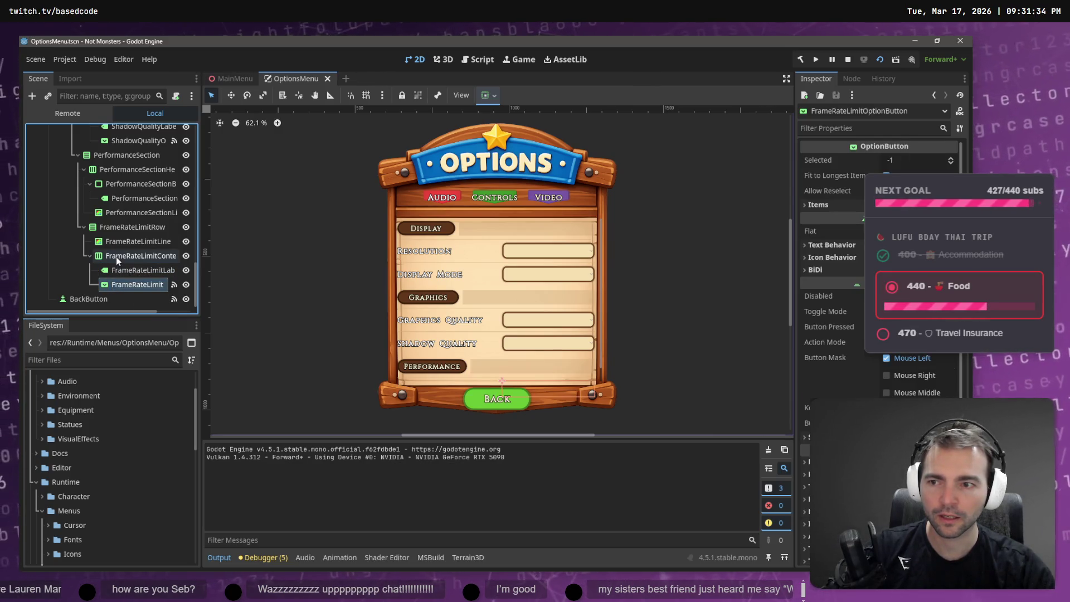
scroll(117, 257, up, 5)
scroll(124, 256, down, 2)
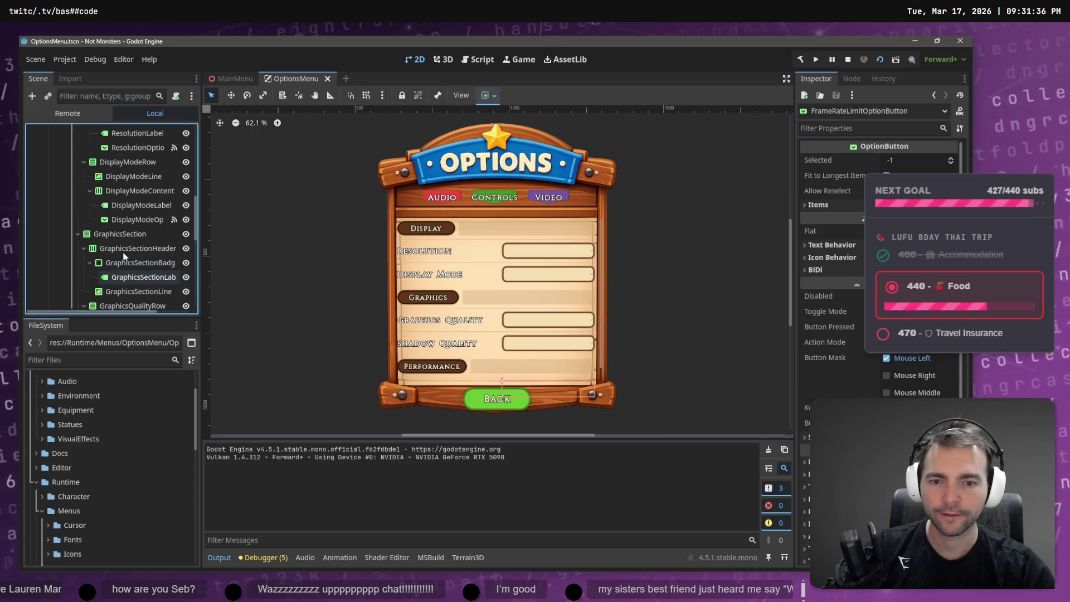
scroll(125, 255, up, 8)
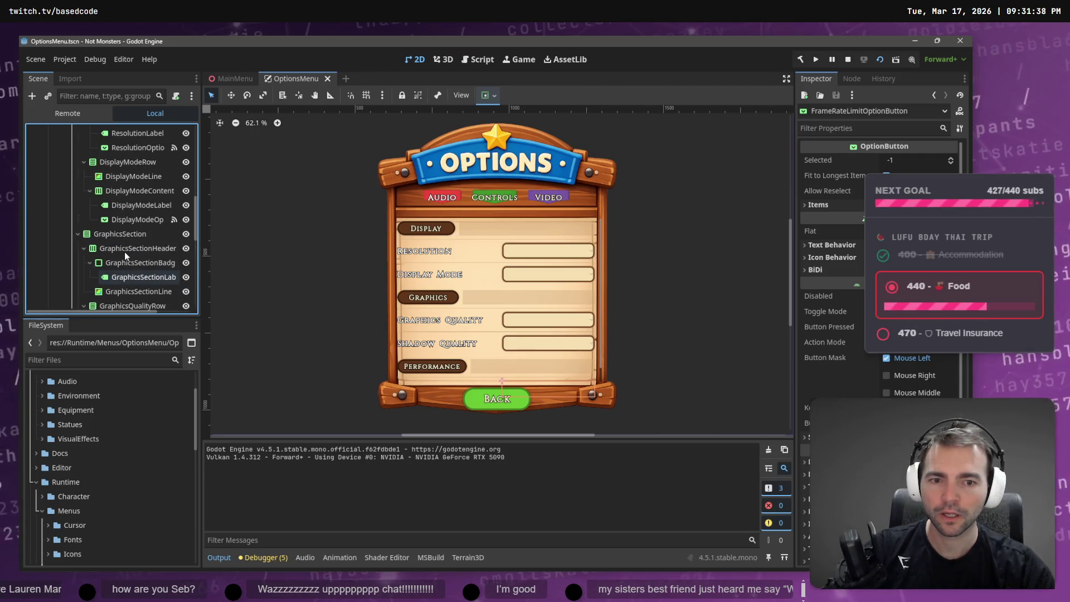
Undo the accidental VideoScroll moves and scroll-offset change so the Display header shows again.
drag(601, 349, 603, 366)
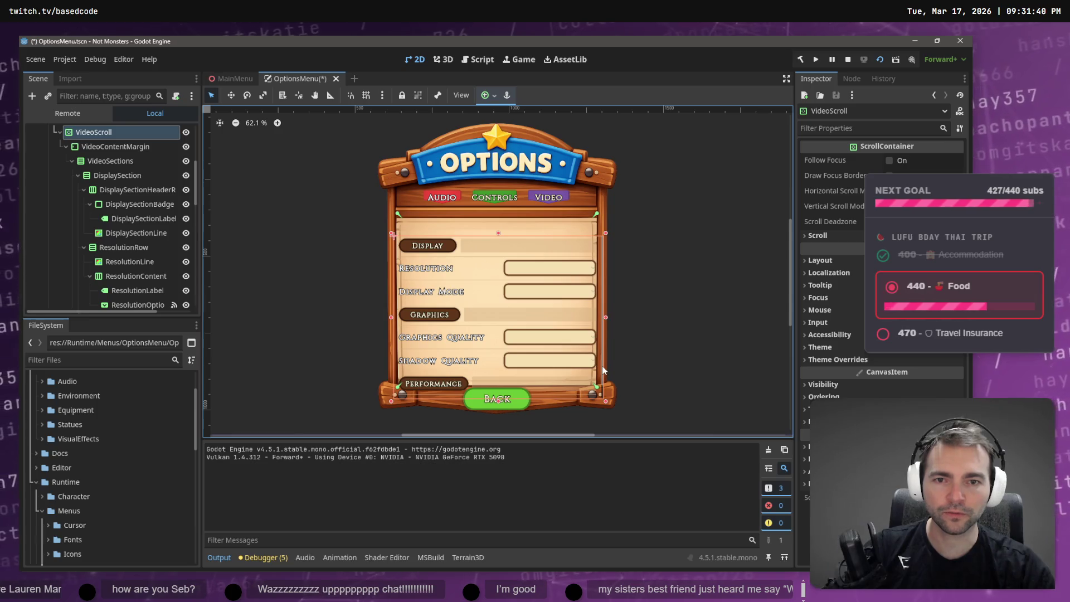
key(ctrl+z)
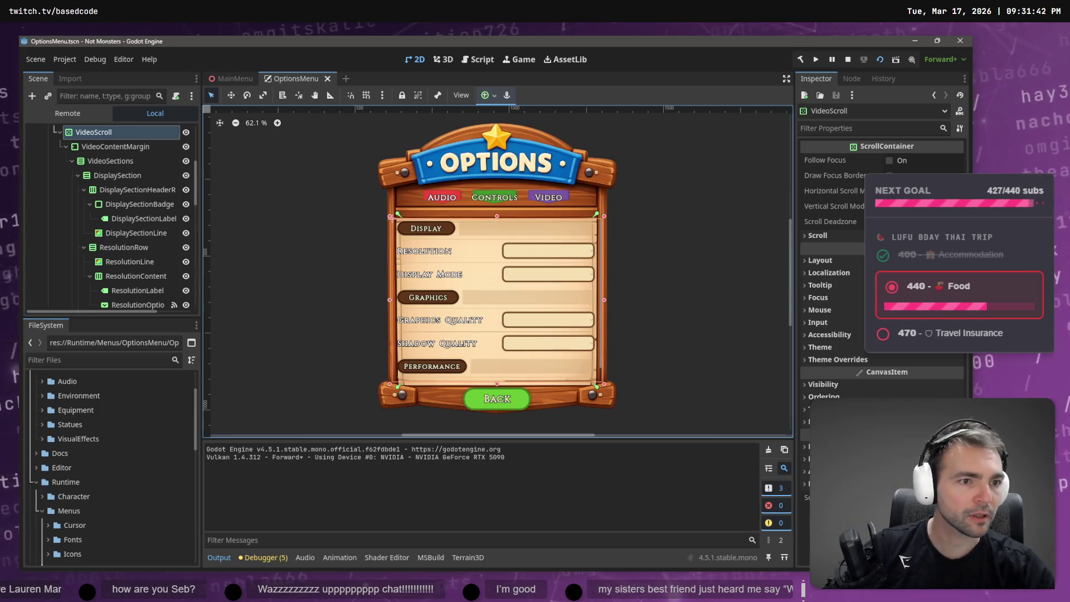
click(844, 236)
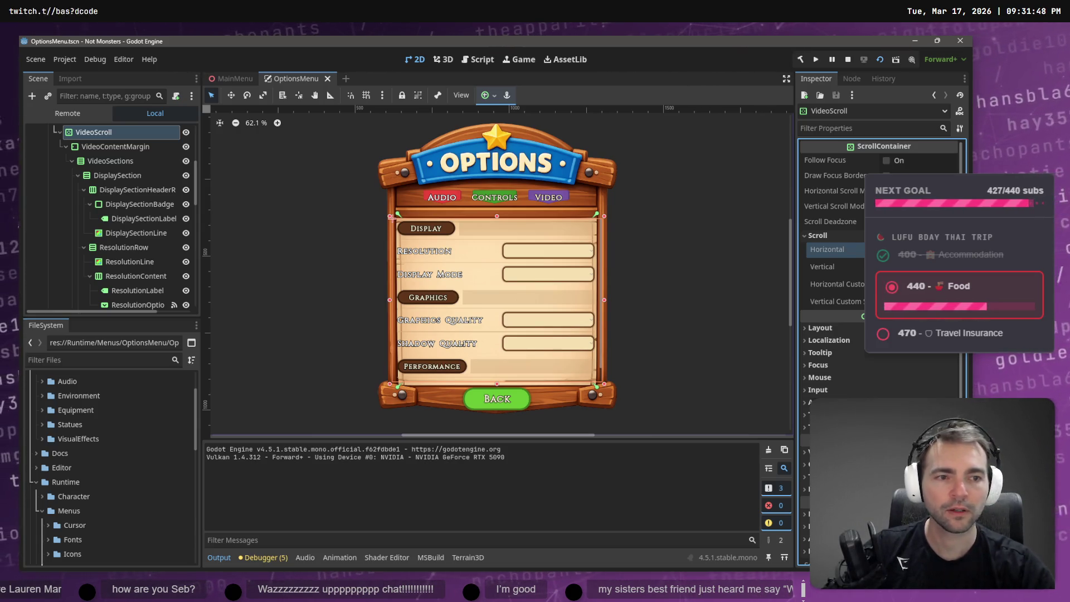
drag(920, 266, 934, 266)
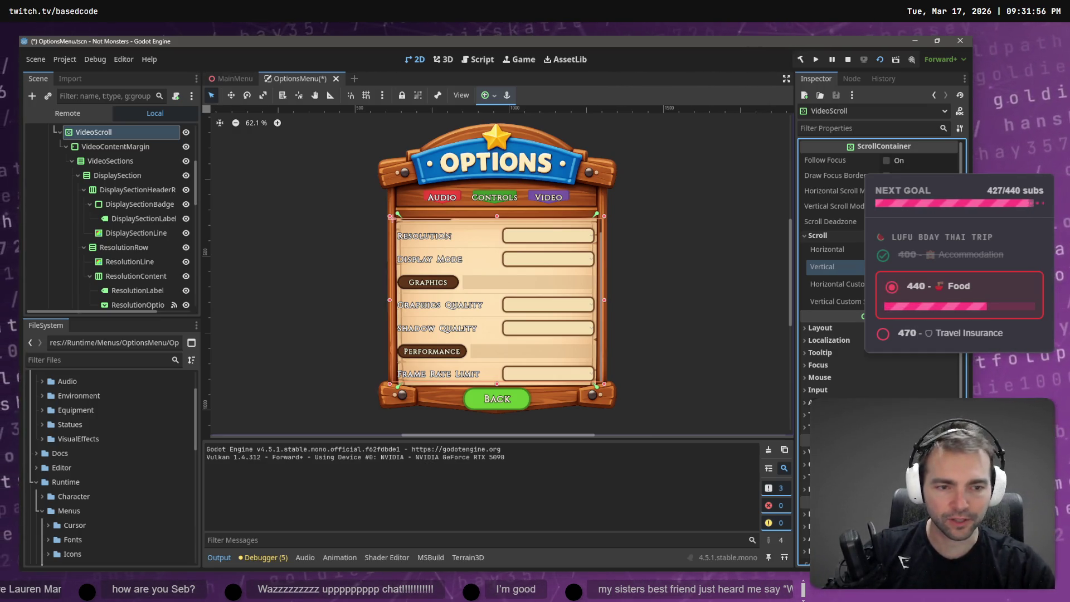
key(ctrl+z)
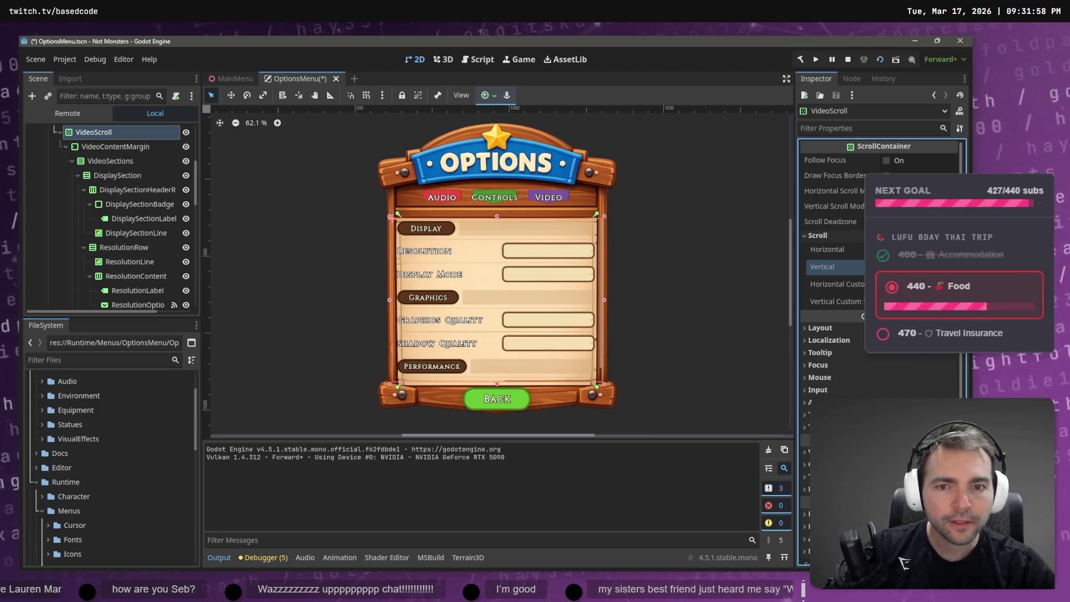
click(449, 275)
click(441, 252)
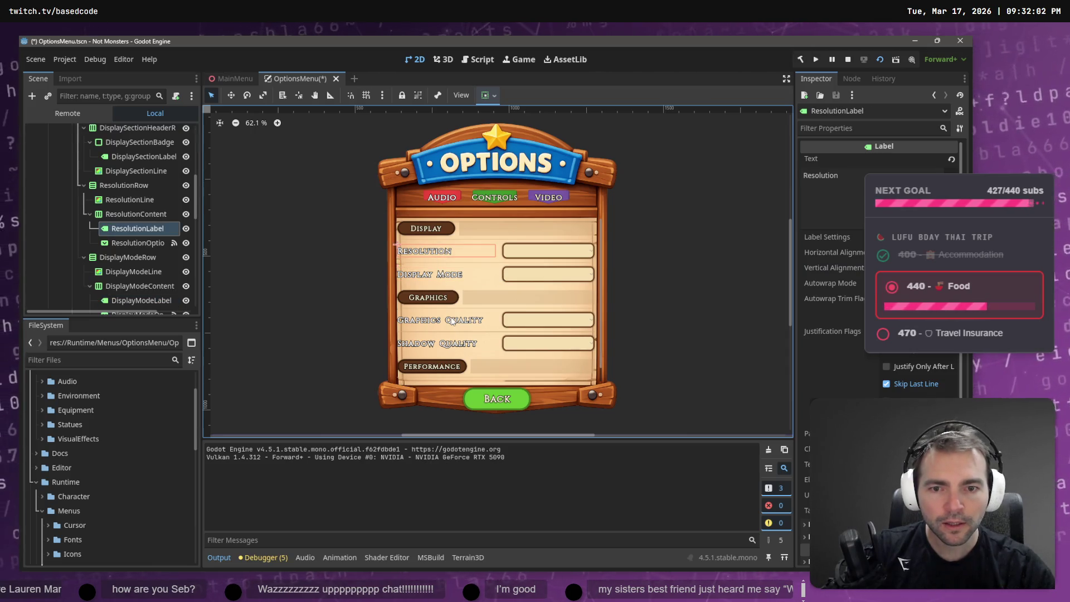
click(440, 321)
click(449, 346)
scroll(449, 352, down, 1)
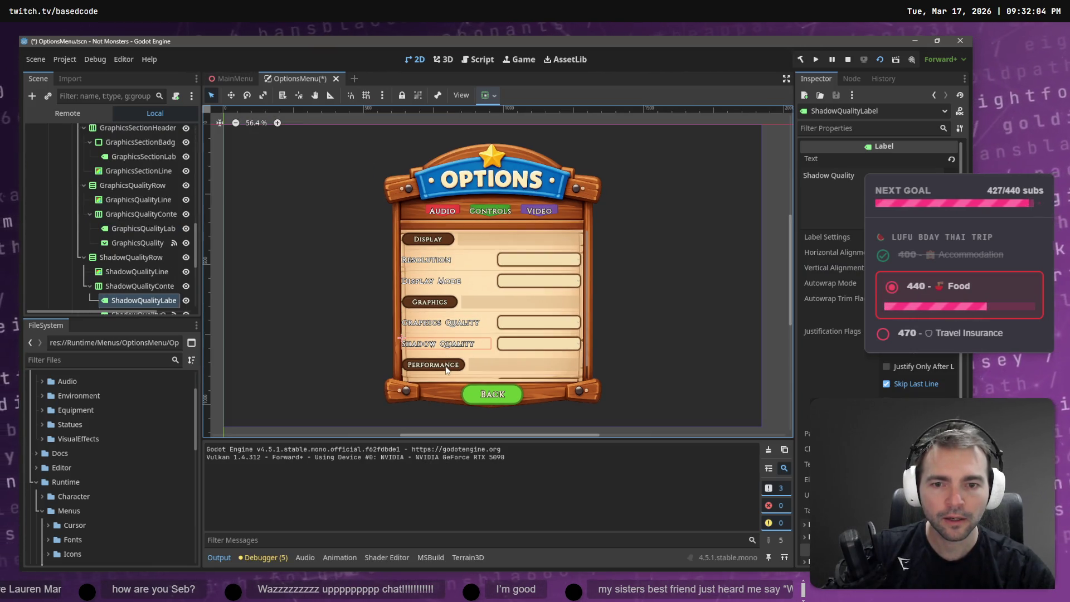
click(450, 367)
click(464, 328)
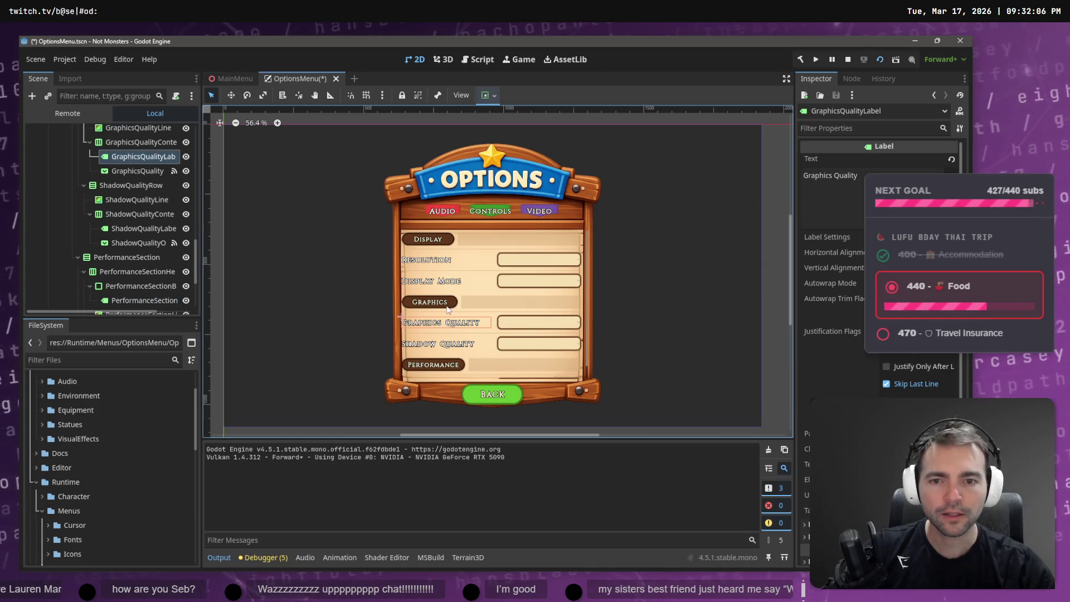
click(511, 302)
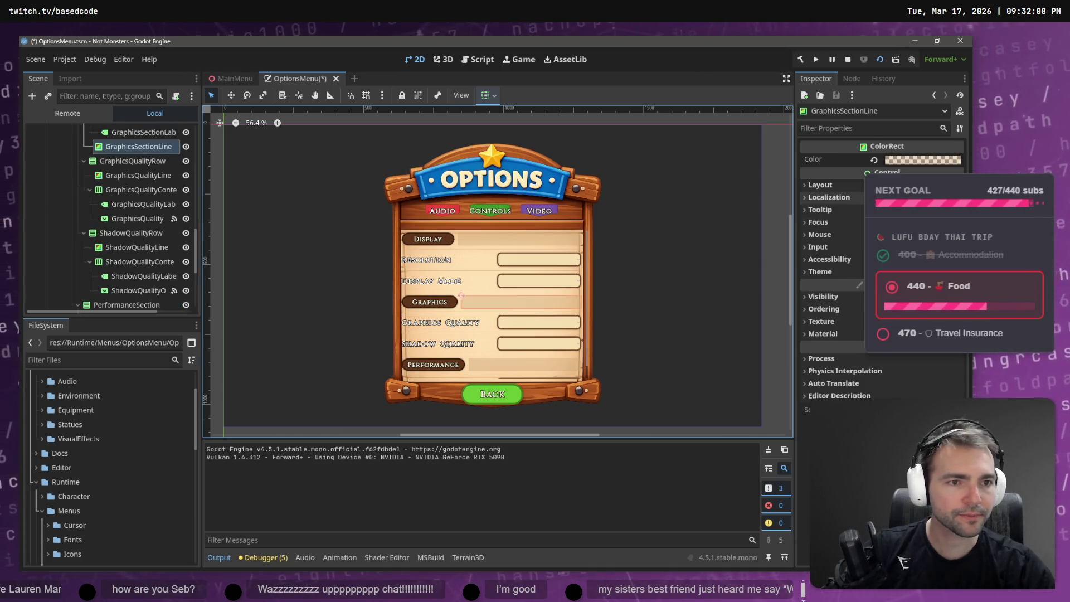
click(820, 184)
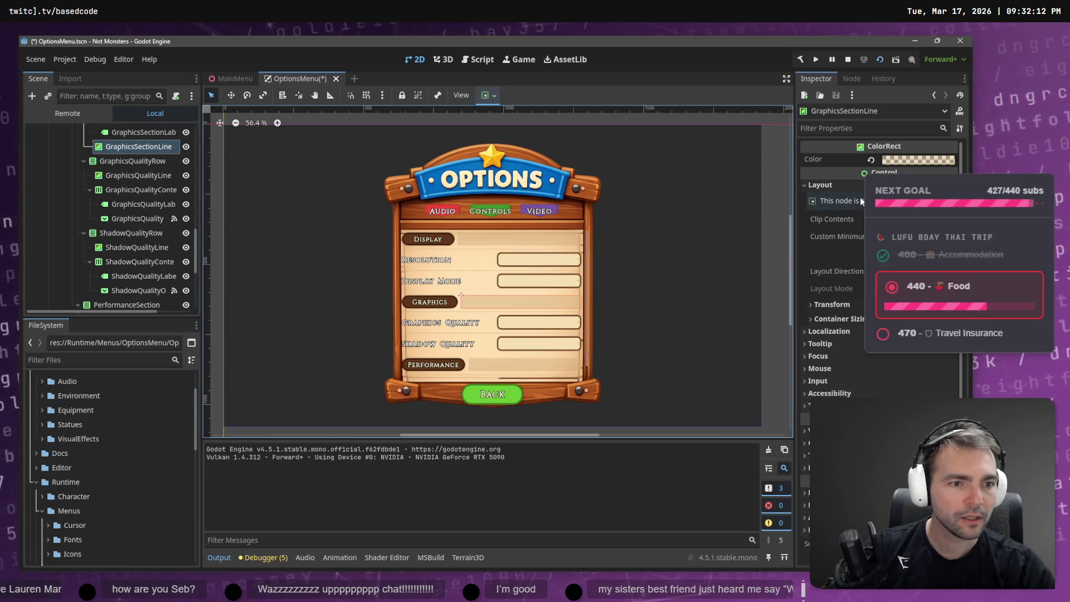
click(840, 318)
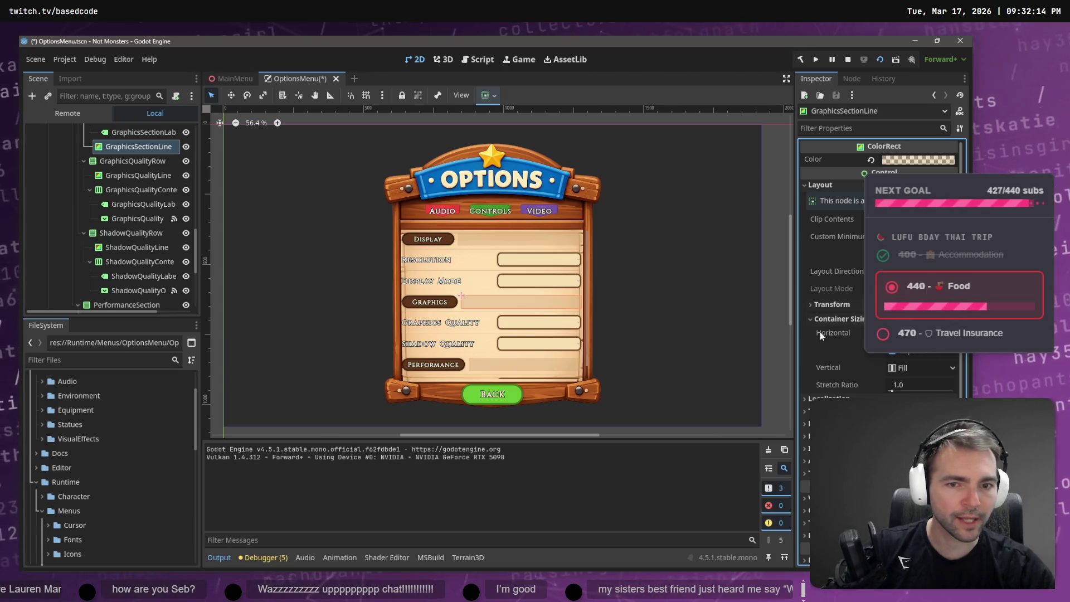
click(492, 234)
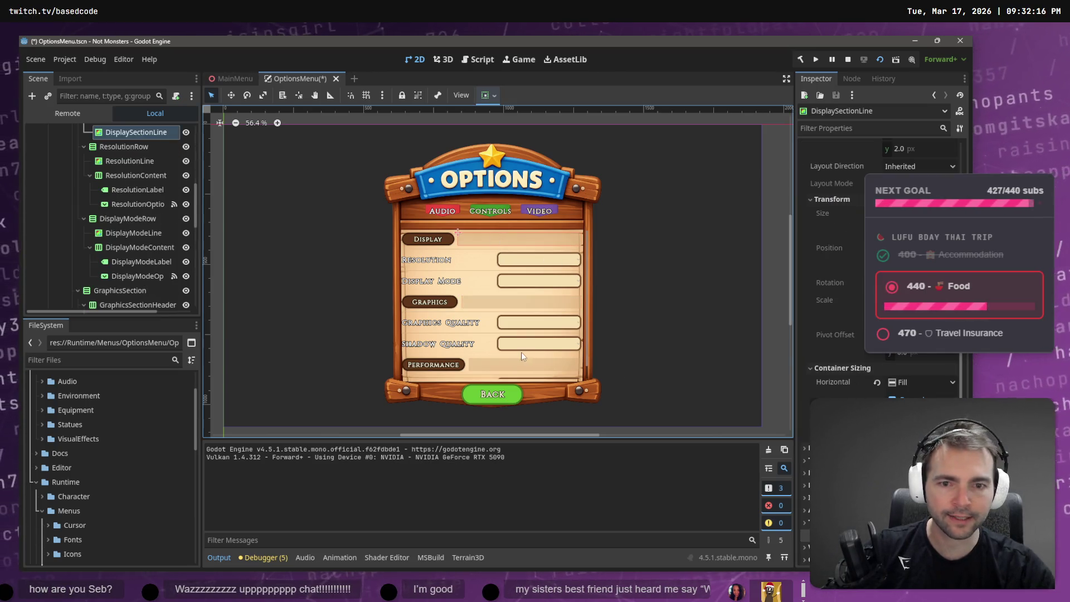
click(507, 364)
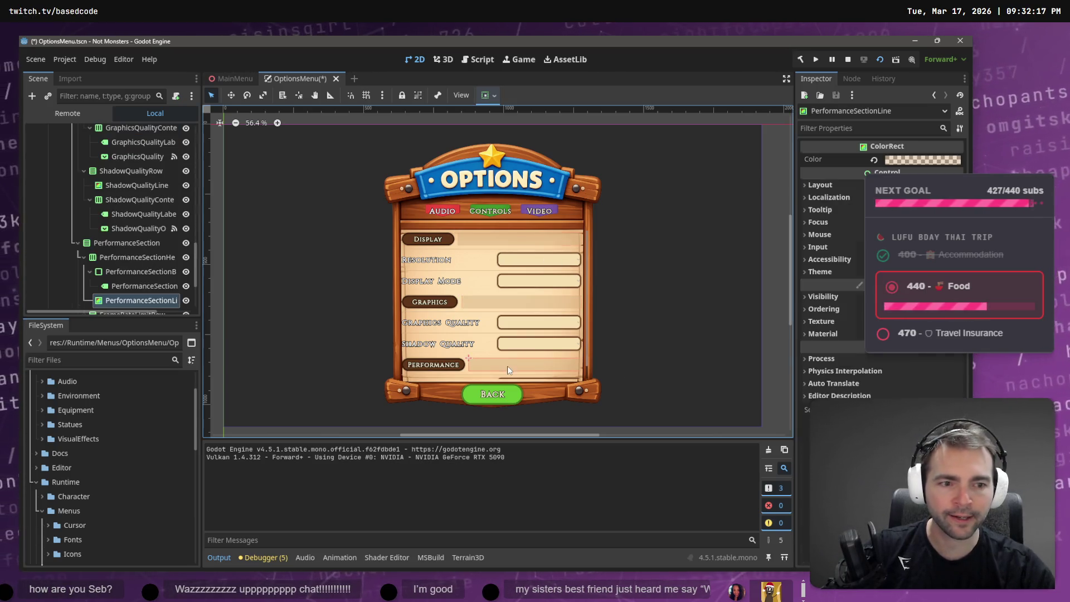
click(833, 186)
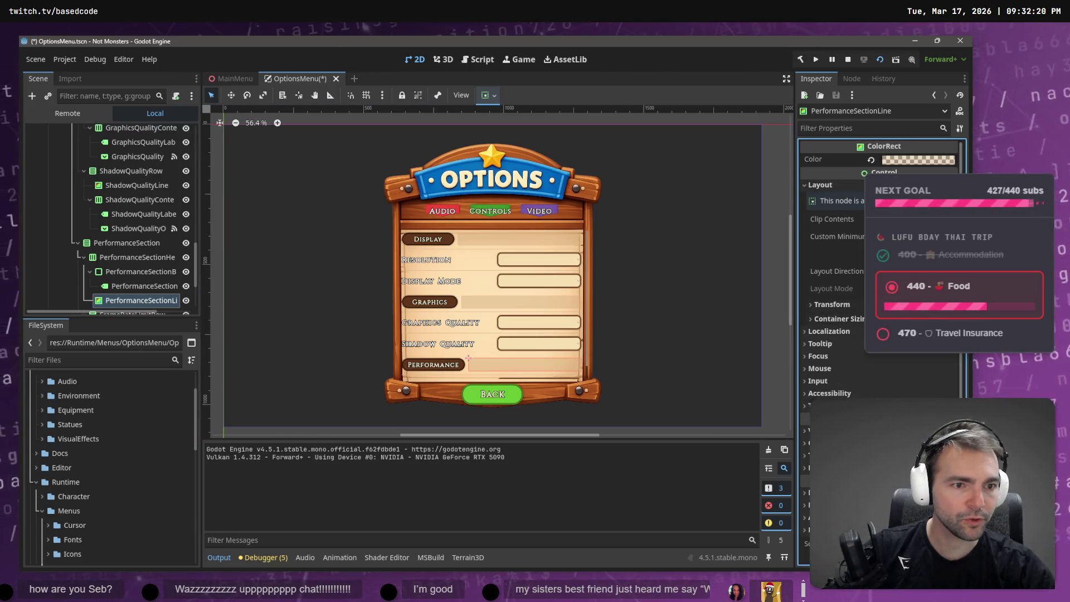
click(836, 319)
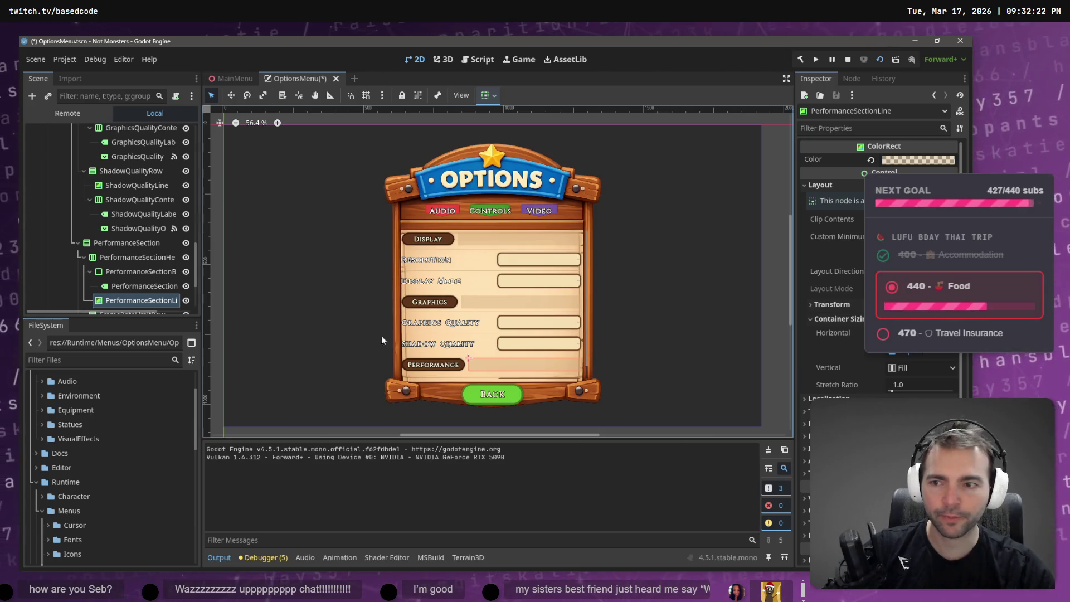
click(449, 222)
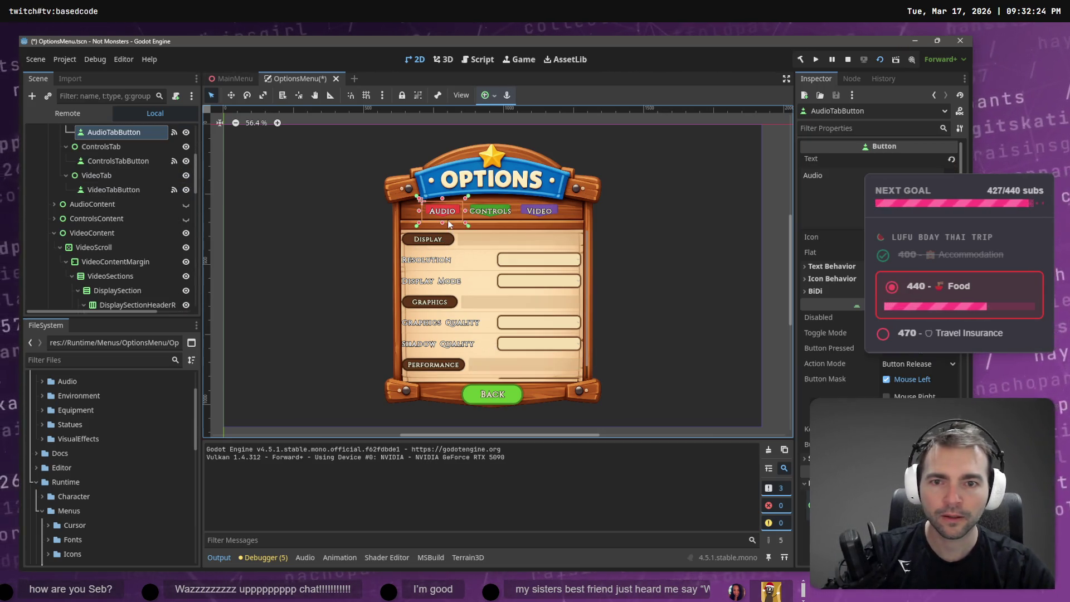
click(475, 240)
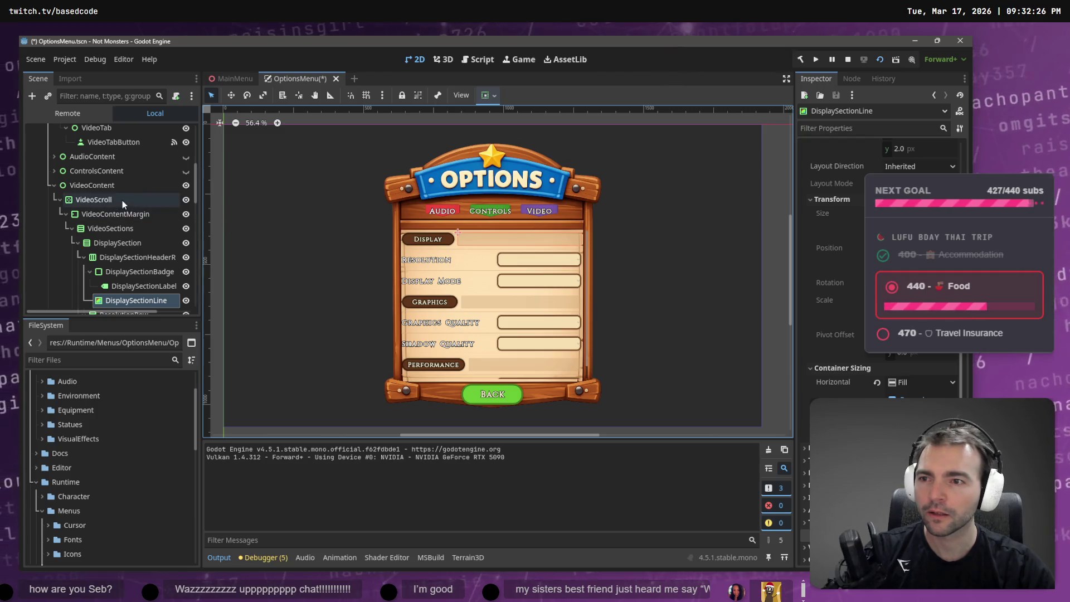
click(92, 185)
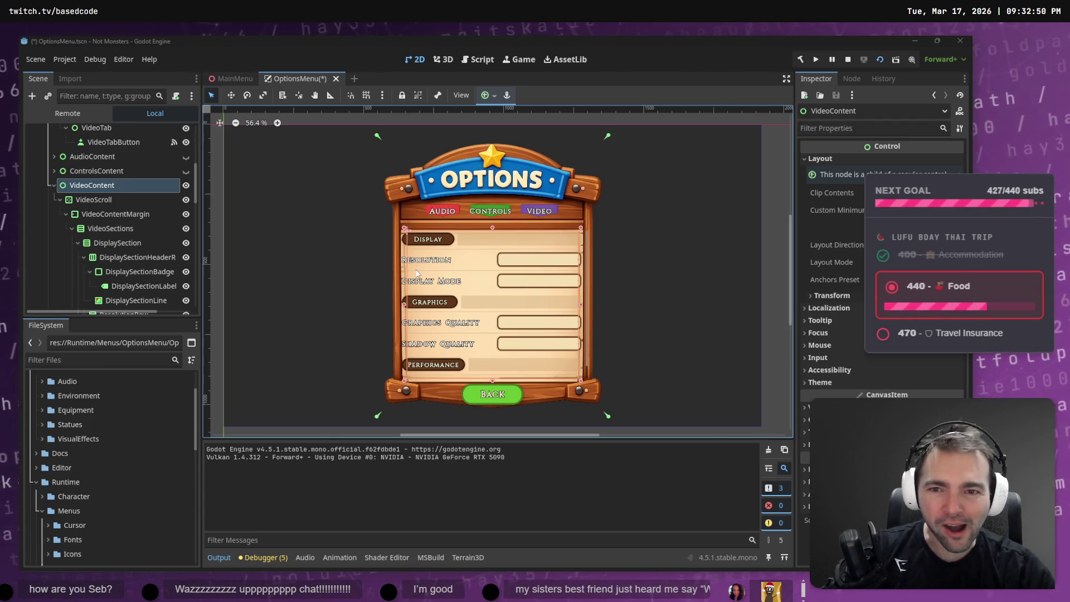
click(106, 201)
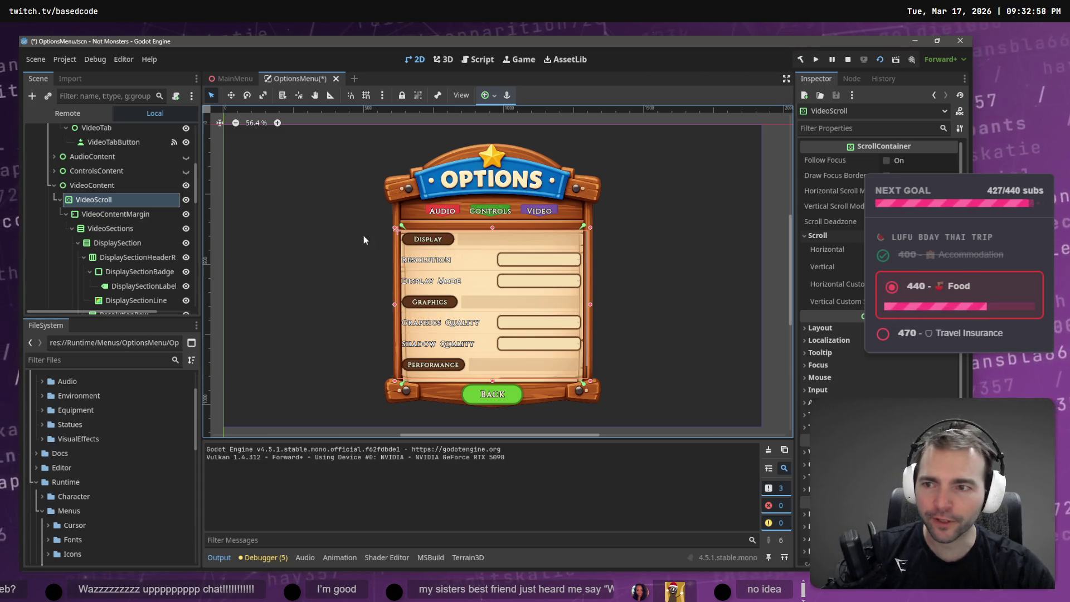
click(129, 216)
key(Down)
key(Down)
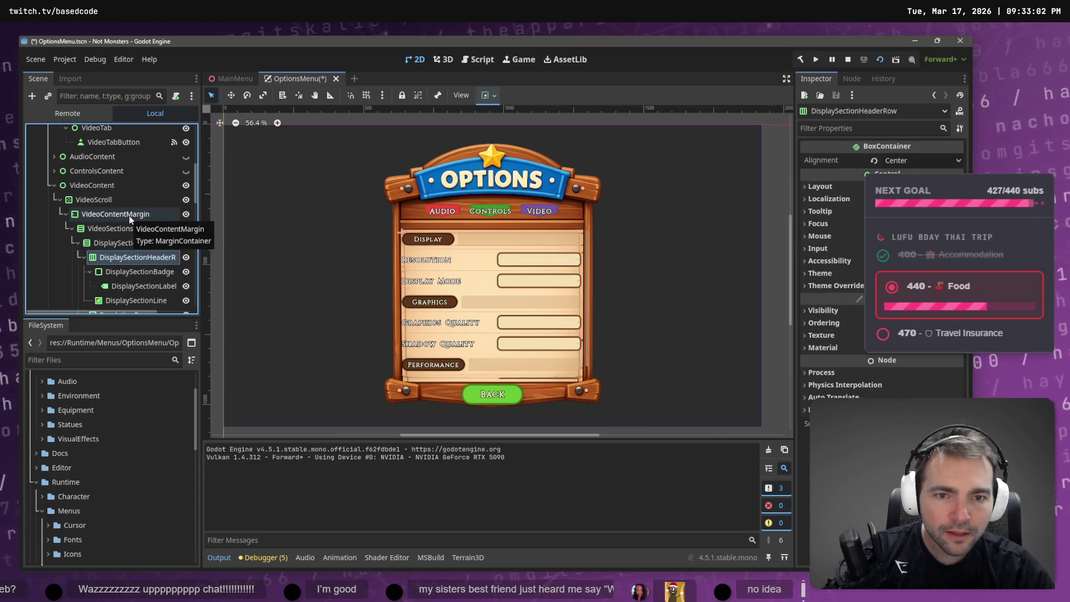
click(125, 229)
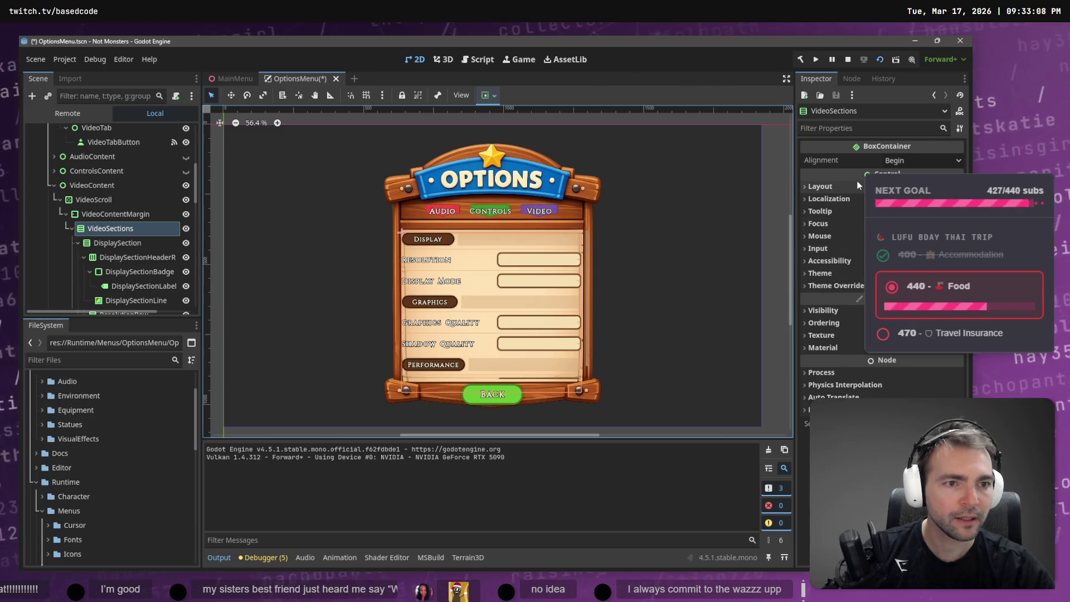
click(820, 186)
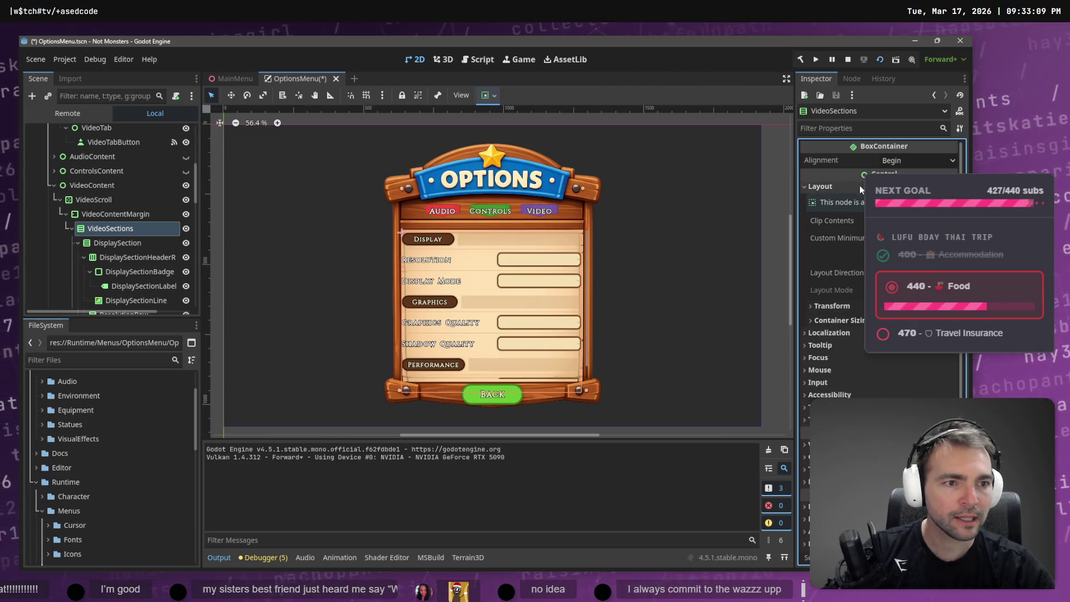
click(832, 306)
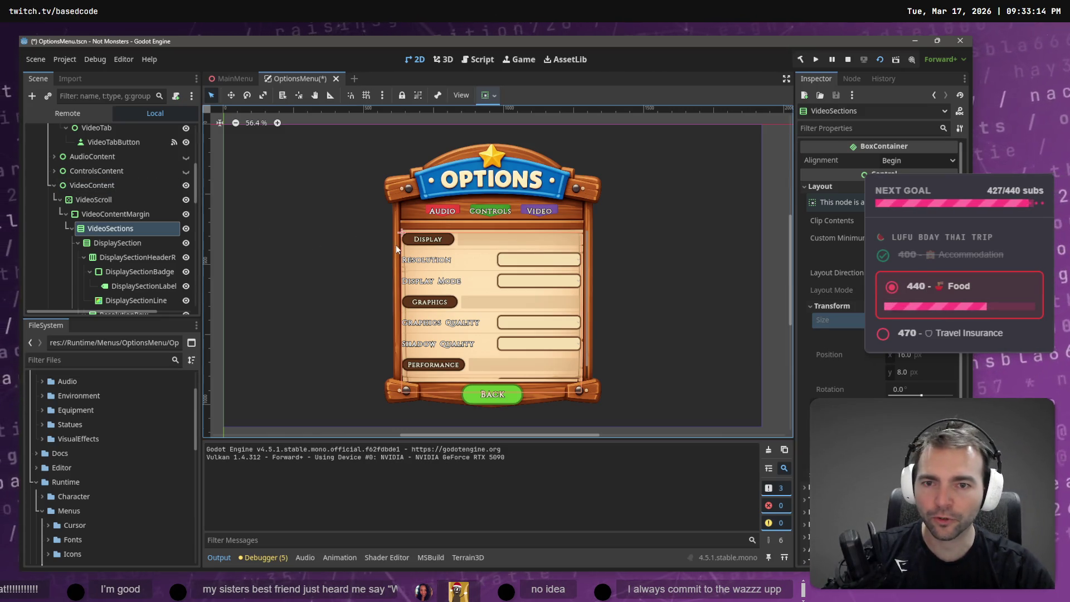
click(119, 215)
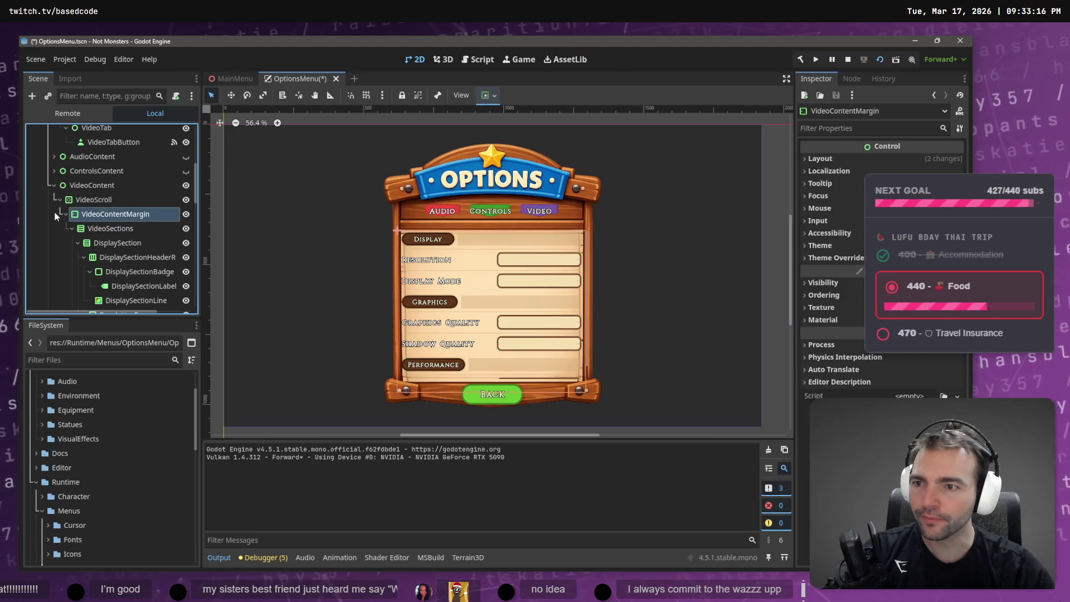
click(65, 214)
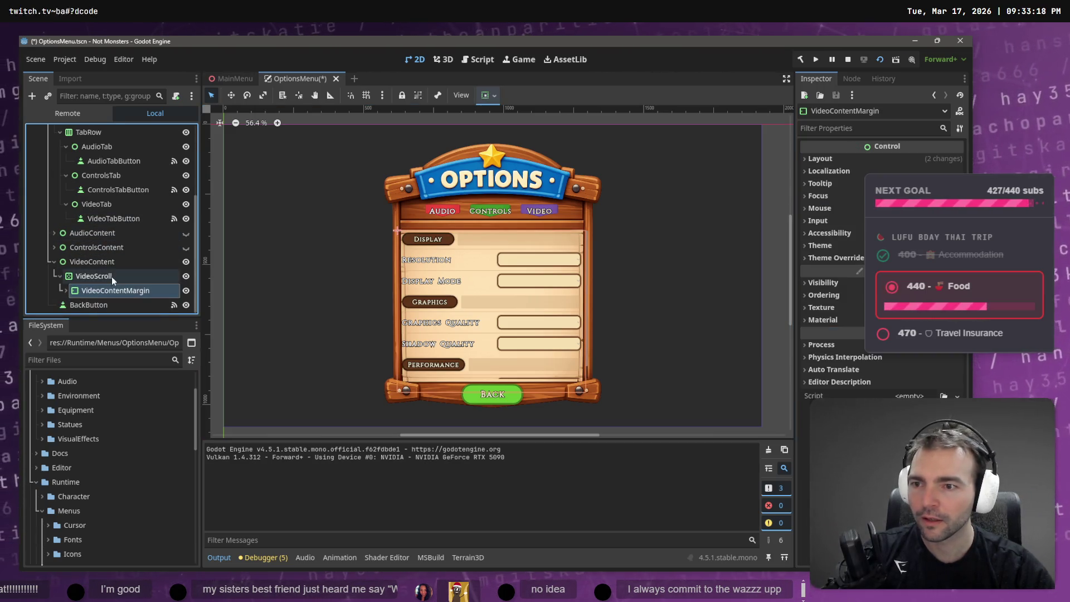
click(65, 290)
scroll(106, 268, down, 1)
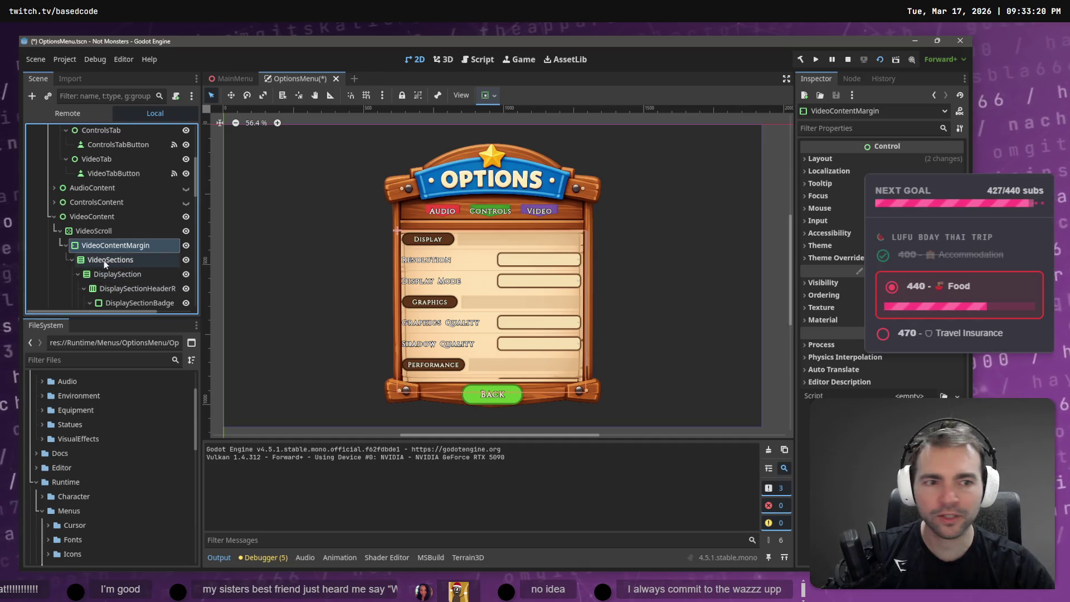
click(836, 257)
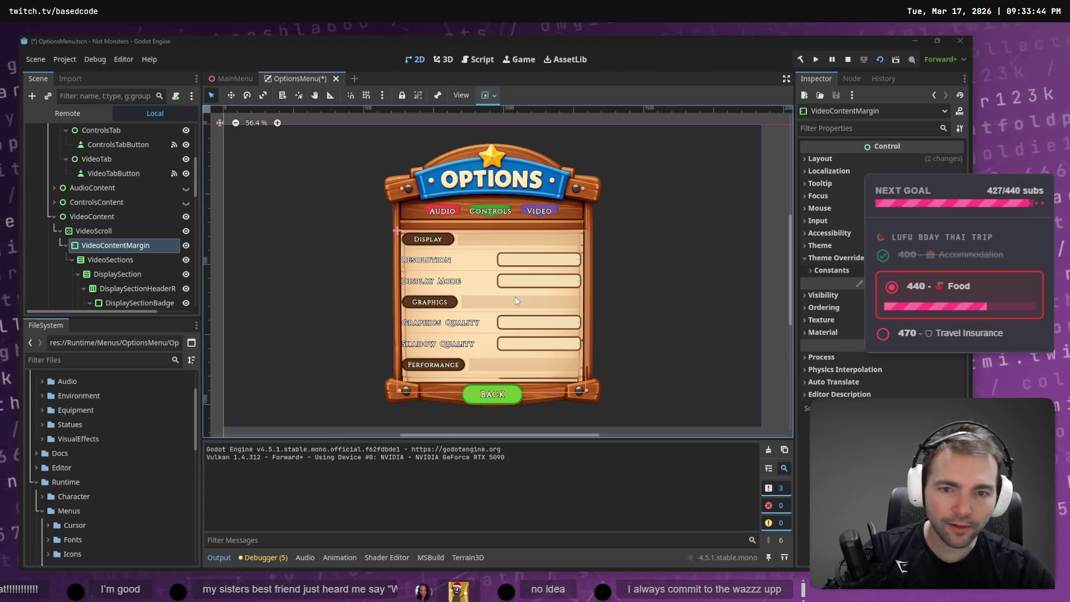
click(449, 366)
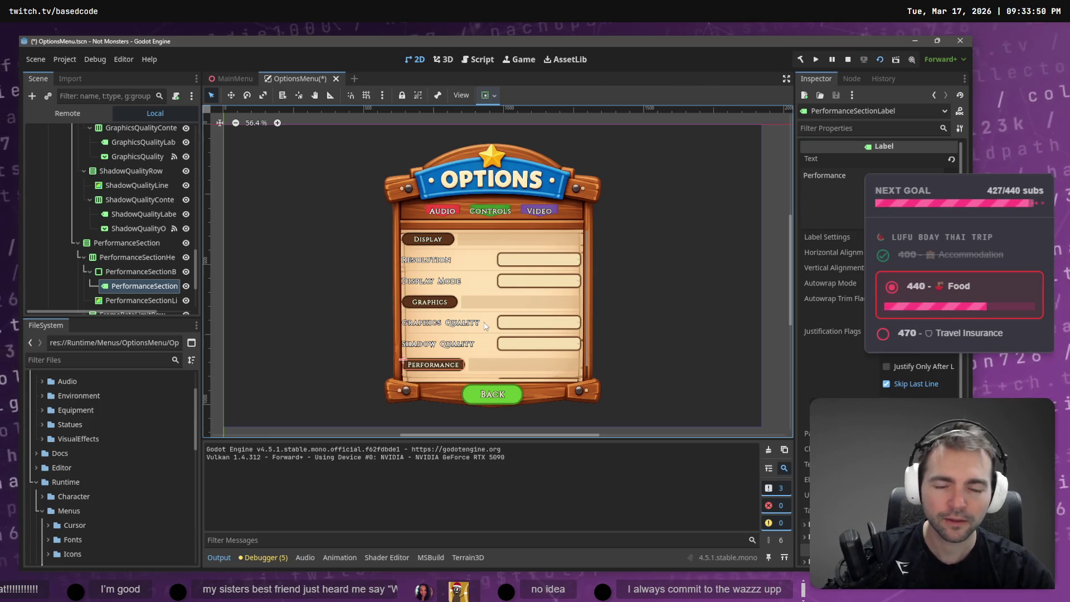
click(535, 282)
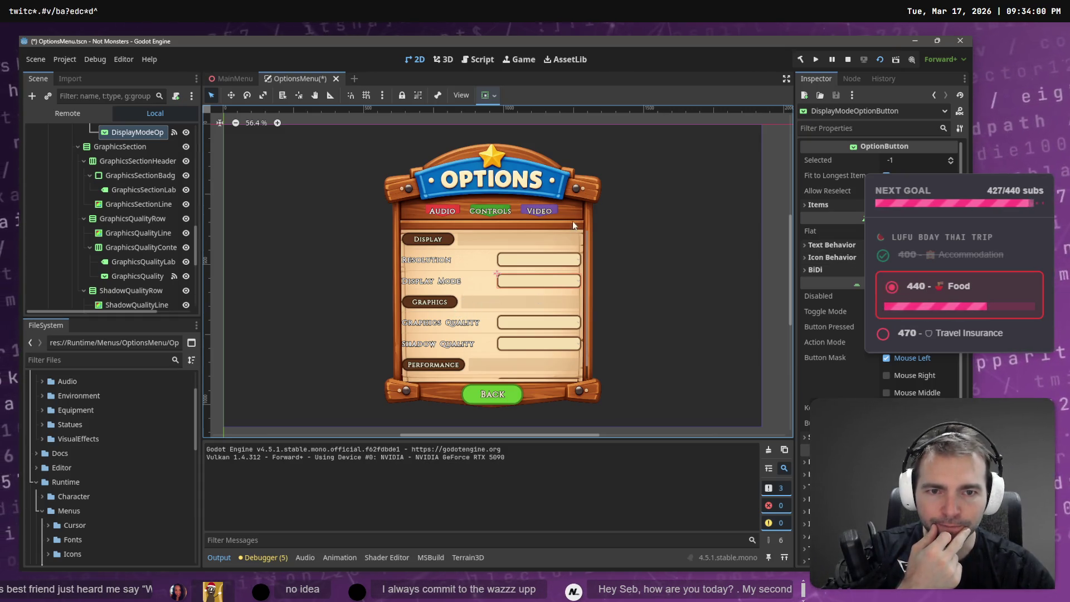
Select PanelBackground and drag its right and left edges outward to widen the frame.
click(579, 196)
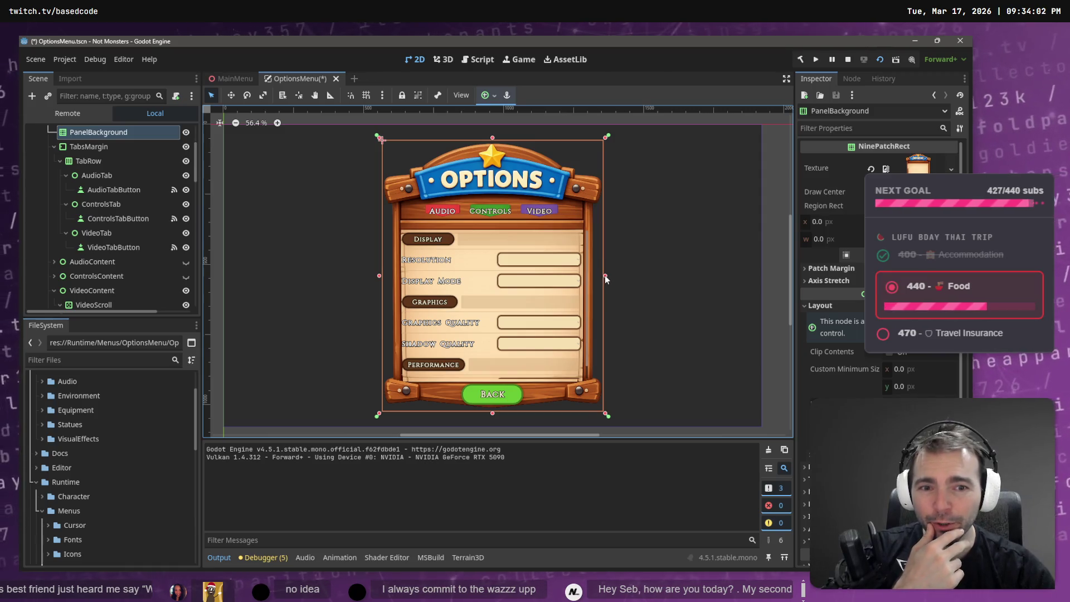
drag(605, 276, 615, 276)
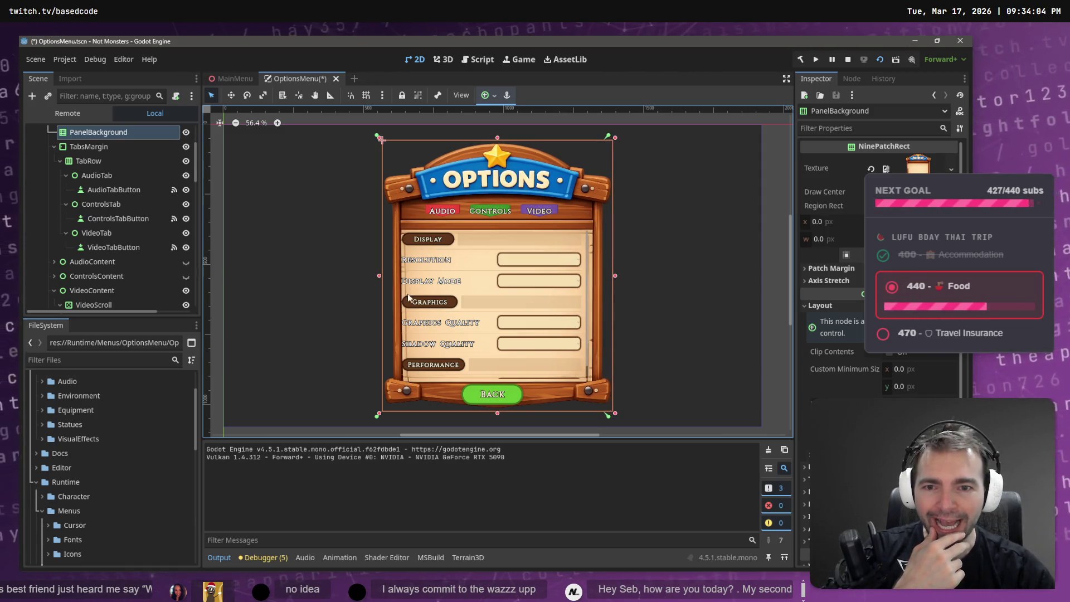
drag(380, 276, 370, 275)
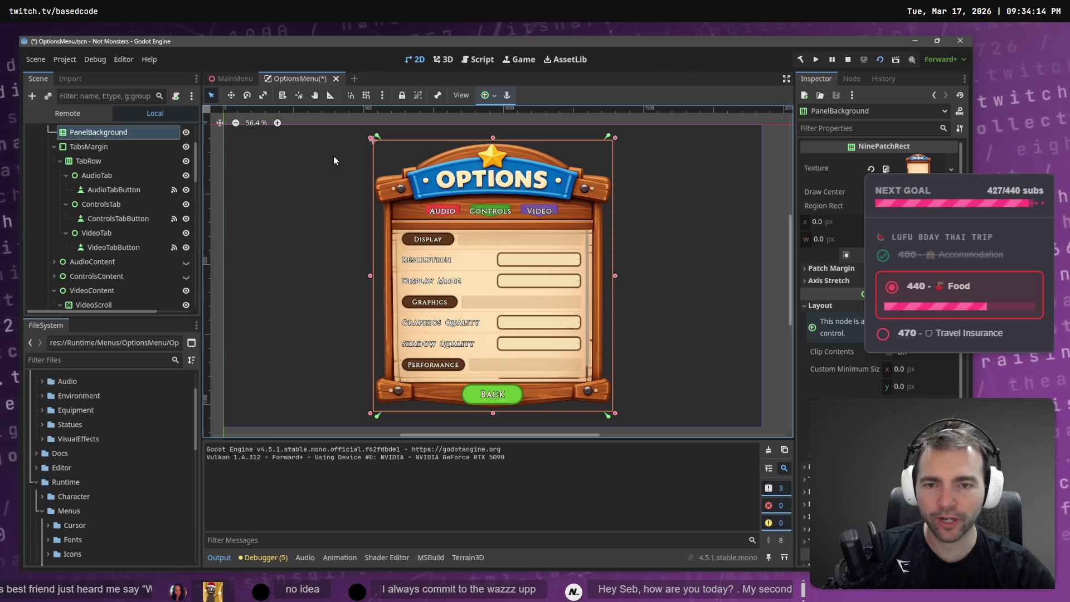
click(325, 167)
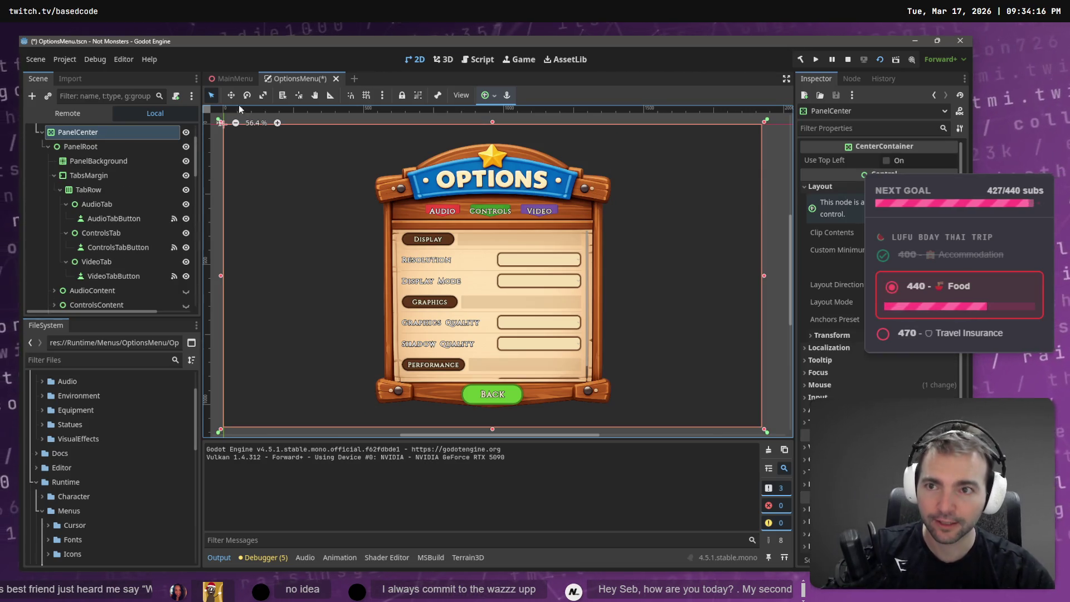
From the MainMenu scene, test-run the game with F5, then close it with F8.
click(232, 80)
key(F5)
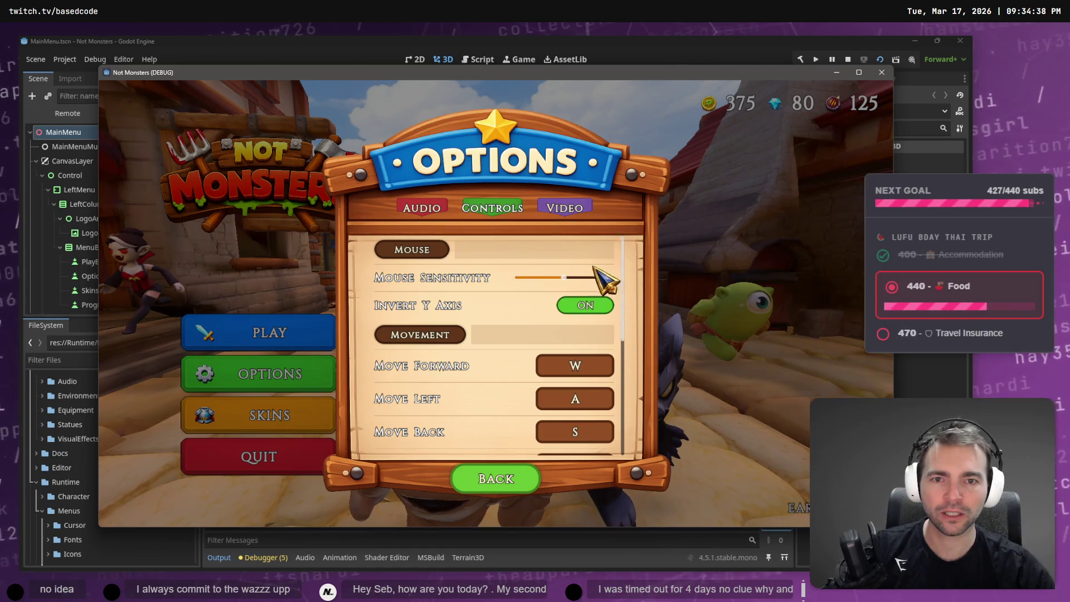
key(F8)
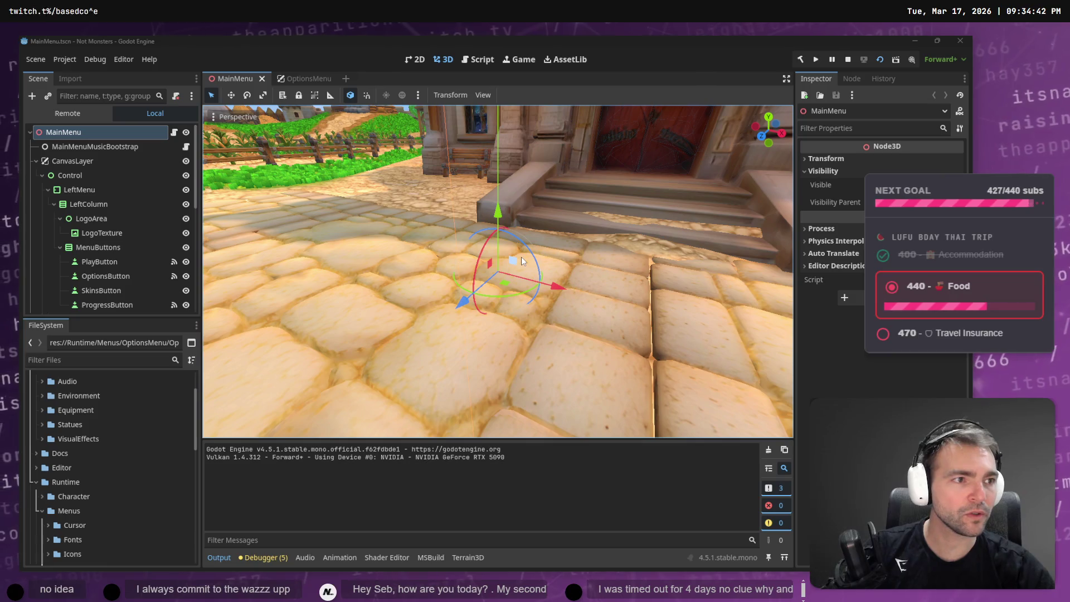
In the OptionsMenu tree, expand ControlsContent and make it visible on the canvas.
click(295, 78)
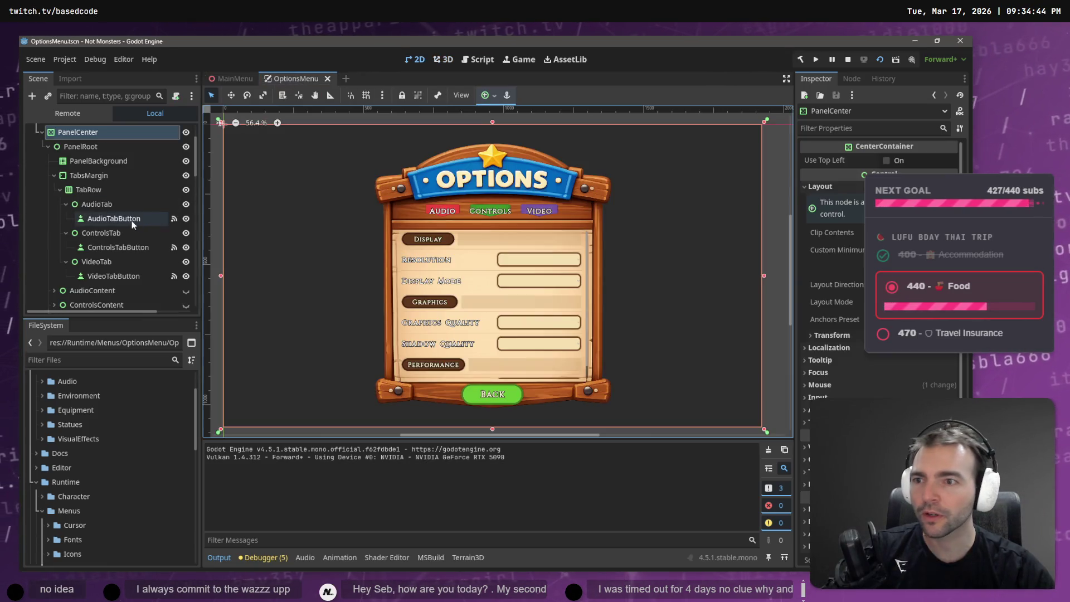
scroll(97, 262, down, 2)
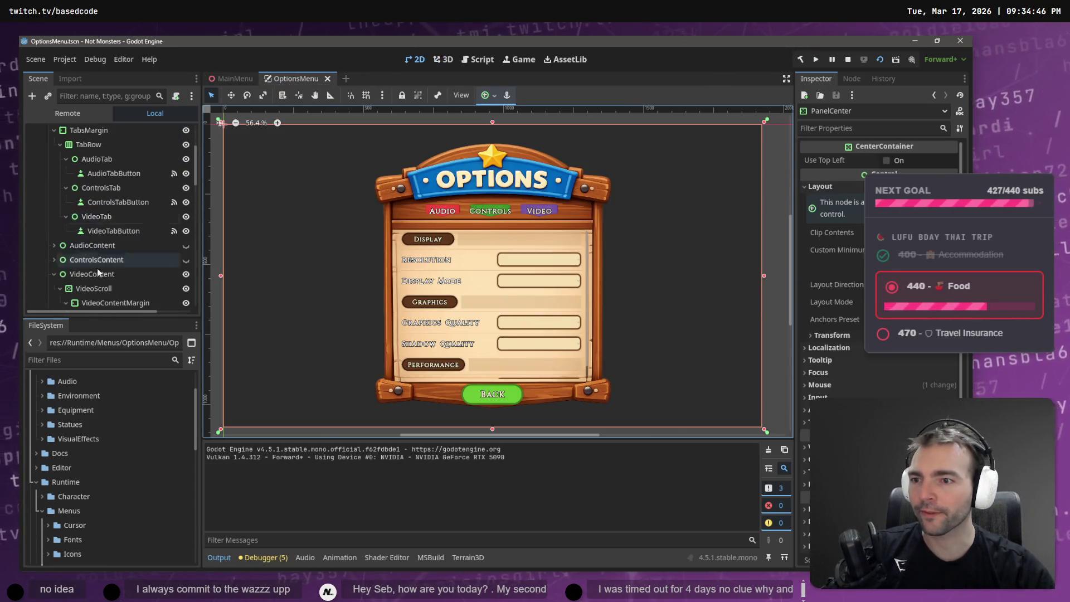
click(76, 260)
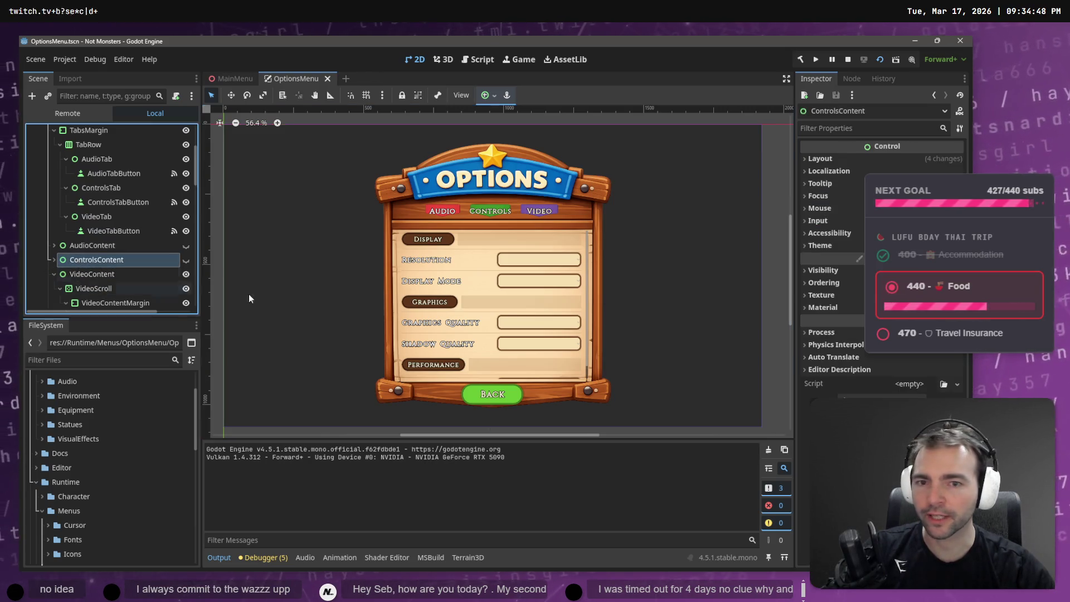
click(54, 259)
click(98, 274)
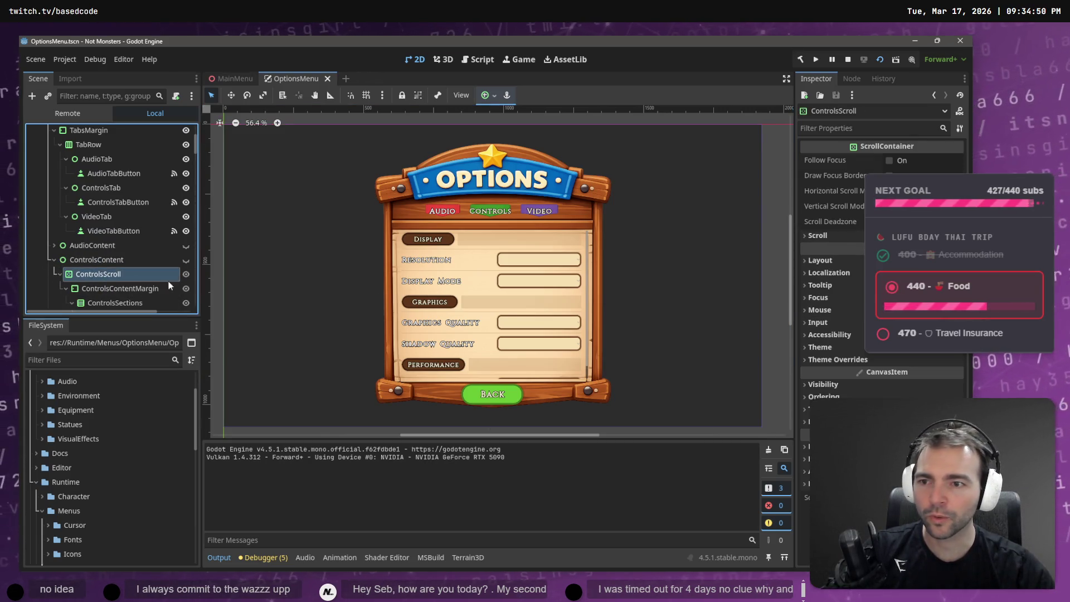
scroll(168, 266, down, 1)
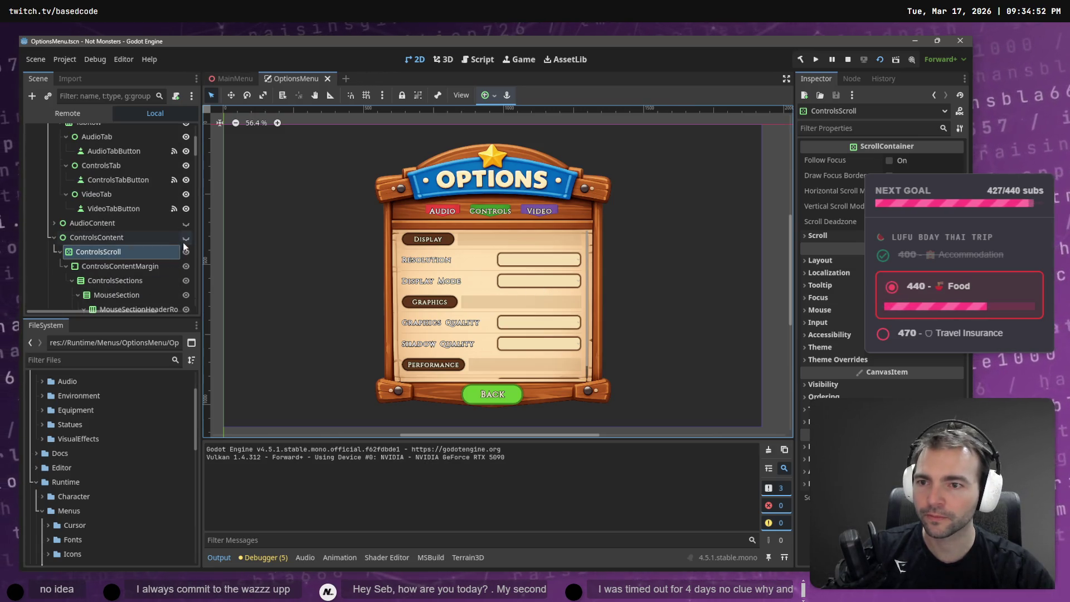
click(186, 240)
scroll(186, 250, up, 5)
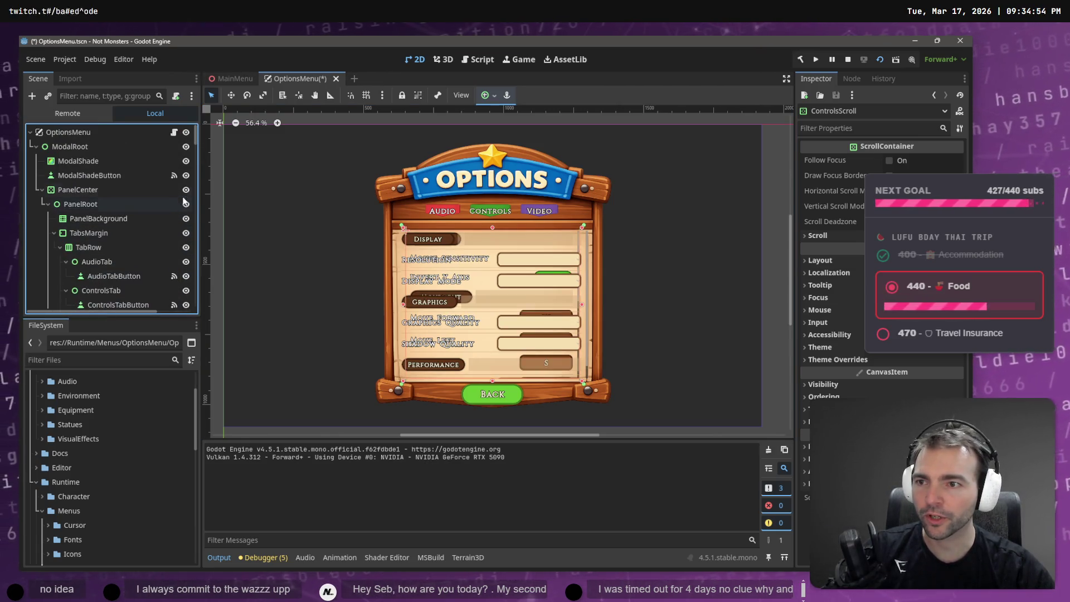
Hide VideoContent so only the Controls page with Mouse and Movement settings shows.
click(48, 204)
click(47, 205)
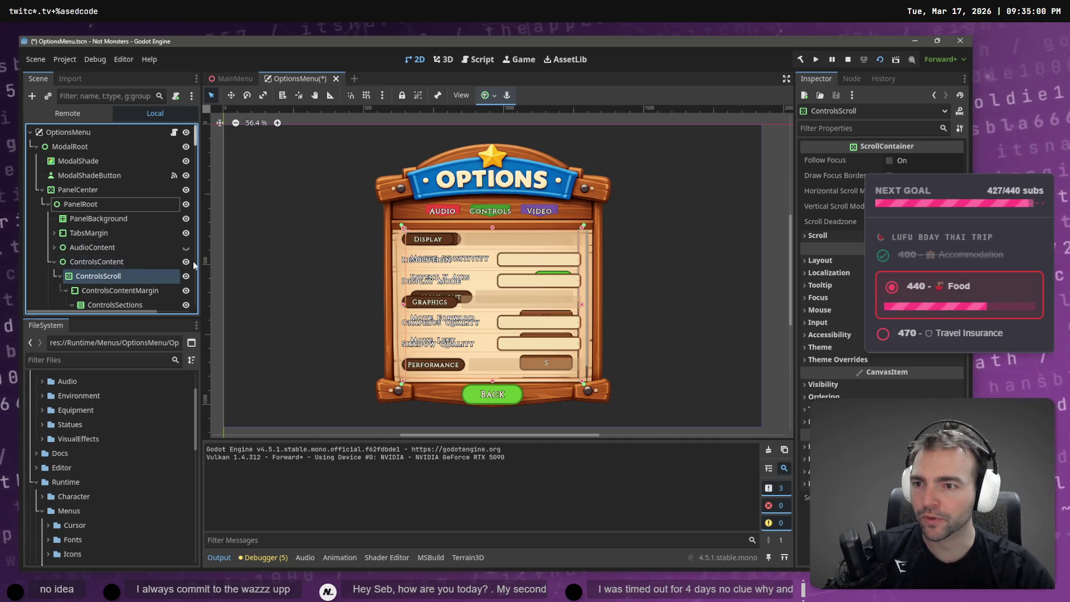
scroll(112, 240, down, 2)
click(60, 208)
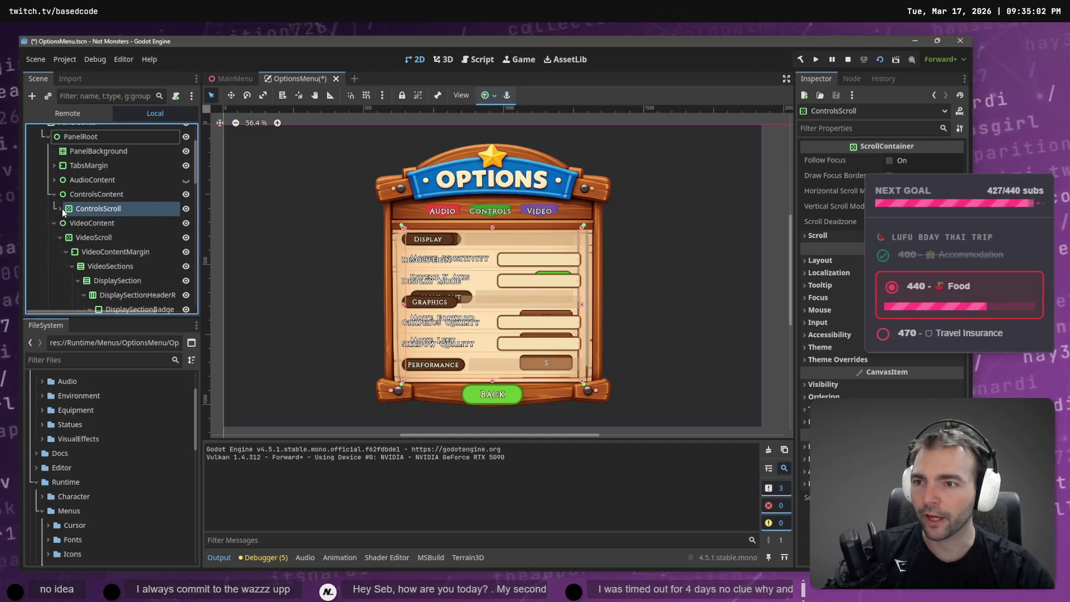
click(186, 223)
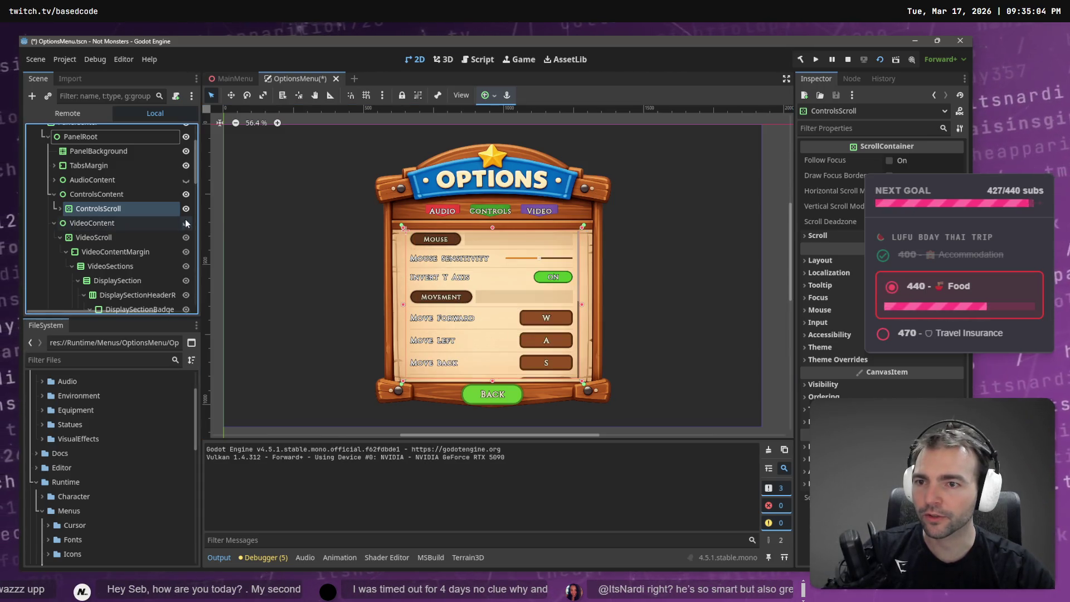
click(60, 208)
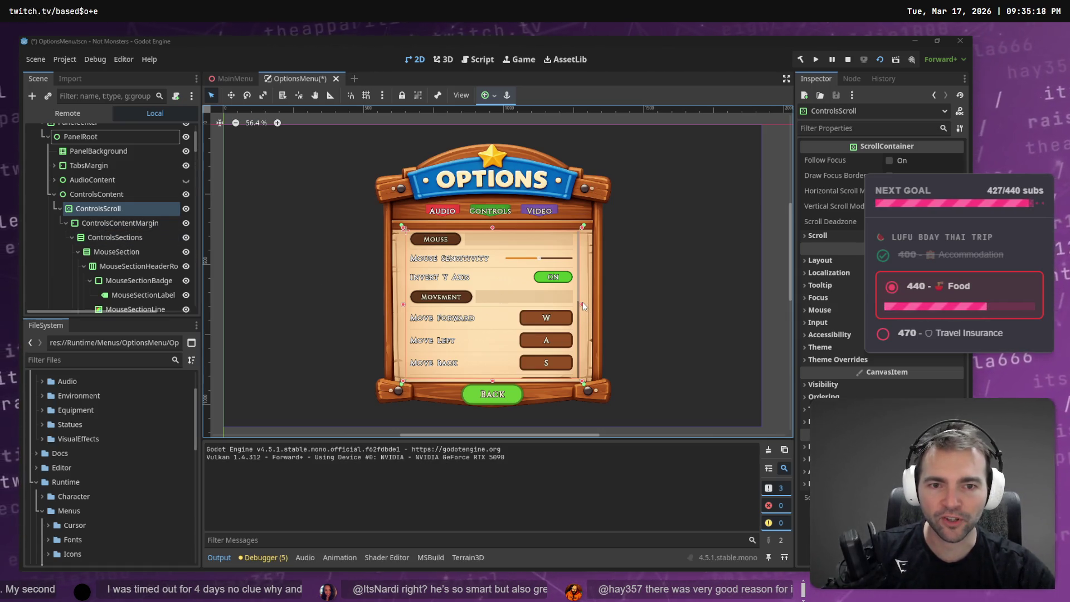
Drag ControlsScroll's right edge right and left edge left to spread the Controls rows.
drag(583, 305, 593, 305)
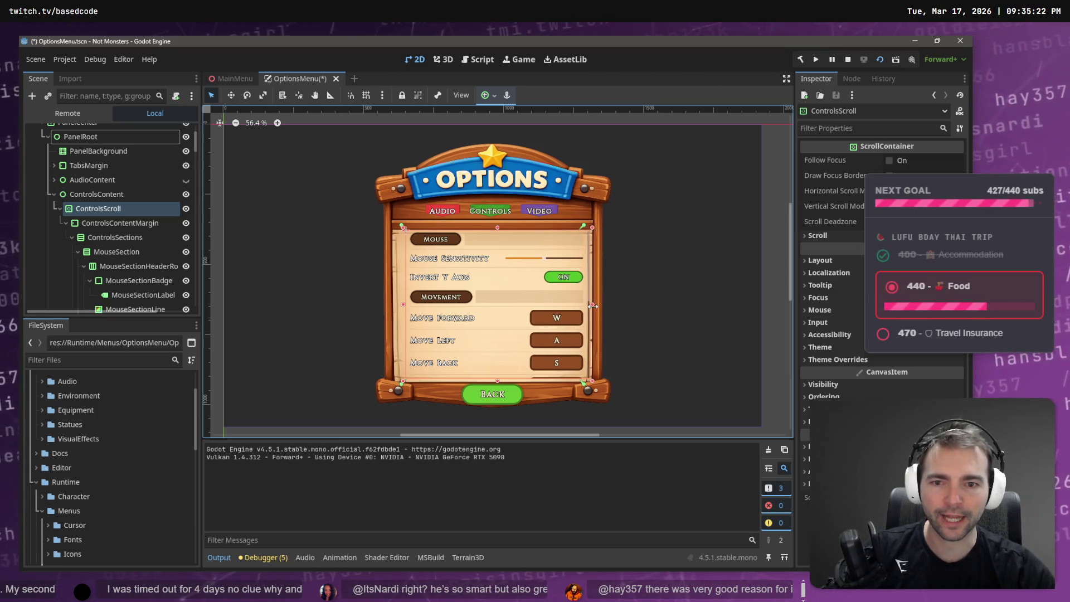
drag(404, 306, 396, 305)
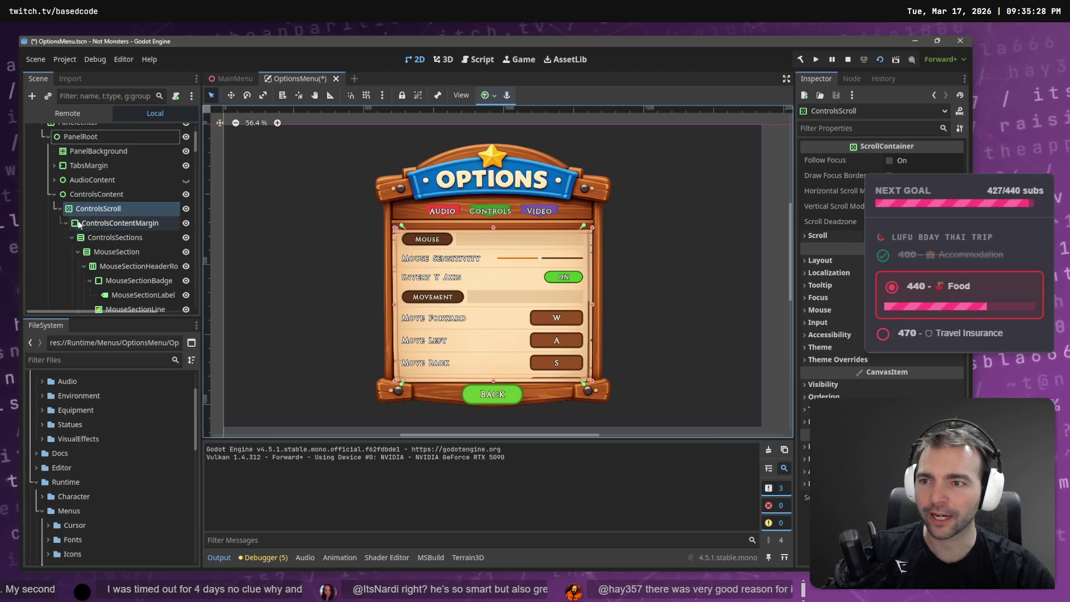
Hide ControlsContent and AudioContent, unhide VideoContent, and select the VideoContent node.
click(60, 209)
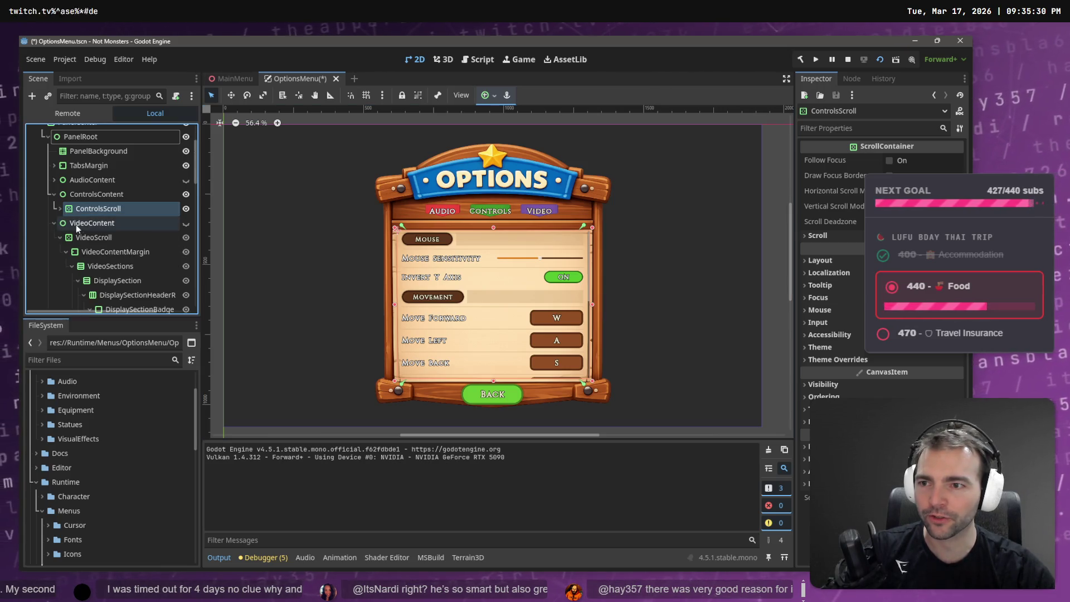
click(94, 236)
click(98, 211)
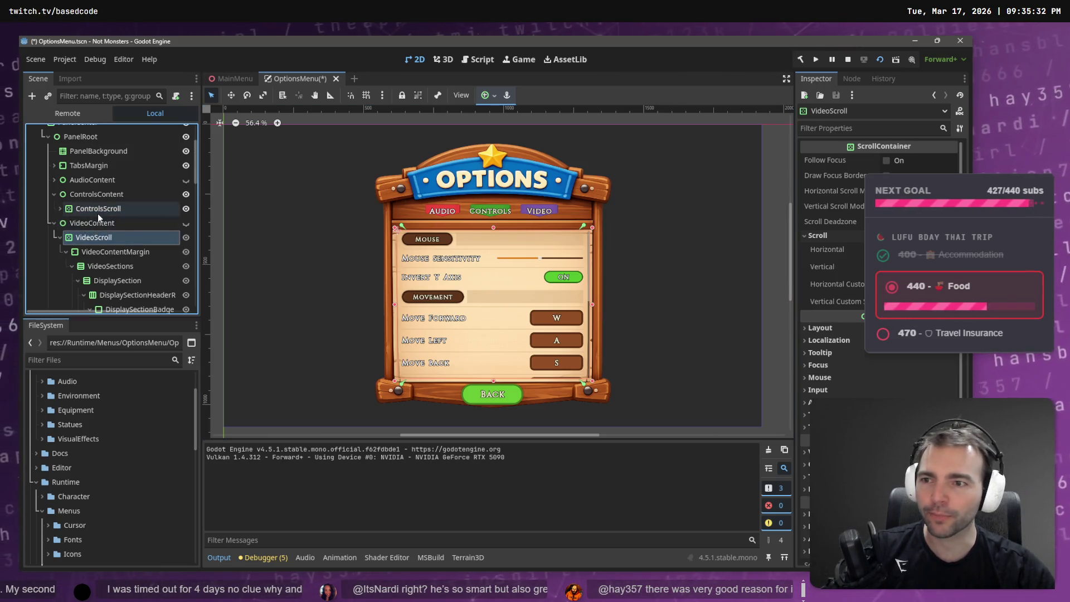
click(124, 252)
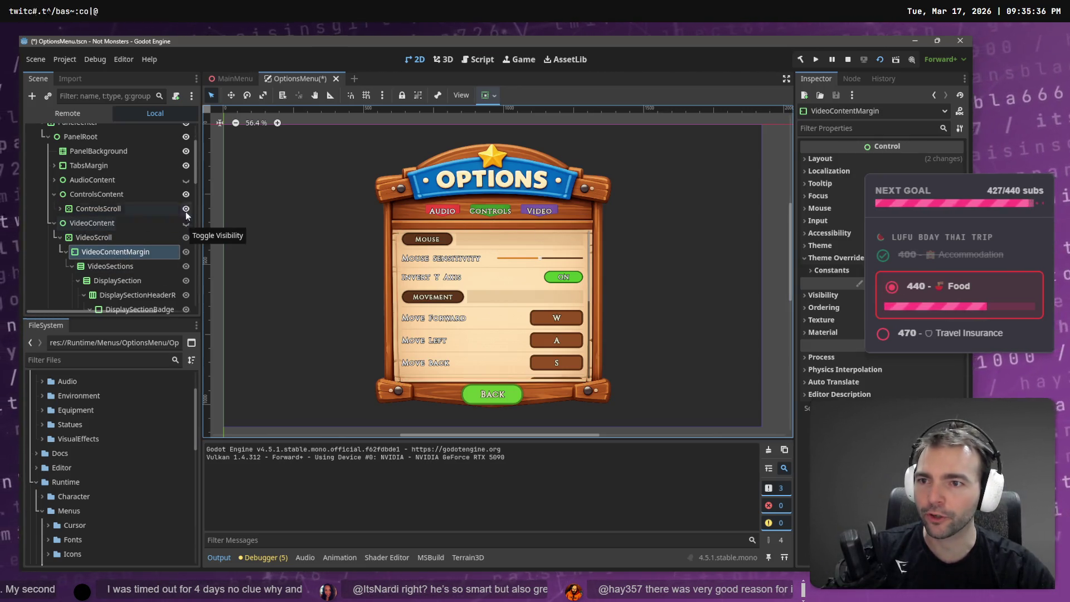
click(186, 180)
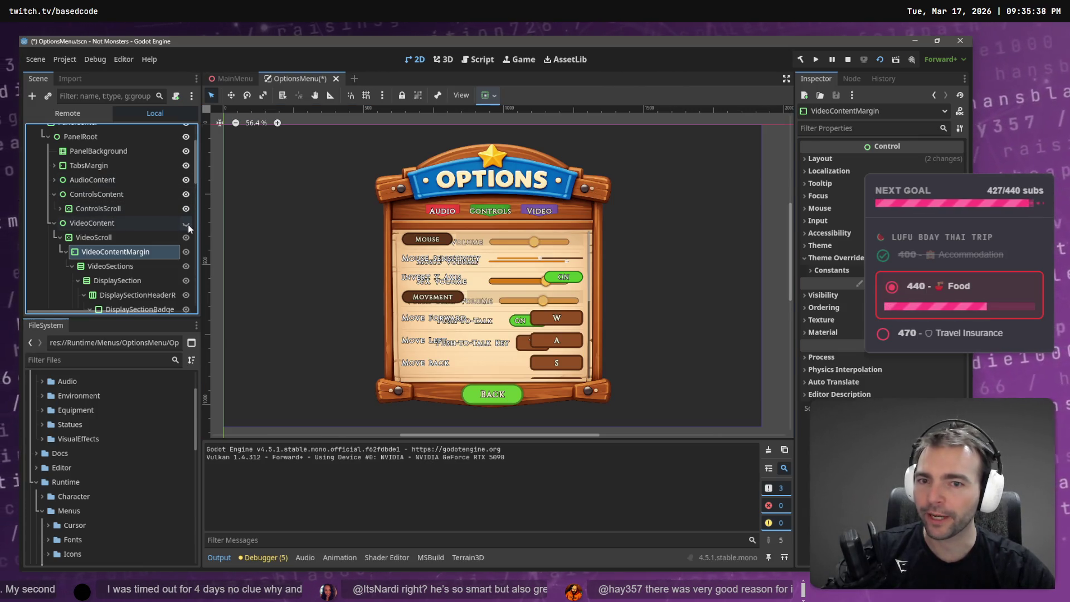
click(186, 194)
click(186, 180)
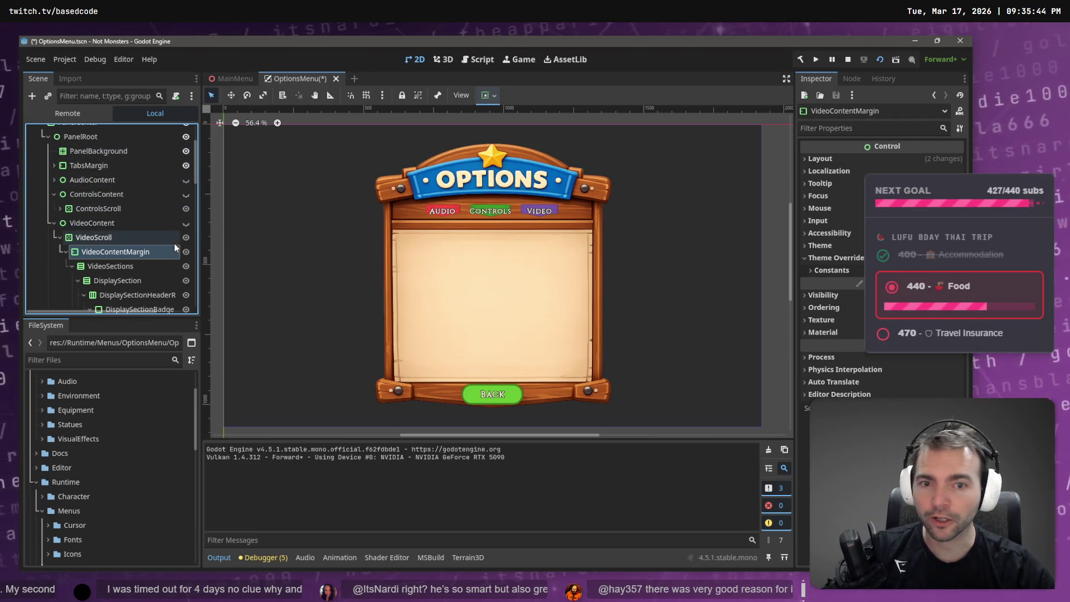
click(186, 223)
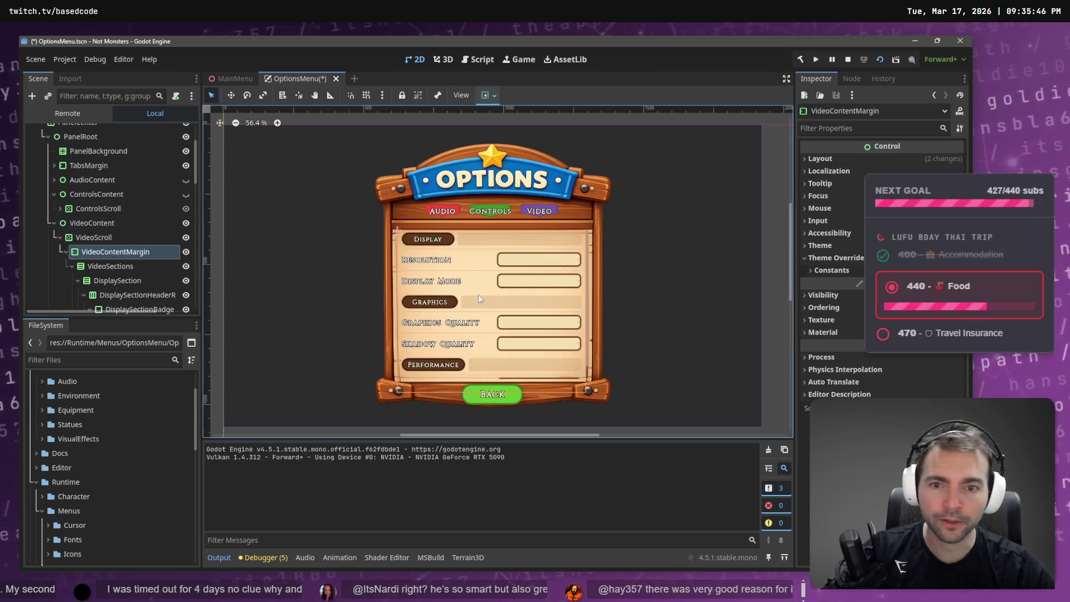
click(116, 239)
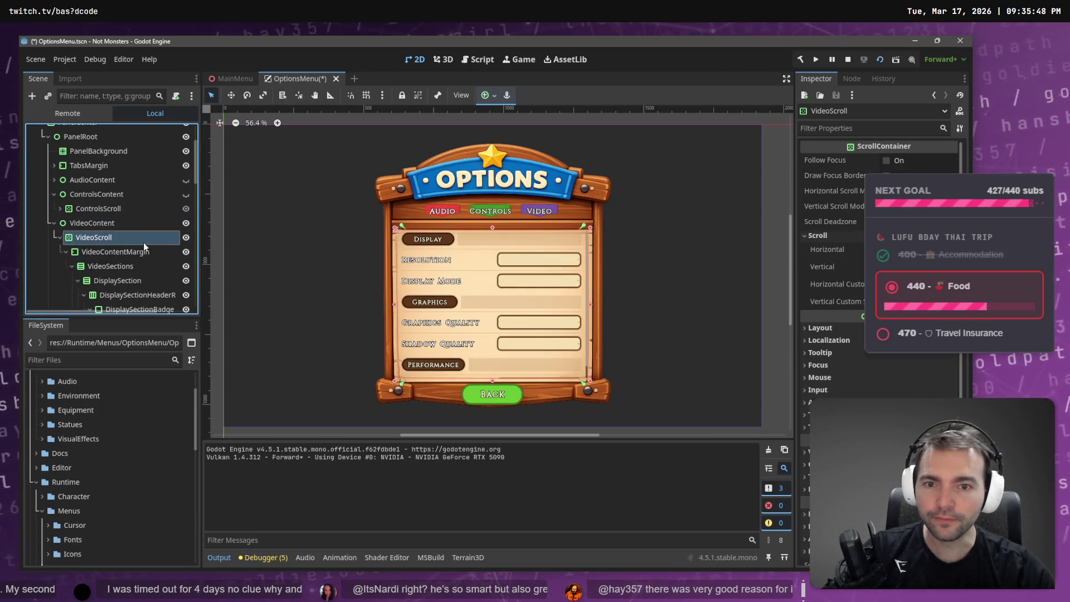
click(109, 224)
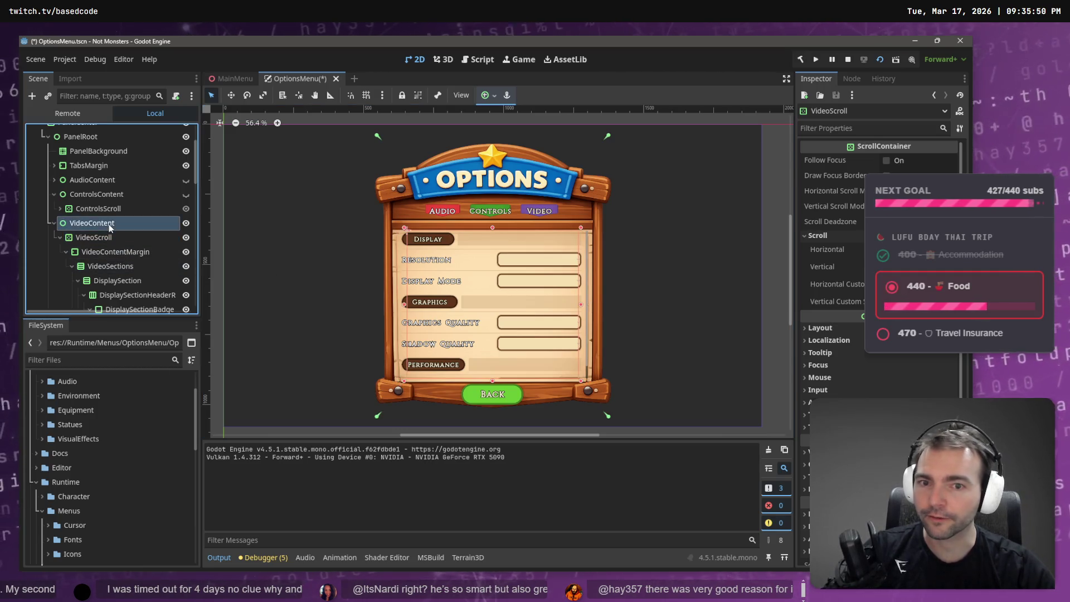
Stretch VideoContent's left and right edges outward and show VideoContentMargin's Theme Override constants.
drag(404, 303, 394, 304)
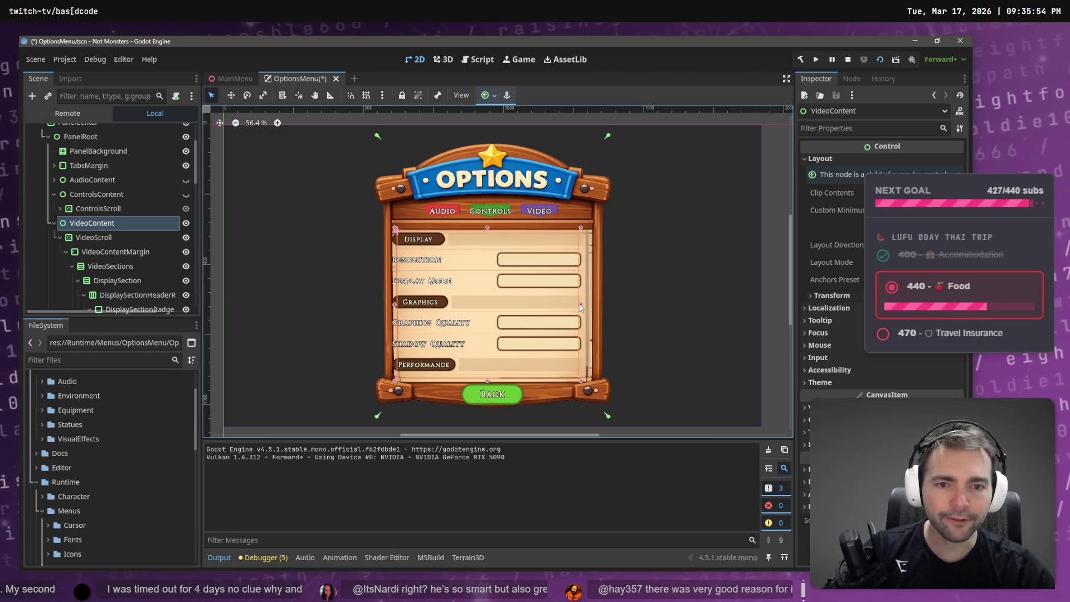
drag(582, 305, 592, 306)
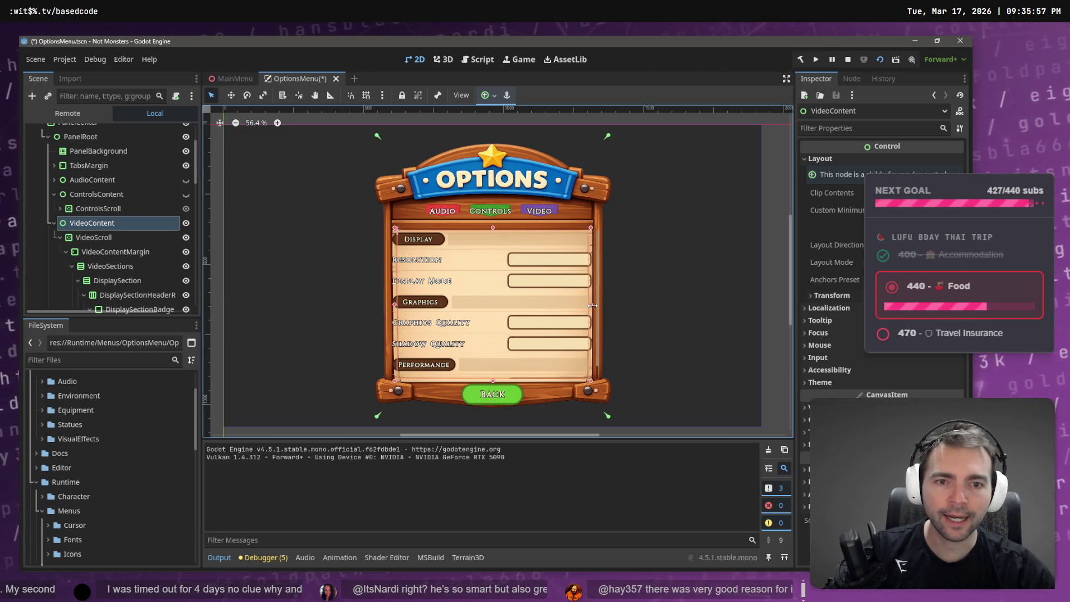
click(115, 251)
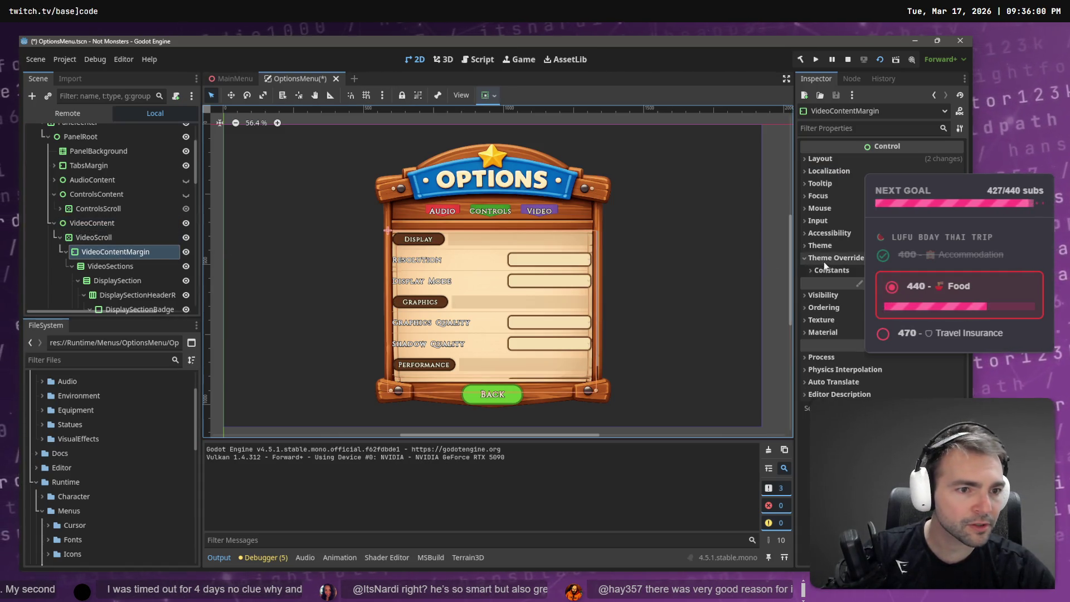
click(832, 270)
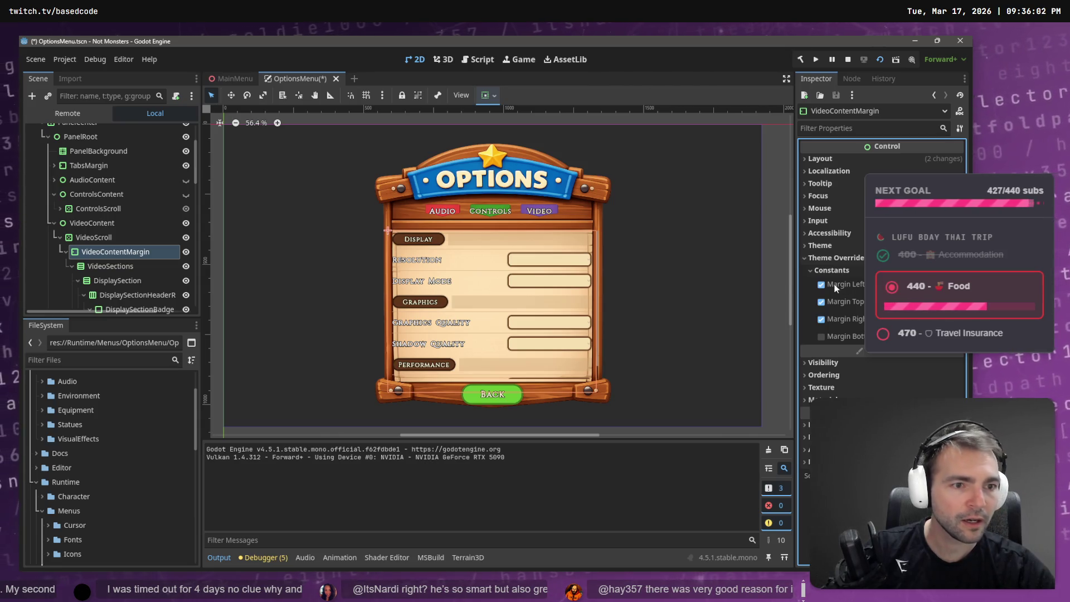
Enable VideoContentMargin's Margin Left, Margin Top and Margin Right constant overrides, leaving Margin Bottom unset.
click(826, 285)
click(826, 284)
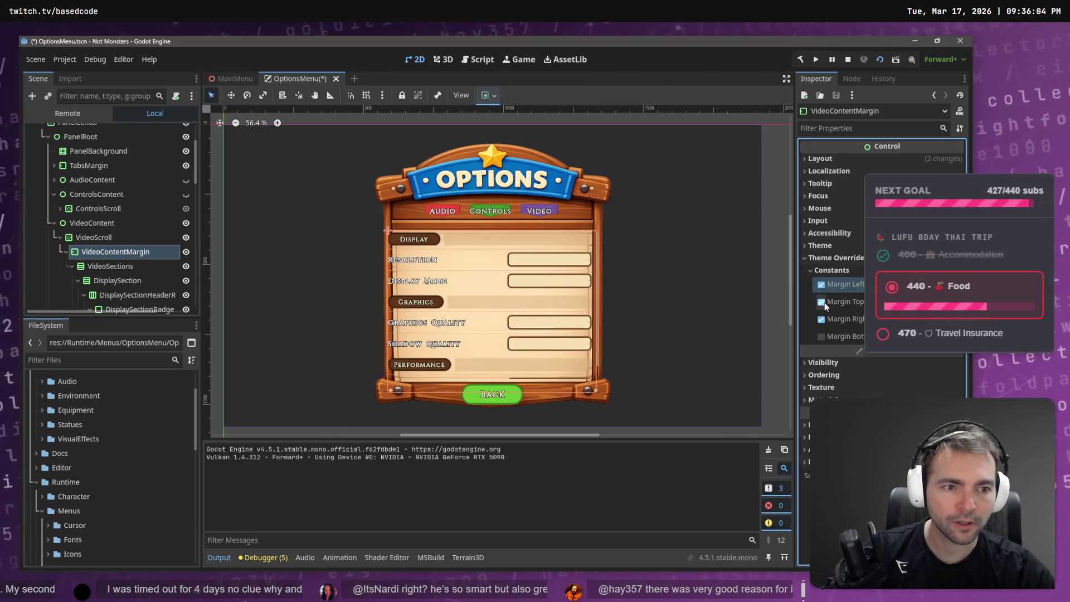
click(822, 302)
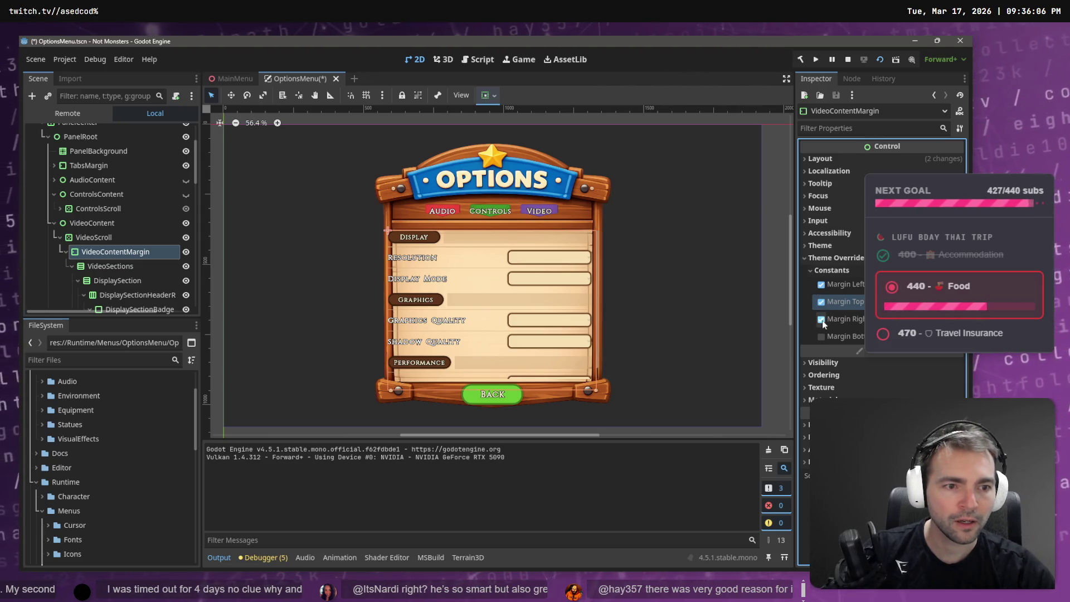
click(823, 321)
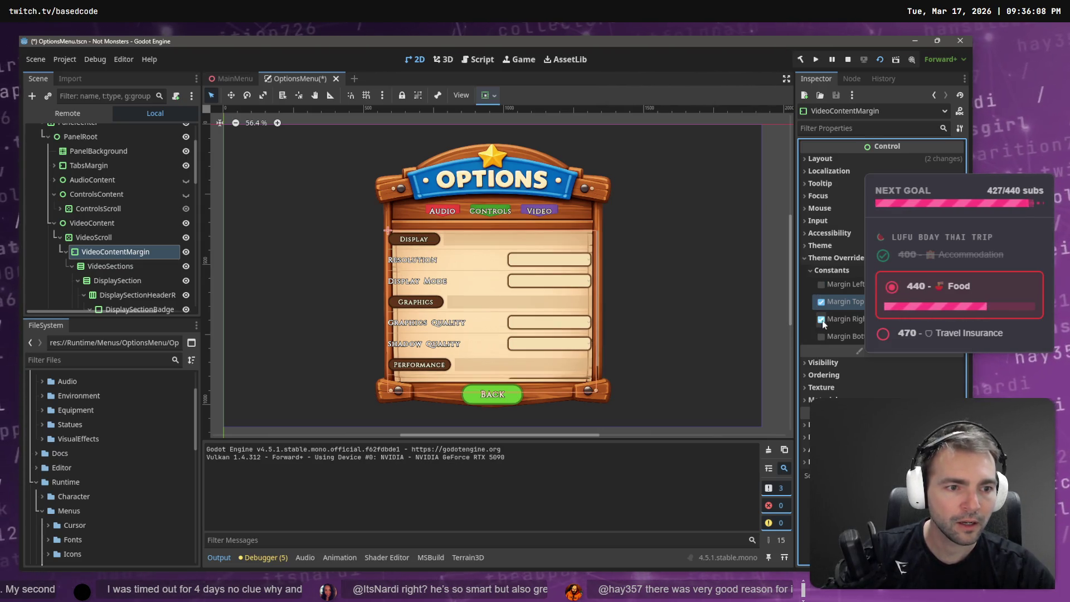
key(ctrl+z)
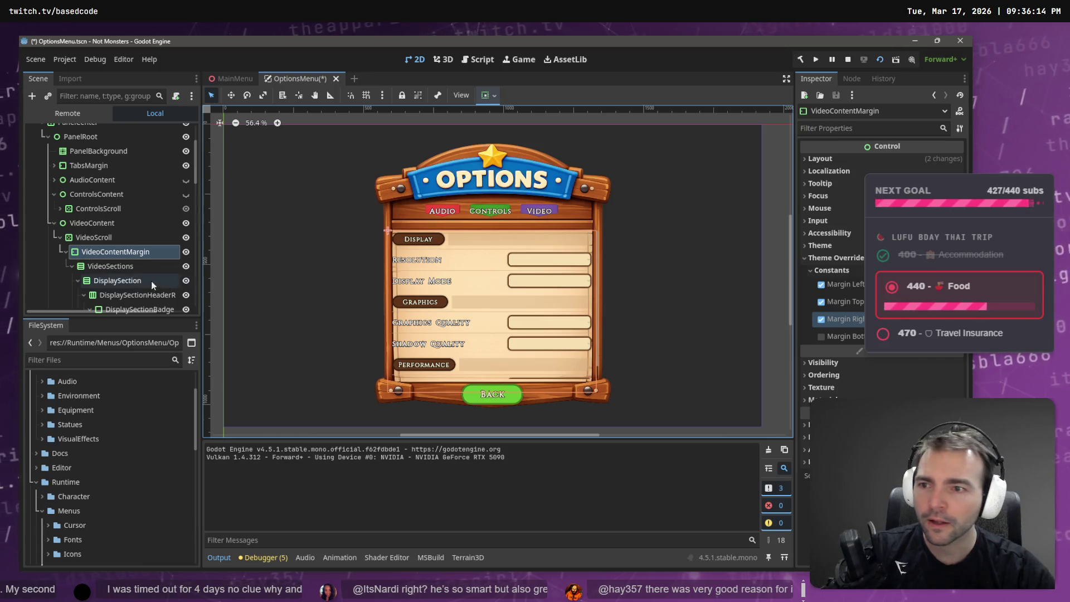
Drag VideoScroll's right and left edge handles inward on the 2D canvas.
click(94, 237)
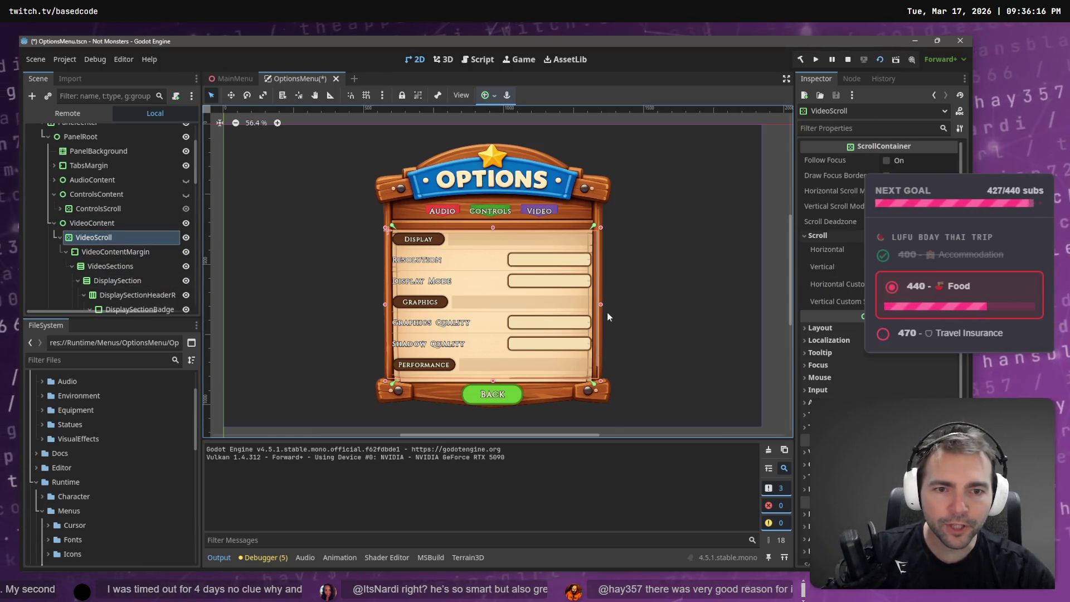
drag(601, 308, 591, 303)
drag(386, 306, 394, 305)
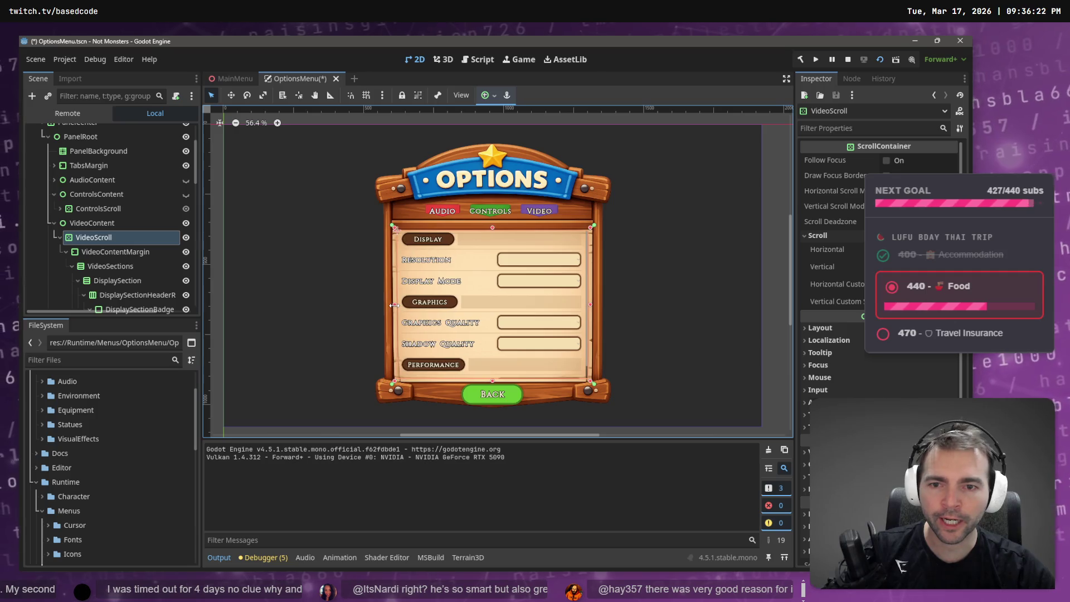
click(110, 225)
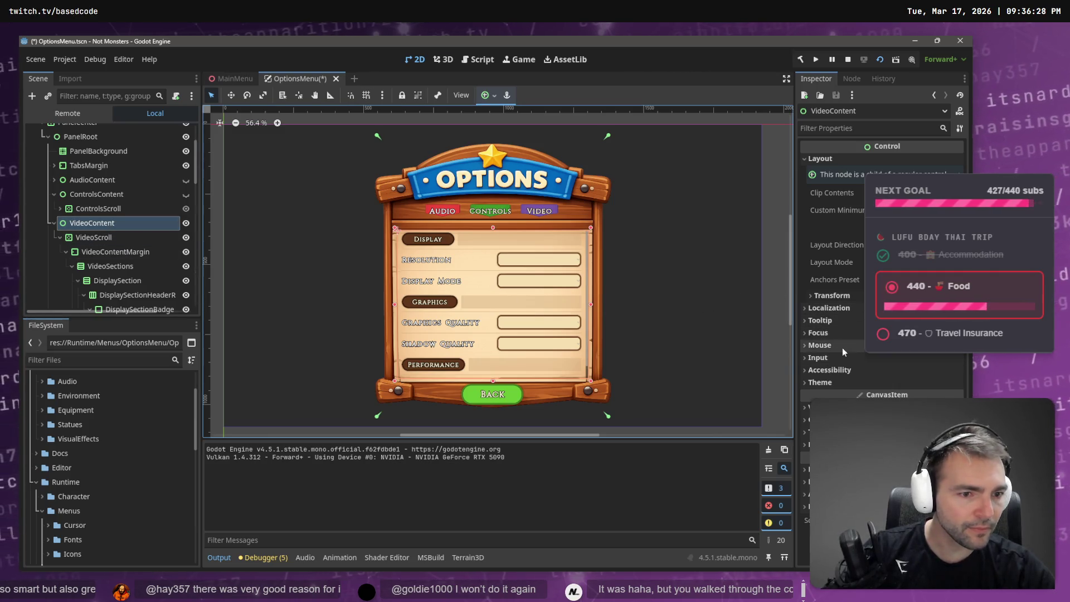
click(89, 238)
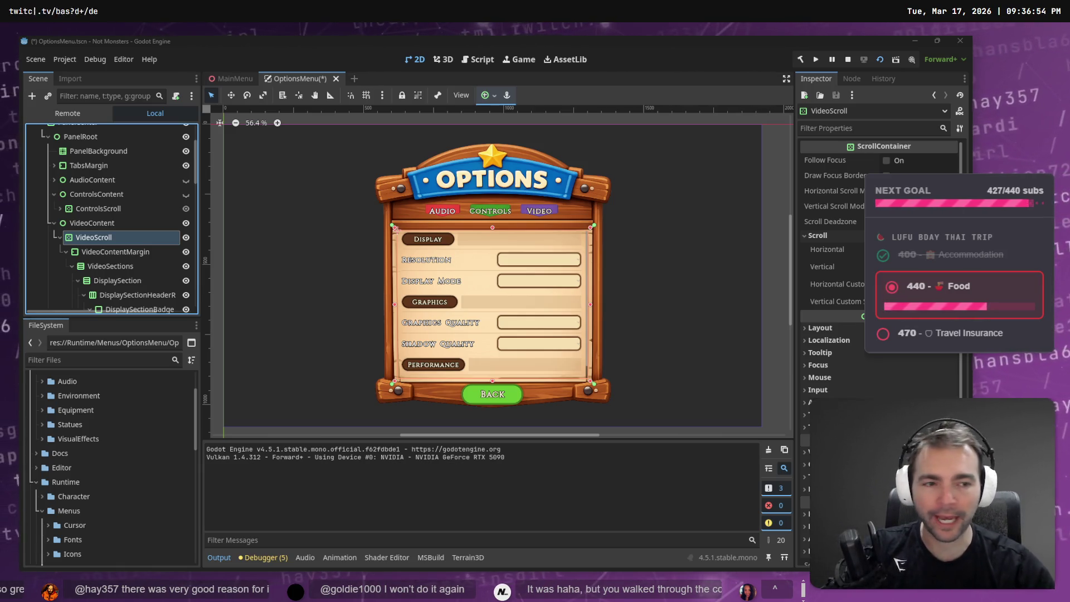
Uncheck the Margin Left, Top and Right overrides on VideoContentMargin.
click(836, 328)
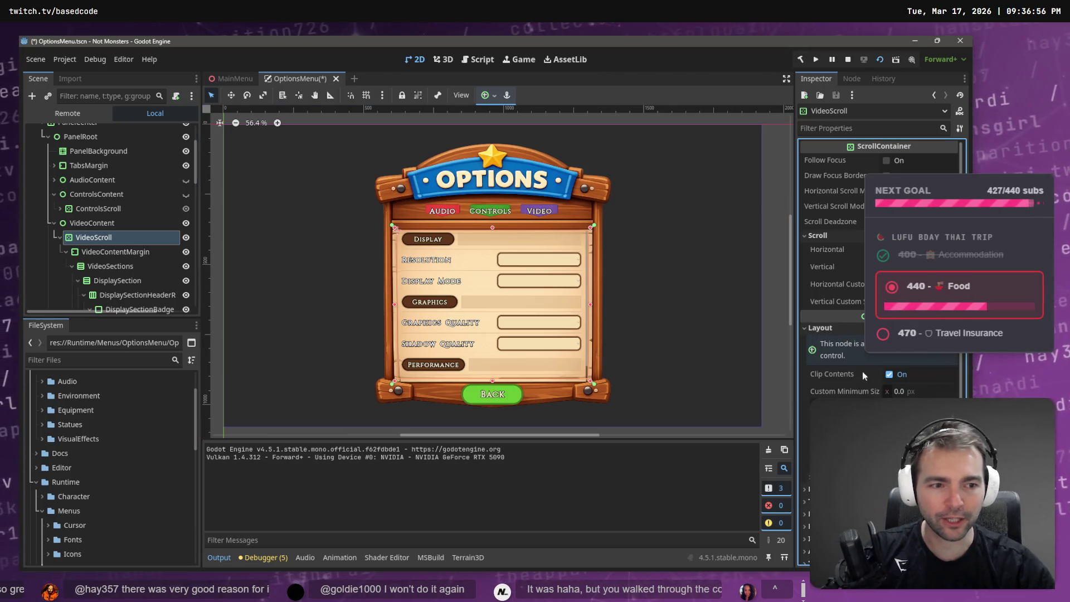
click(116, 252)
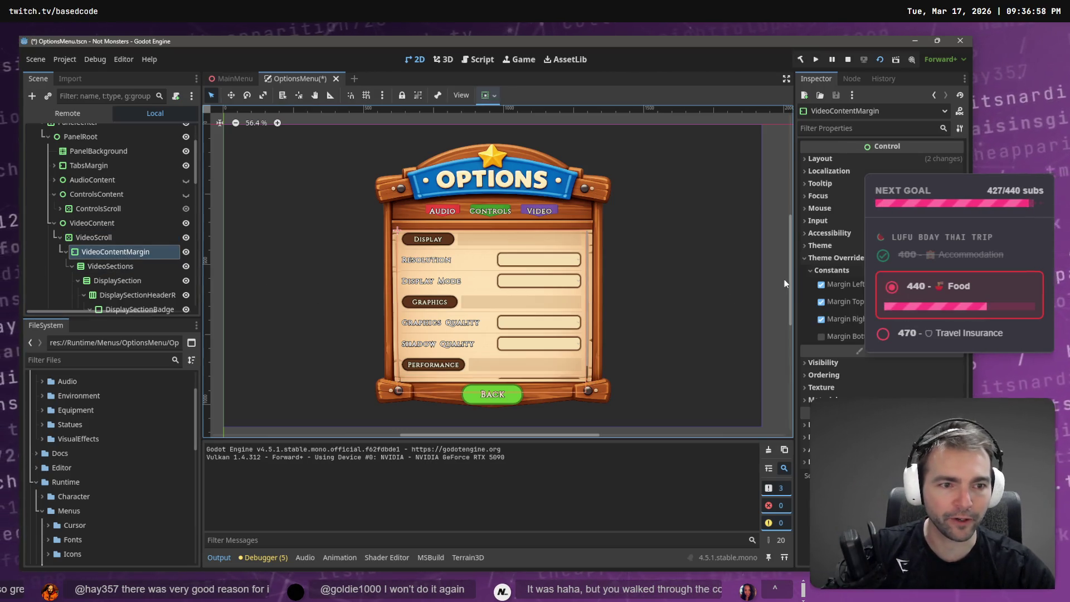
click(821, 284)
click(821, 301)
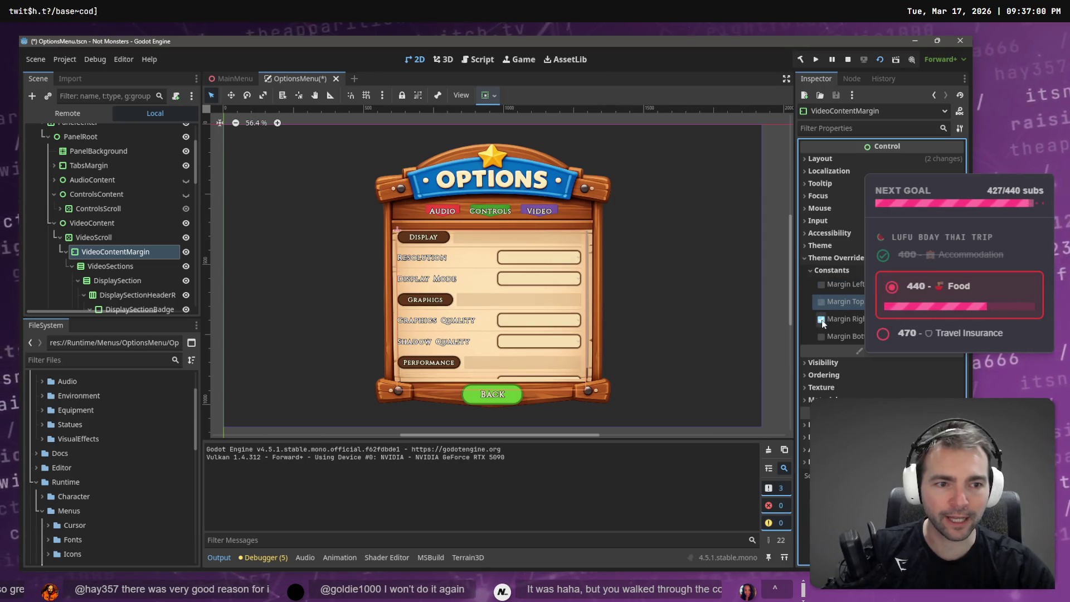
click(821, 319)
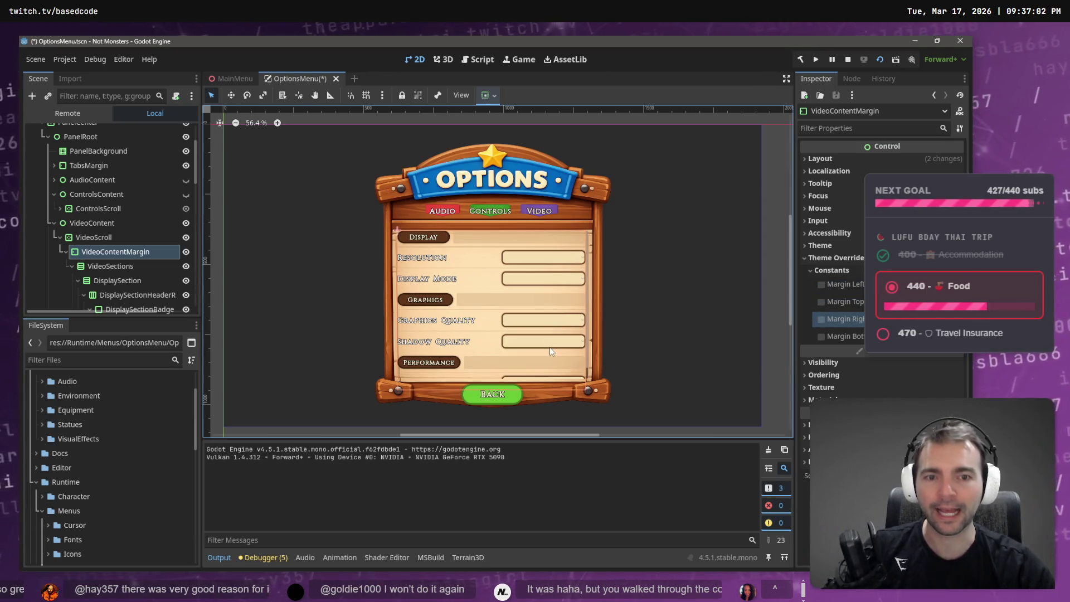
Save the OptionsMenu scene with Ctrl+S and switch to the MainMenu scene.
scroll(111, 260, down, 2)
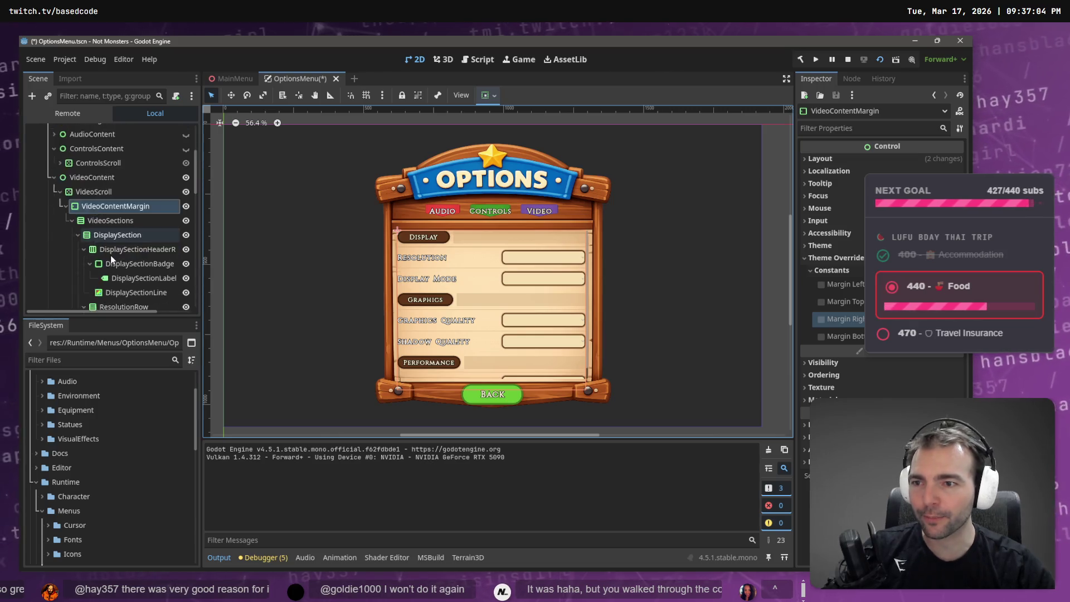
scroll(112, 260, down, 3)
key(ctrl+s)
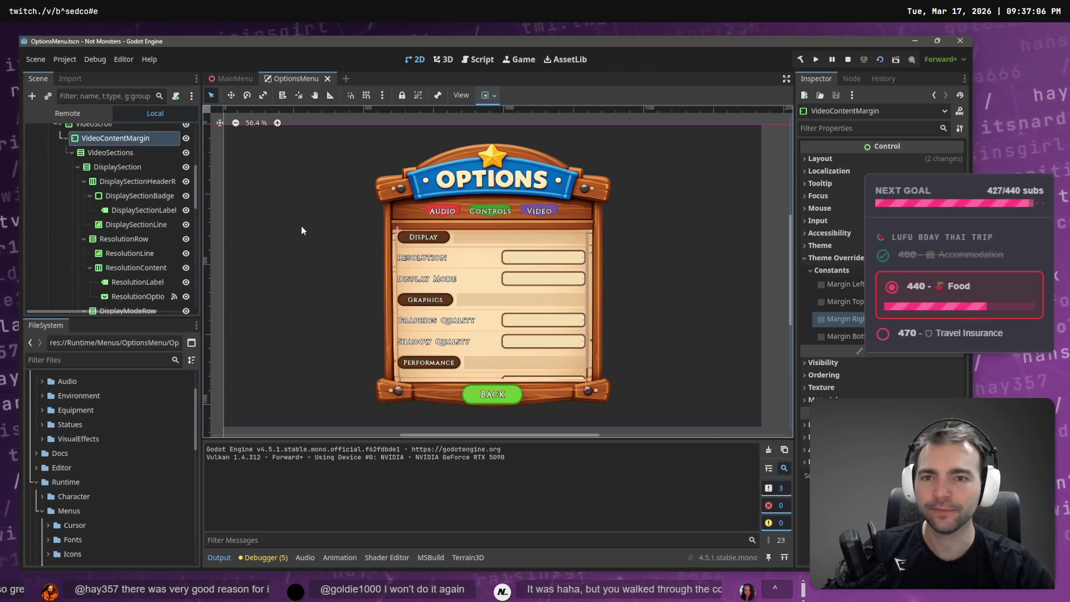
click(301, 230)
click(232, 78)
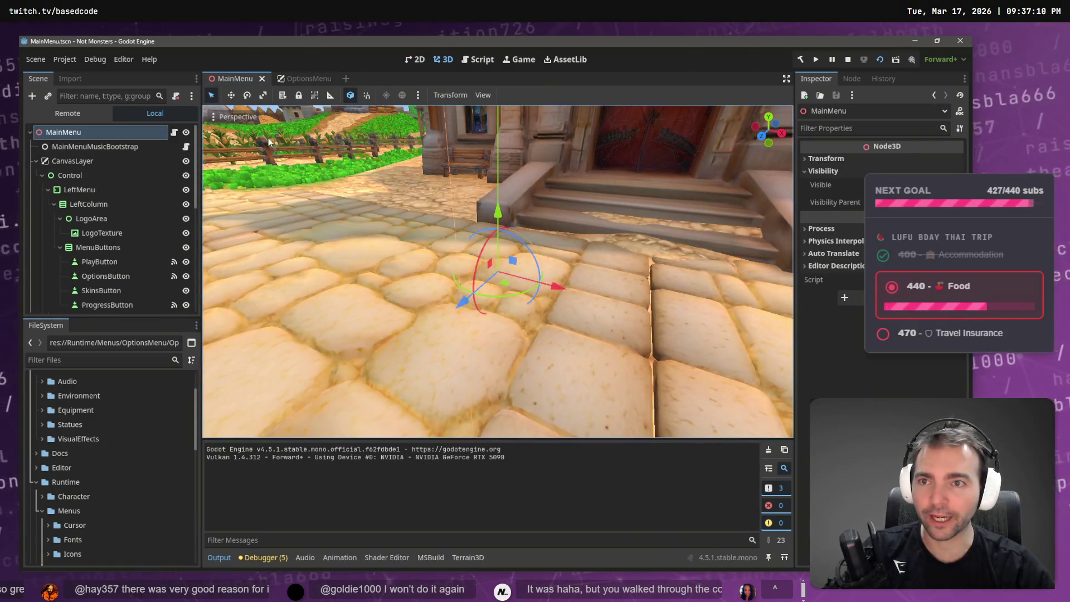
Run the game with F5, open OPTIONS and scroll through the Controls page.
key(F5)
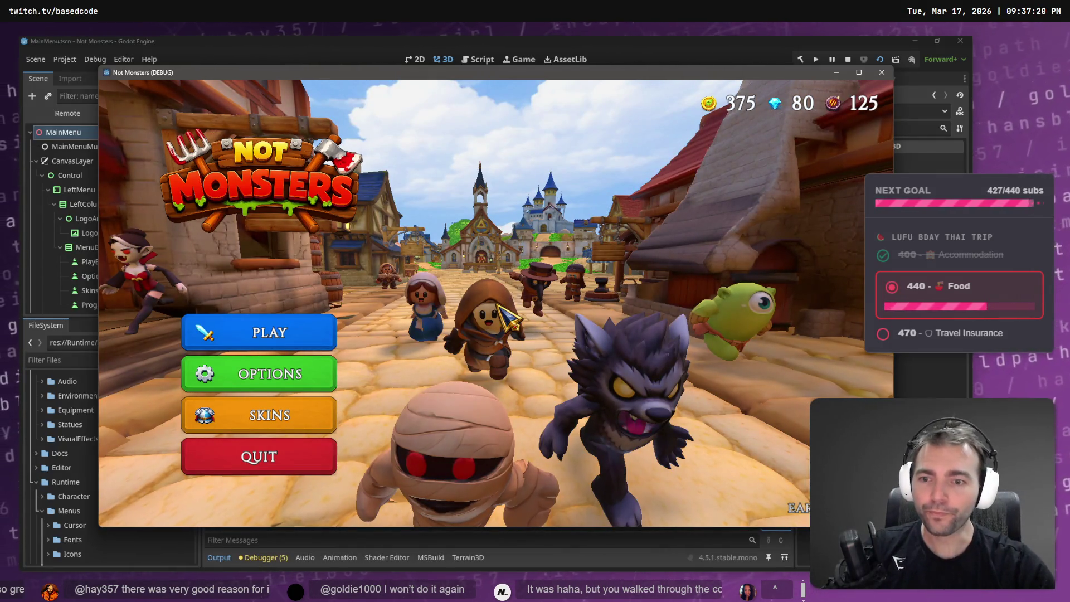
click(304, 375)
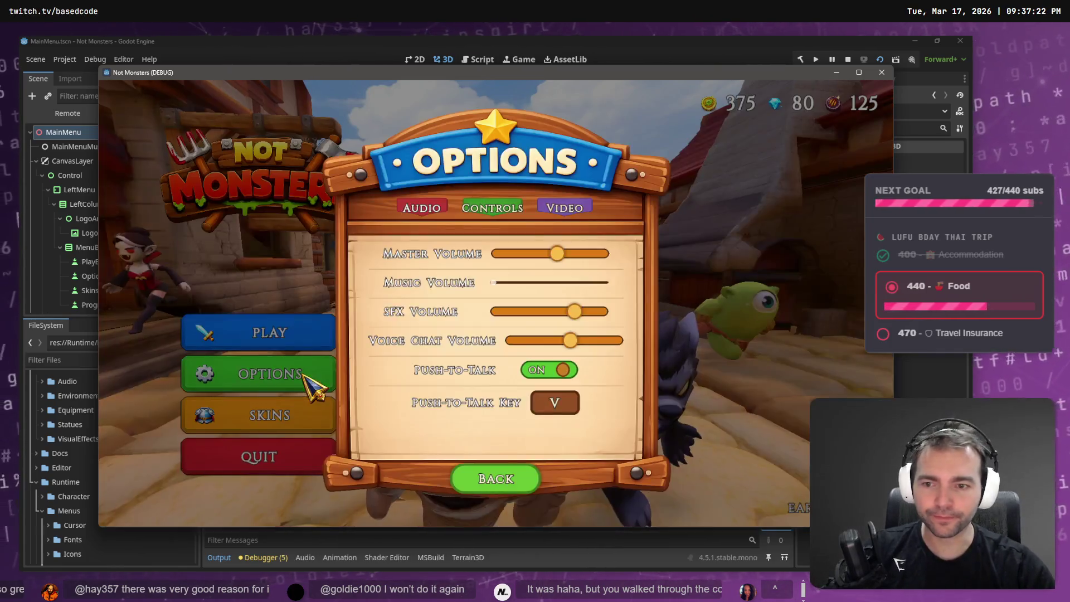
click(482, 214)
scroll(537, 310, down, 5)
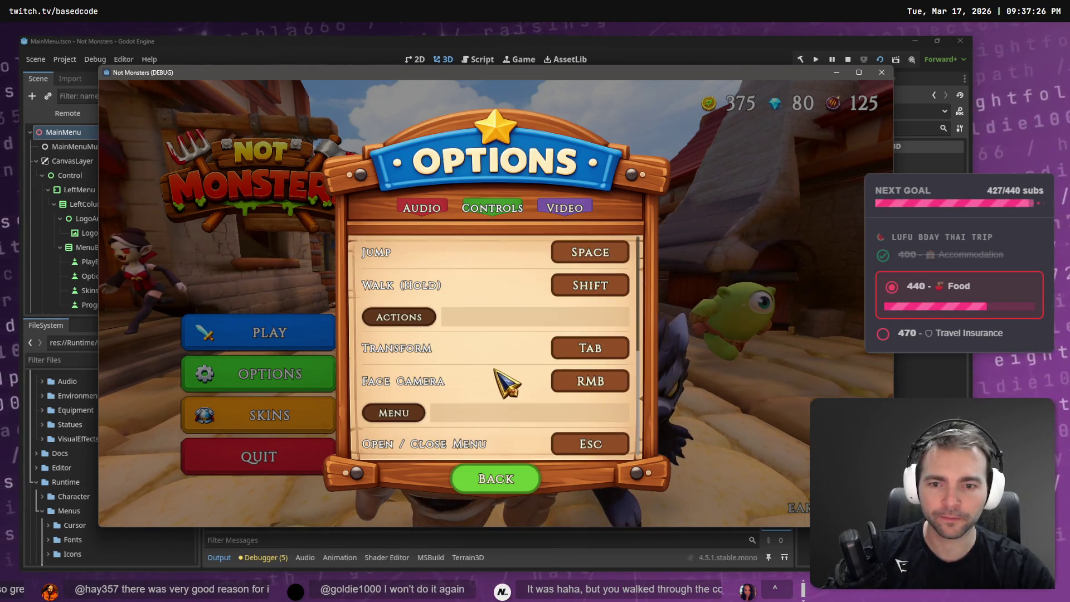
scroll(506, 383, up, 5)
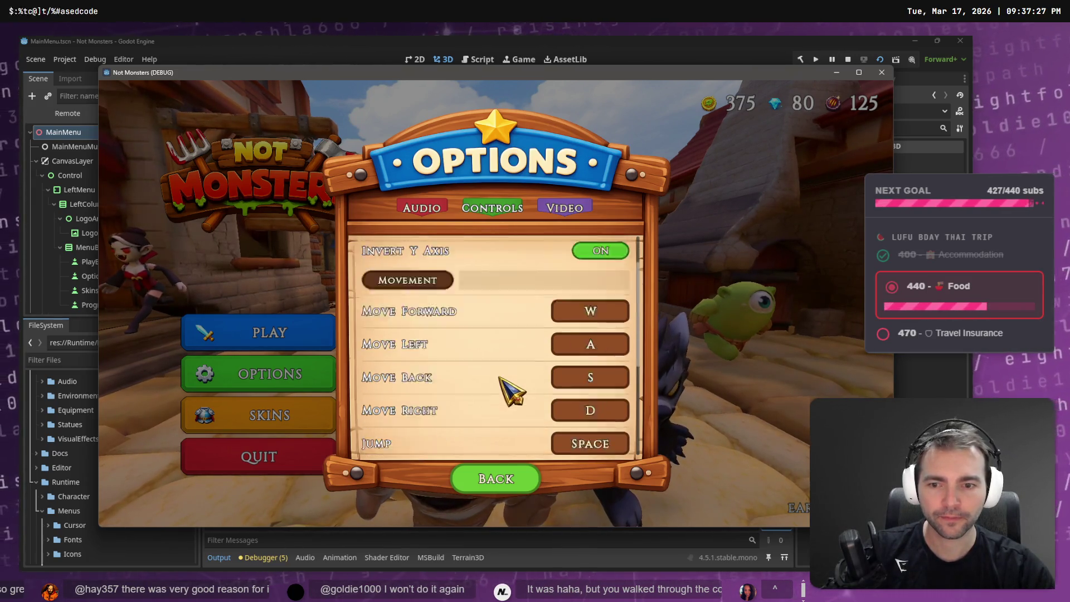
Switch to the Video settings page and scroll through its options.
click(559, 212)
scroll(535, 334, down, 1)
scroll(527, 376, up, 1)
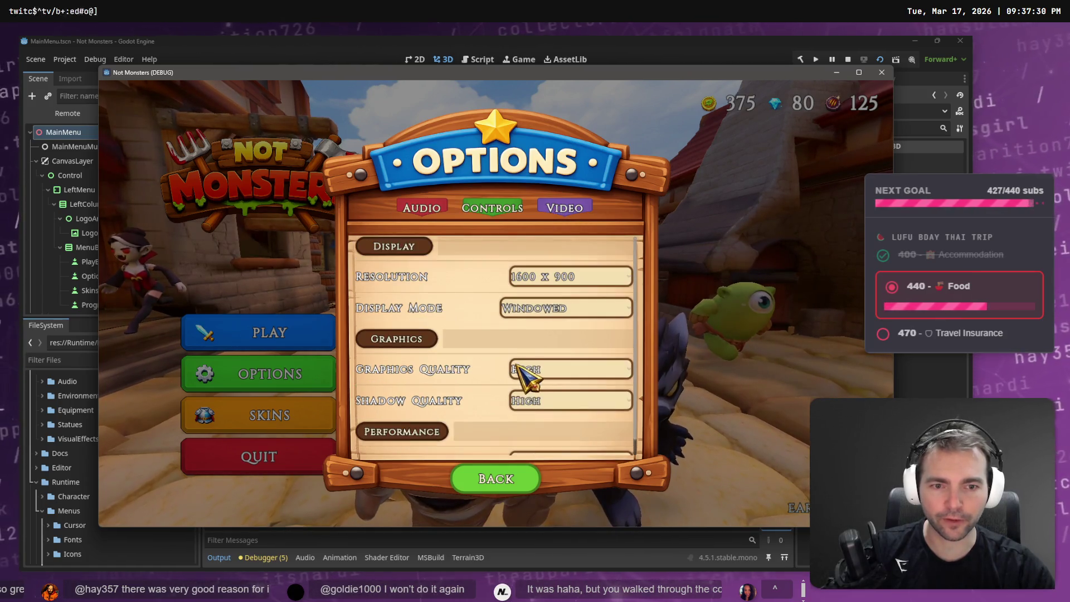
scroll(517, 365, down, 1)
scroll(516, 363, up, 1)
scroll(514, 358, down, 1)
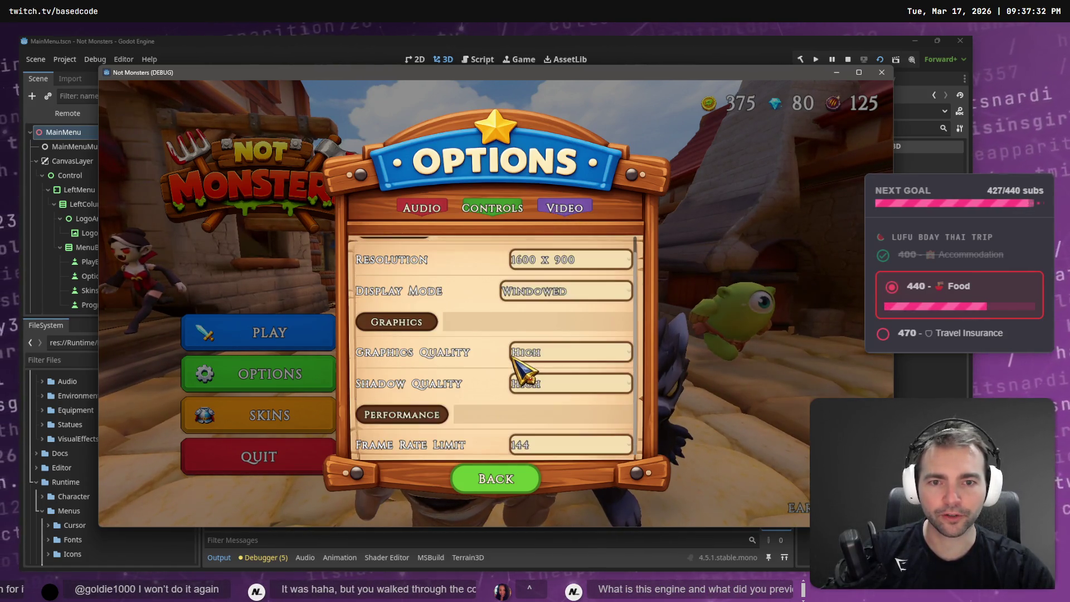
scroll(518, 368, up, 1)
Cycle the game resolution through 1280 x 720, 1920 x 1080 and 1600 x 900.
click(563, 279)
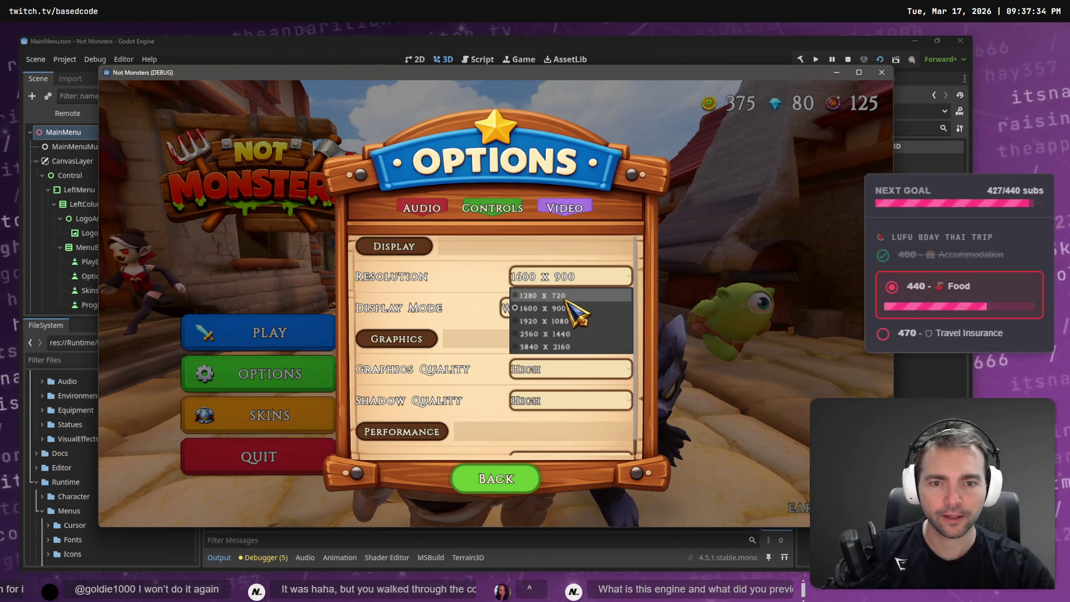
click(568, 298)
click(555, 280)
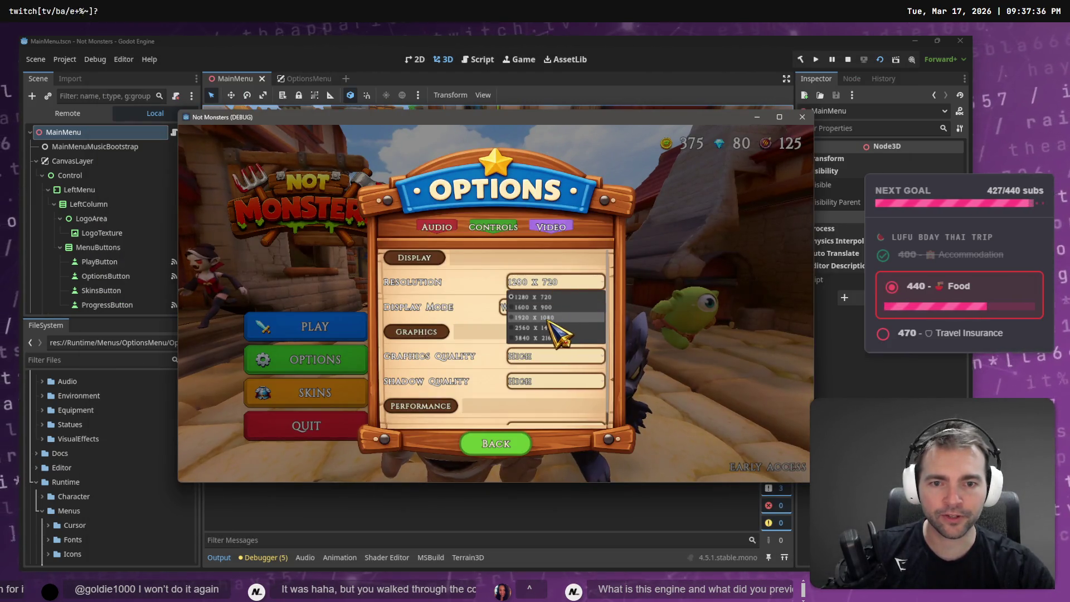
click(549, 322)
click(559, 283)
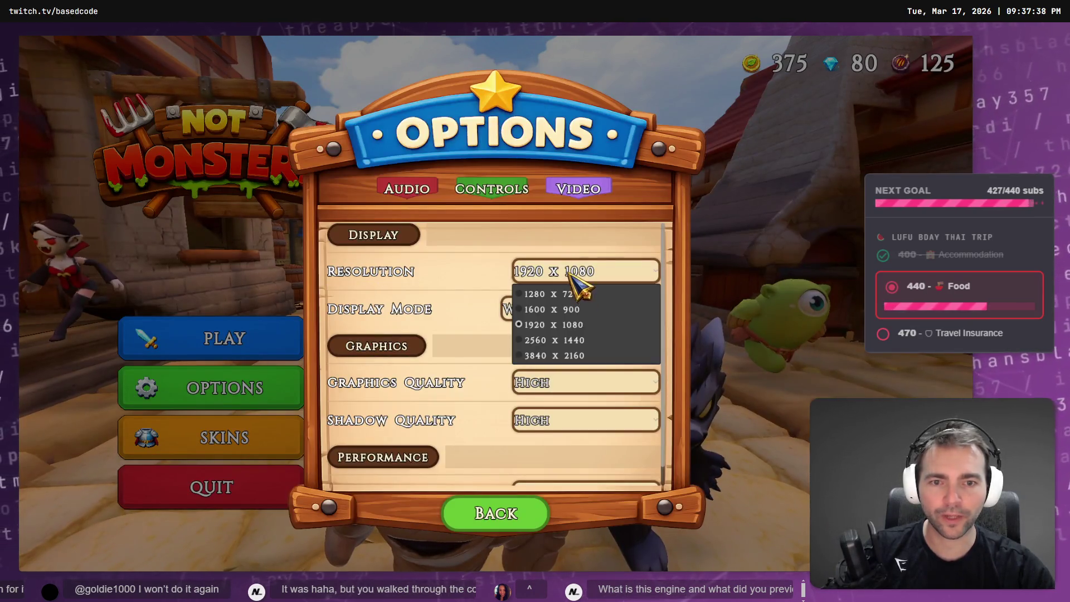
click(584, 313)
Switch Display Mode to Borderless Window, try 2560 x 1440, and return resolution to 1280 x 720.
click(575, 310)
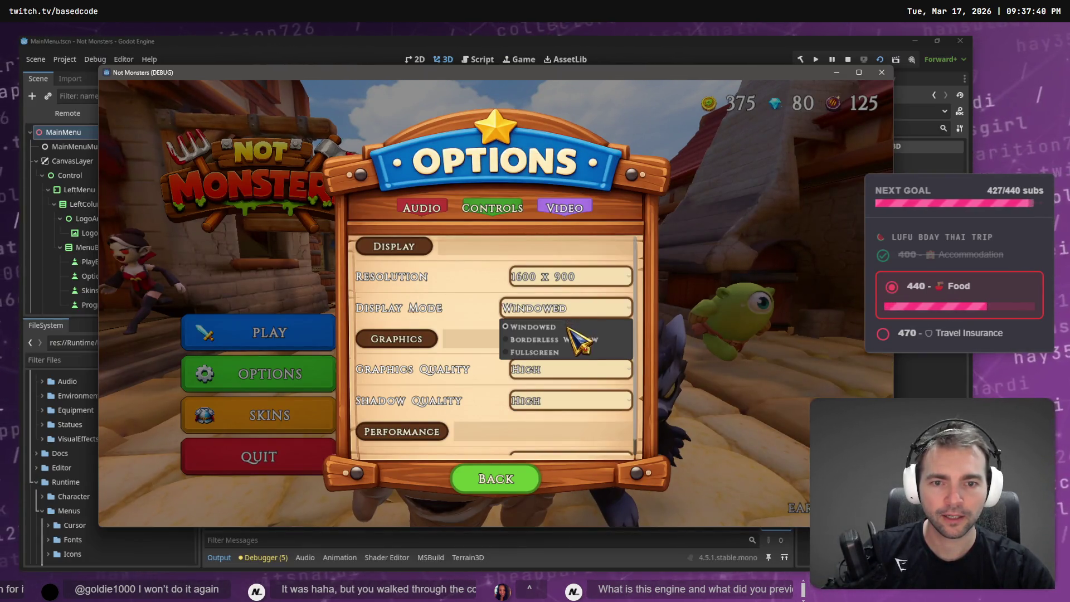
click(567, 337)
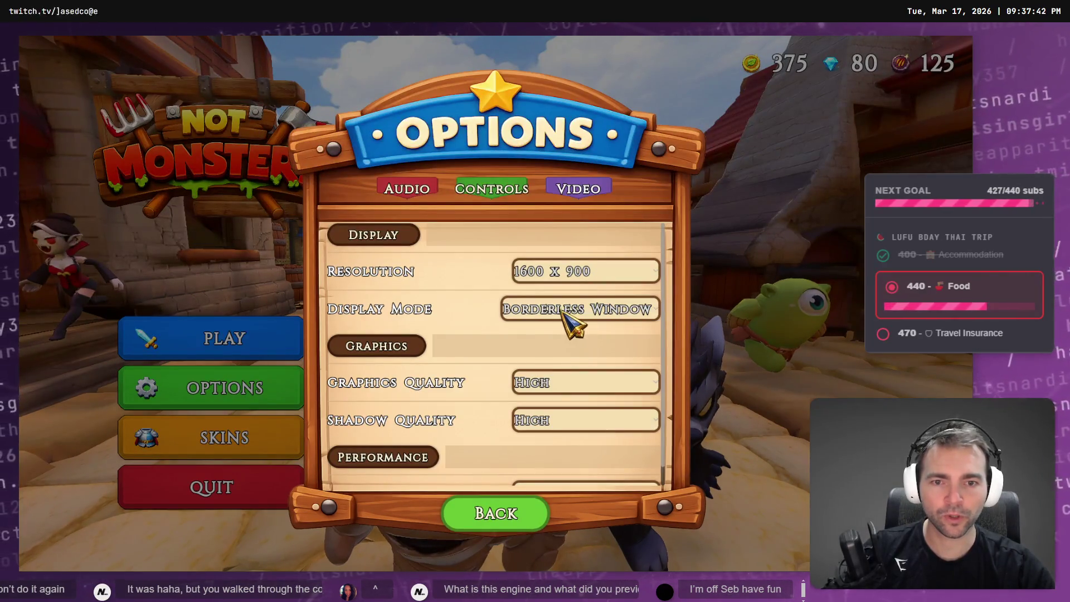
click(559, 274)
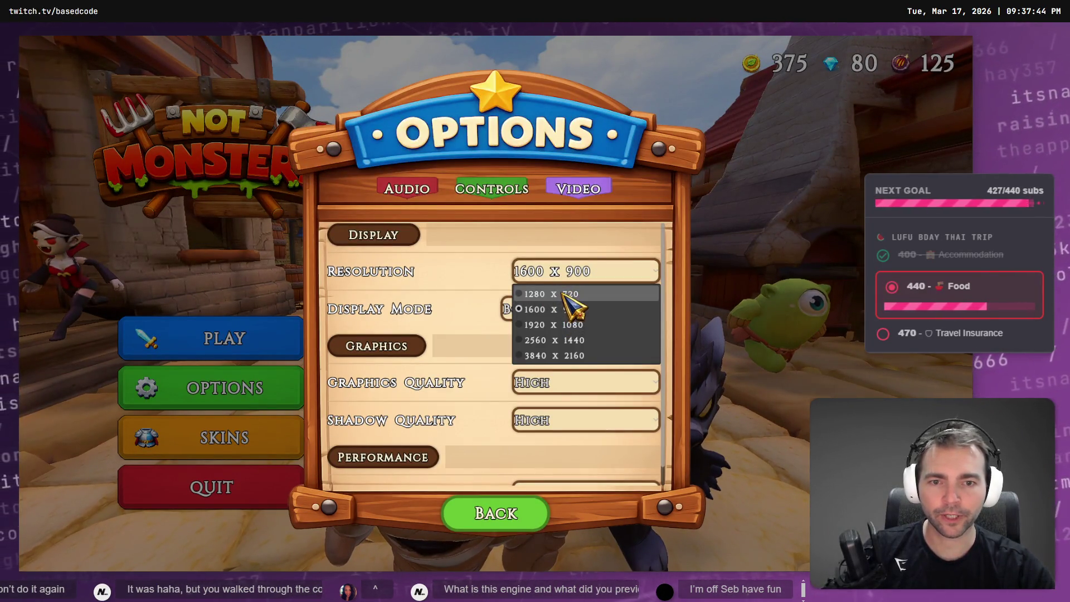
click(557, 294)
click(559, 275)
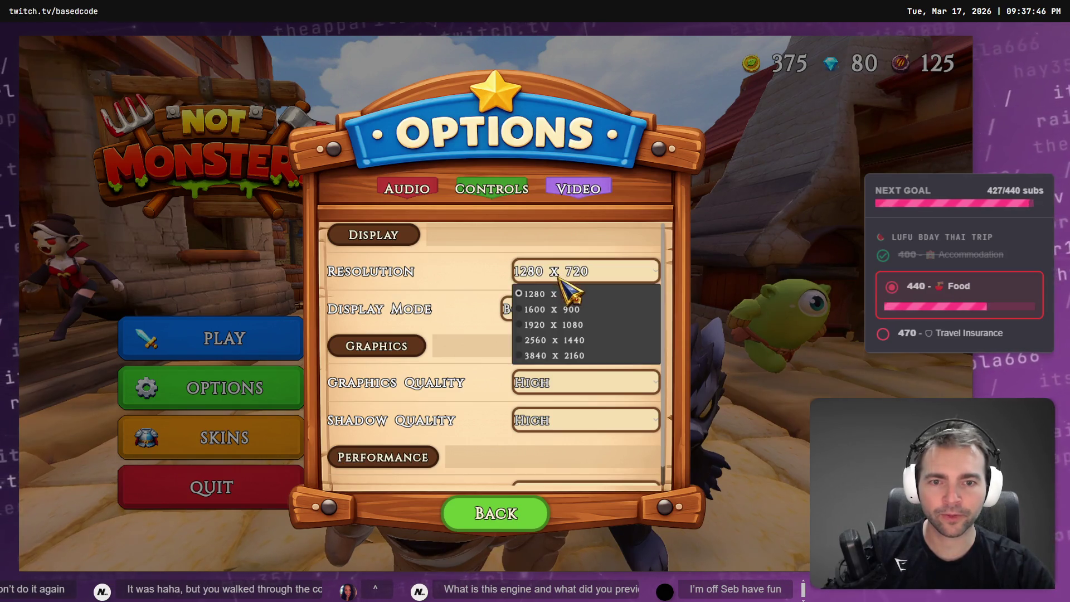
click(573, 351)
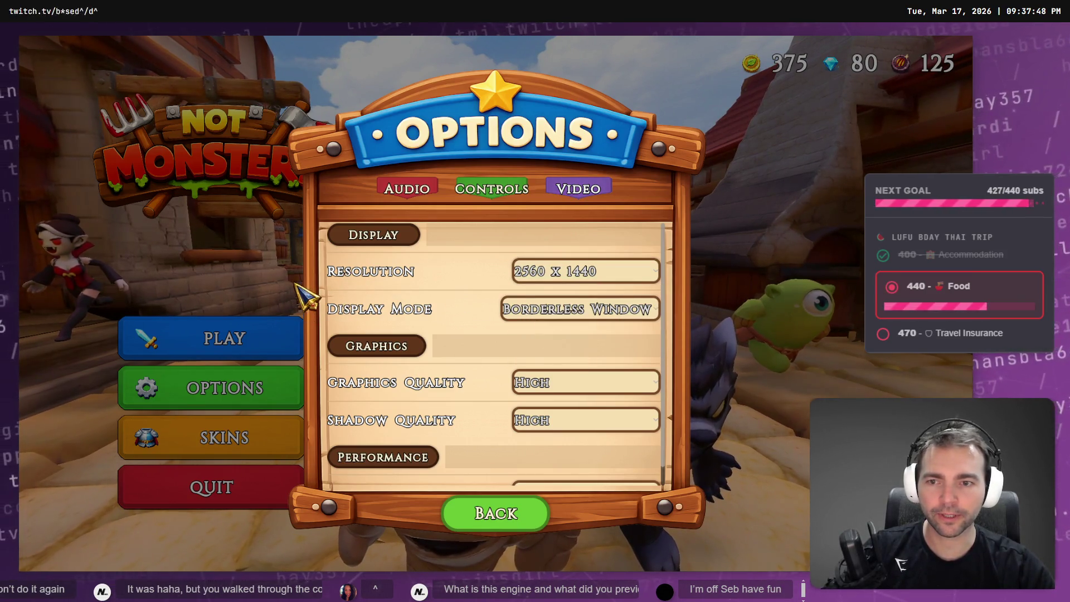
click(618, 311)
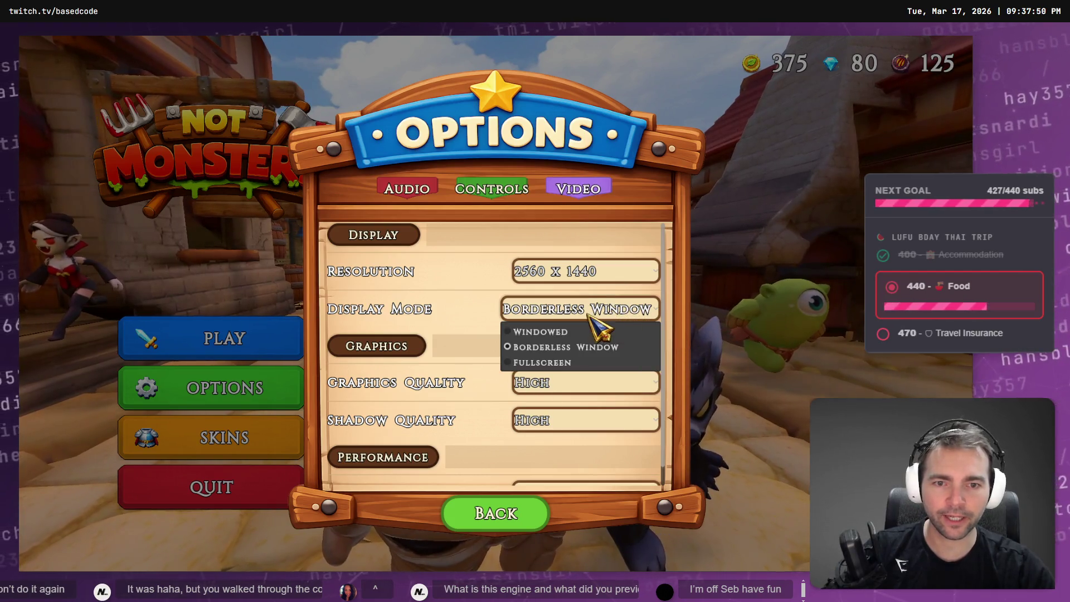
click(602, 270)
click(602, 269)
click(573, 294)
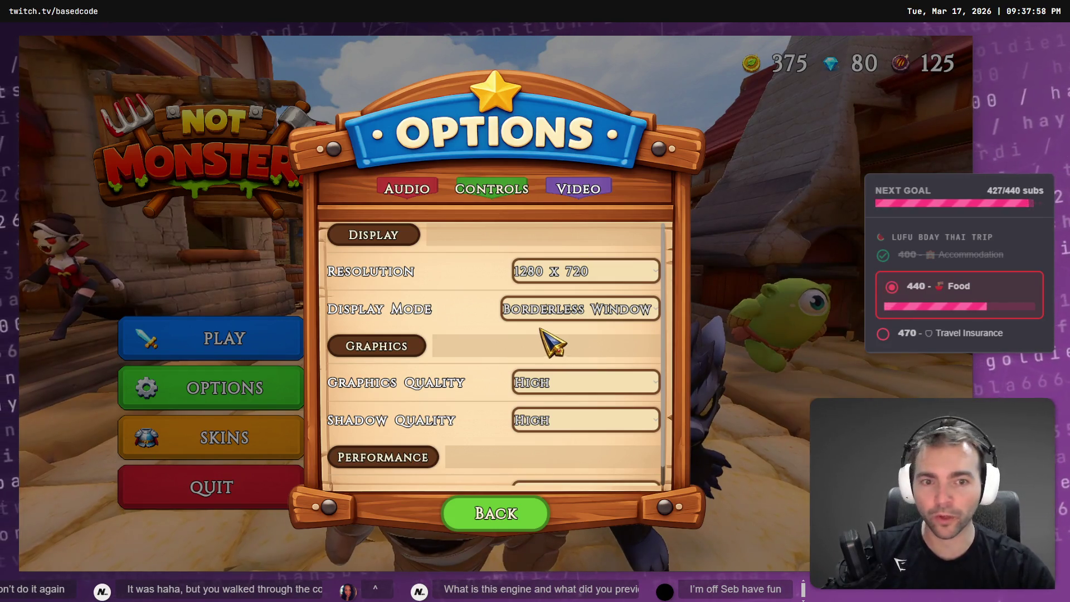
Set Display Mode to Windowed, try 1600 x 900, then settle on 1280 x 720.
click(549, 311)
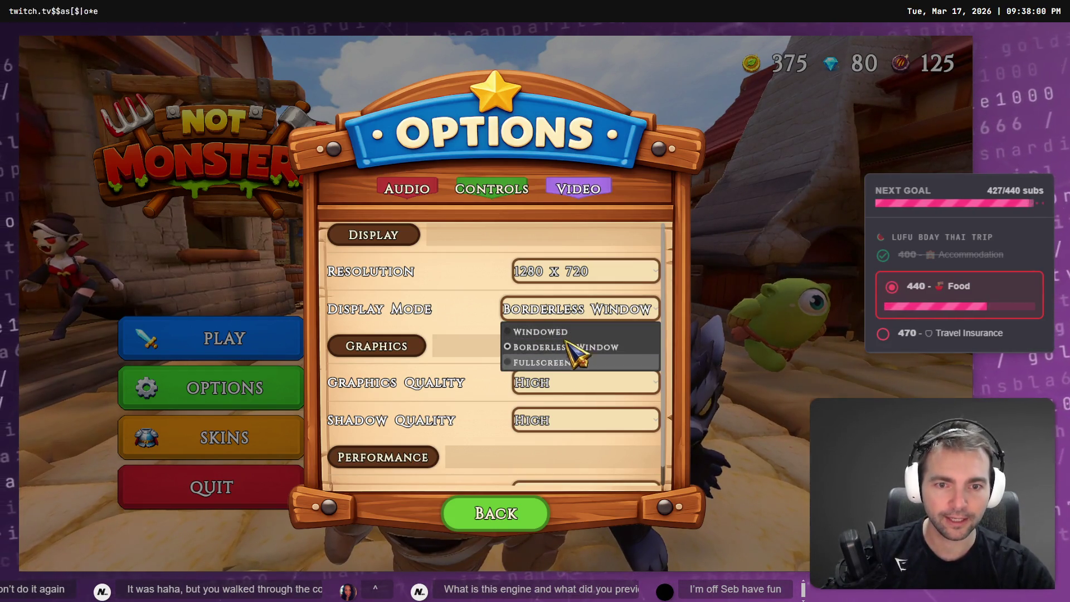
click(574, 333)
click(575, 283)
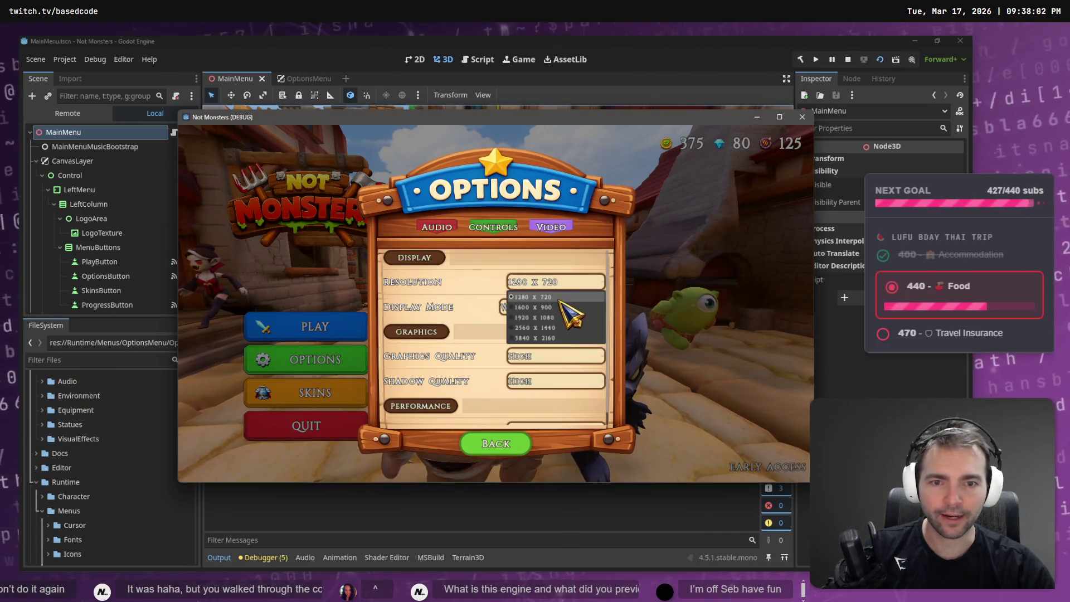
click(557, 307)
click(564, 279)
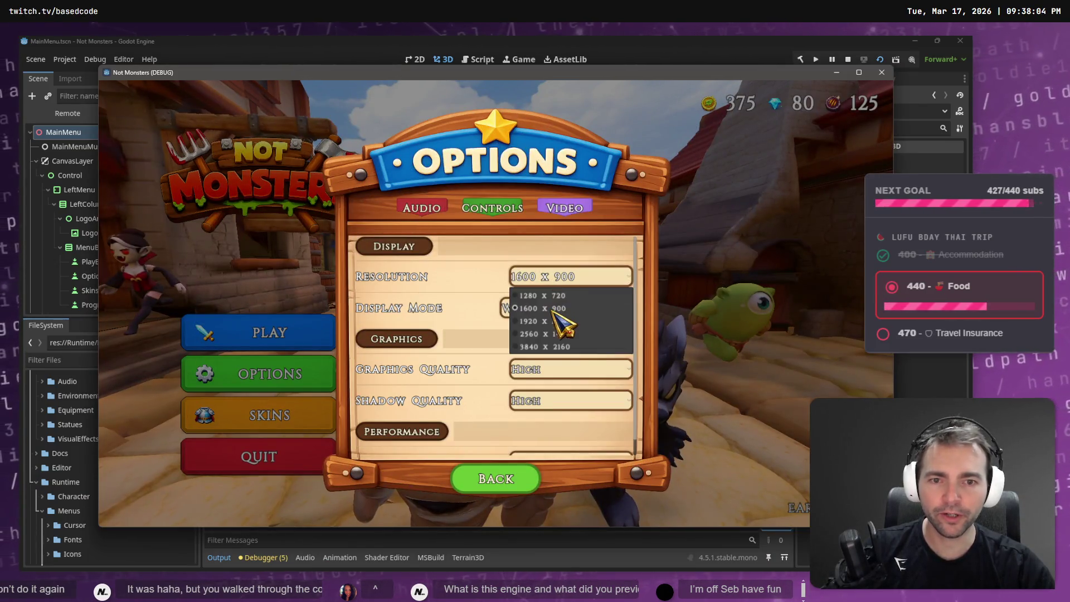
click(557, 318)
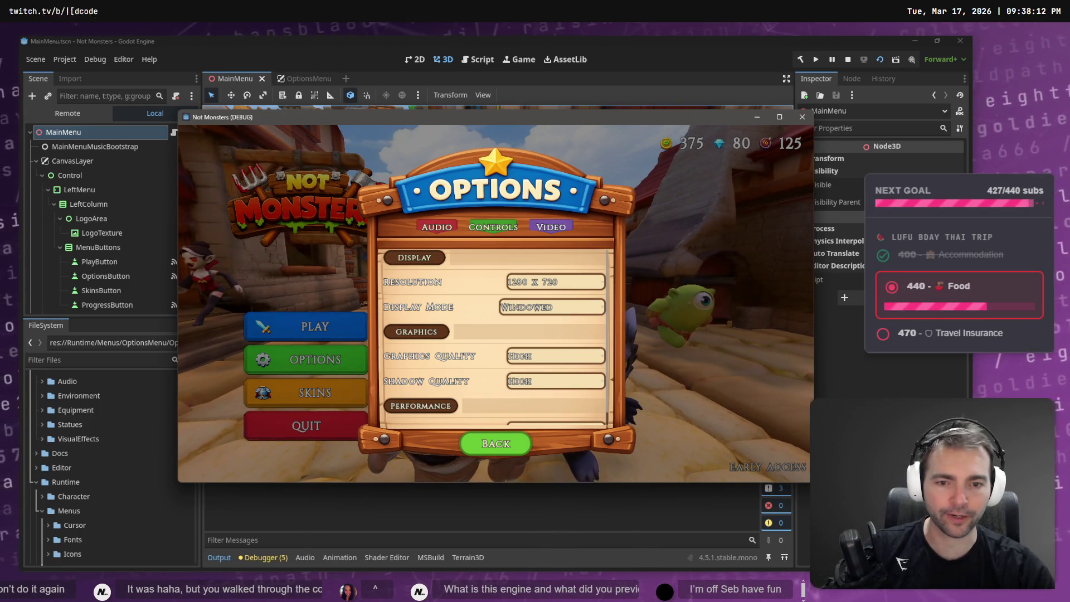
Make the game window narrower and taller, move it up-left, and close Options.
drag(803, 486, 541, 518)
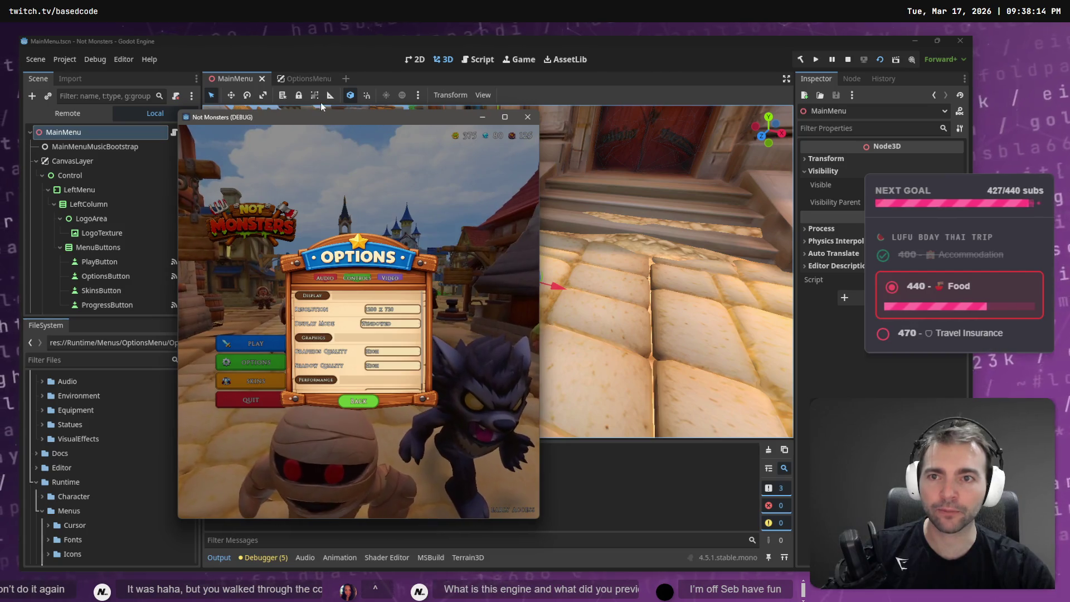
drag(312, 118, 209, 93)
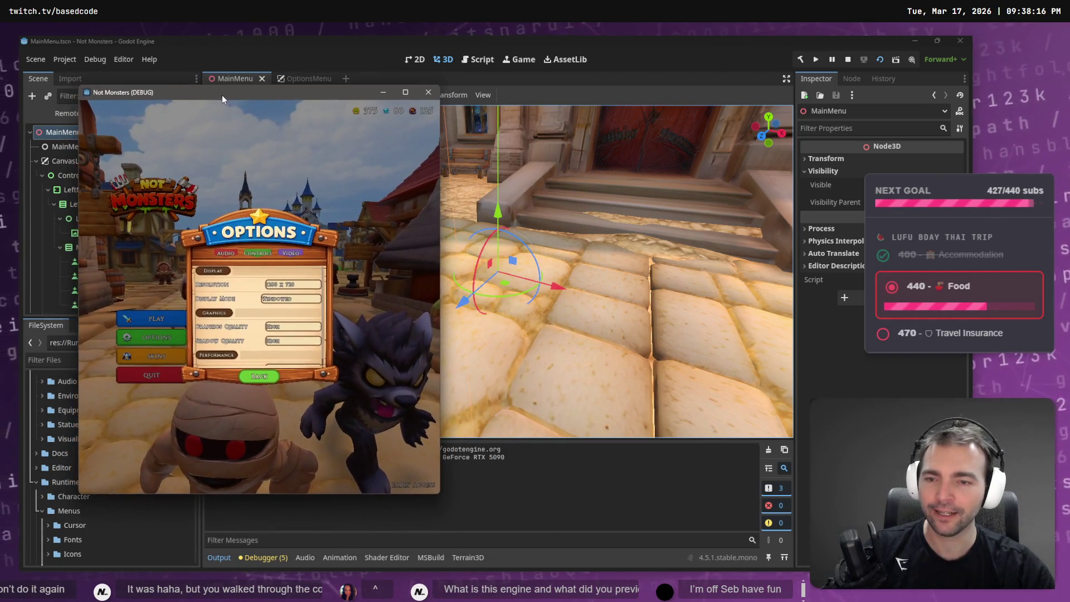
click(260, 376)
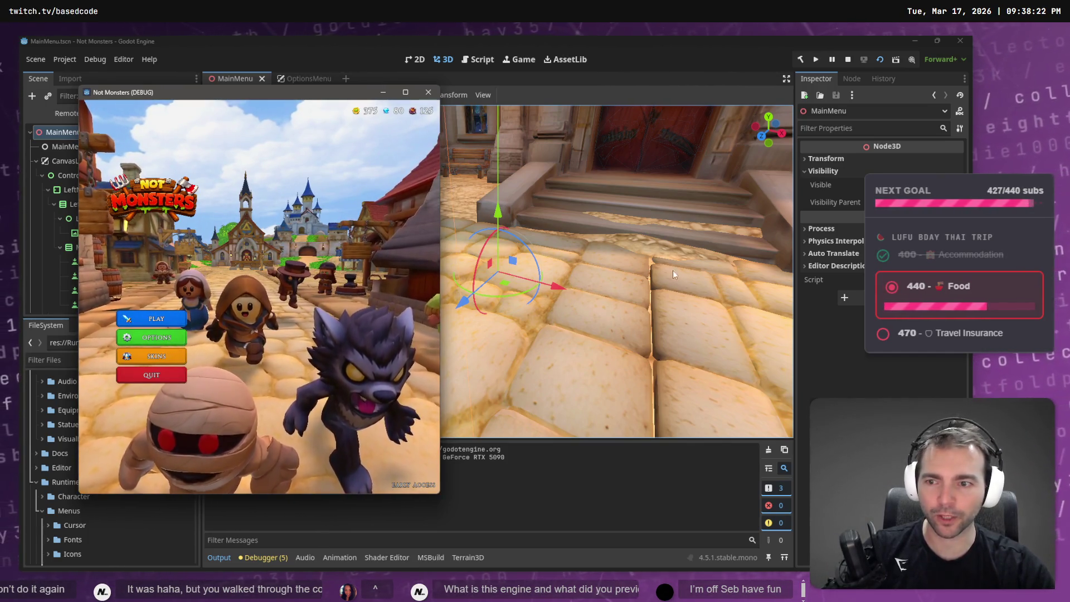
Reopen Options, set resolution to 1600 x 900, and scroll through the Controls bindings.
click(162, 340)
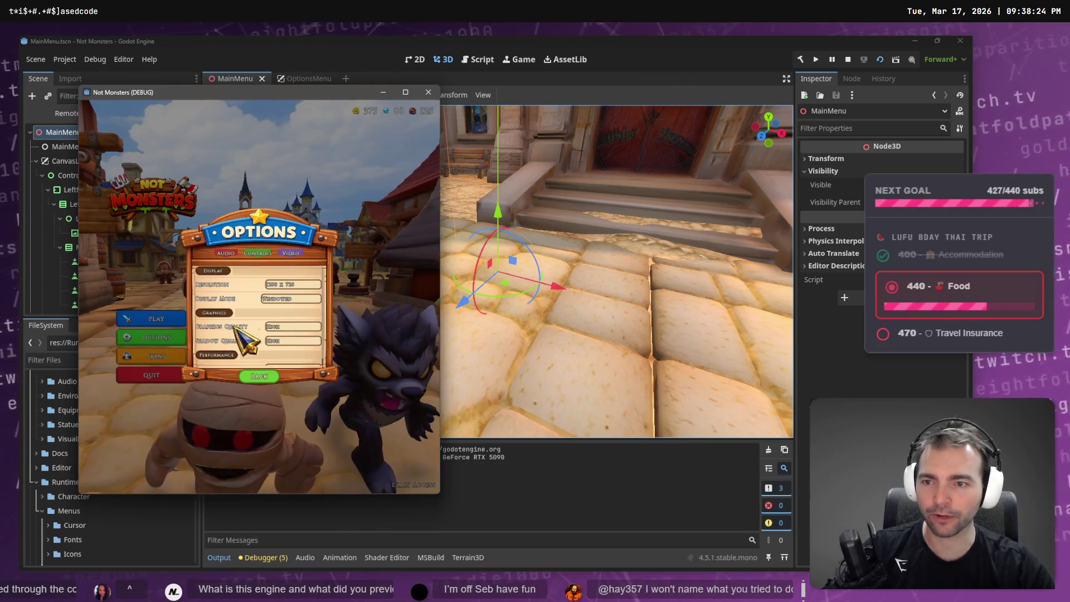
click(310, 285)
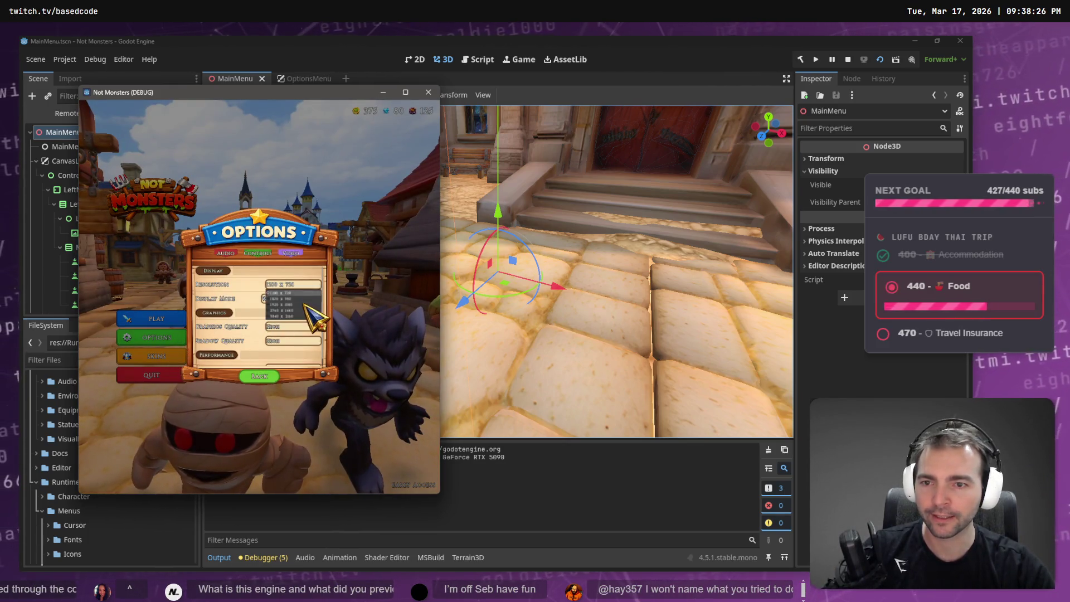
click(309, 310)
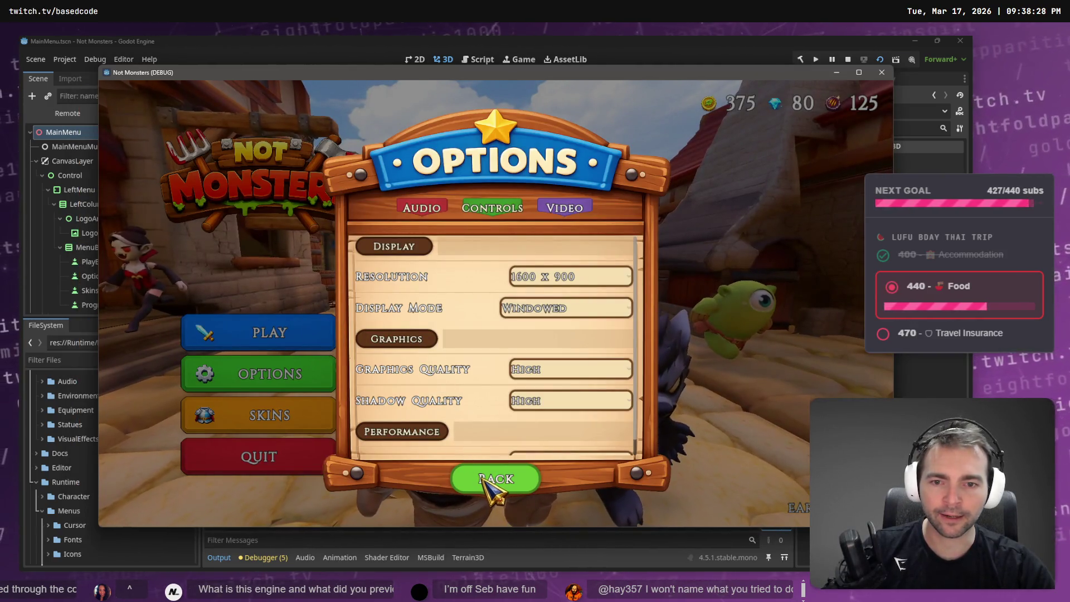
click(489, 211)
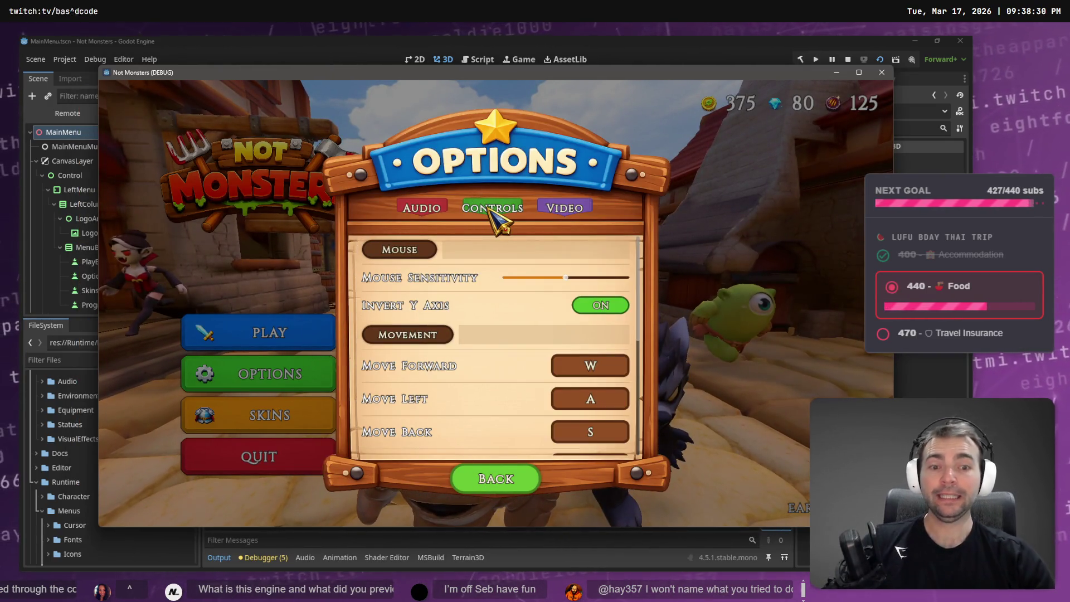
scroll(552, 401, down, 5)
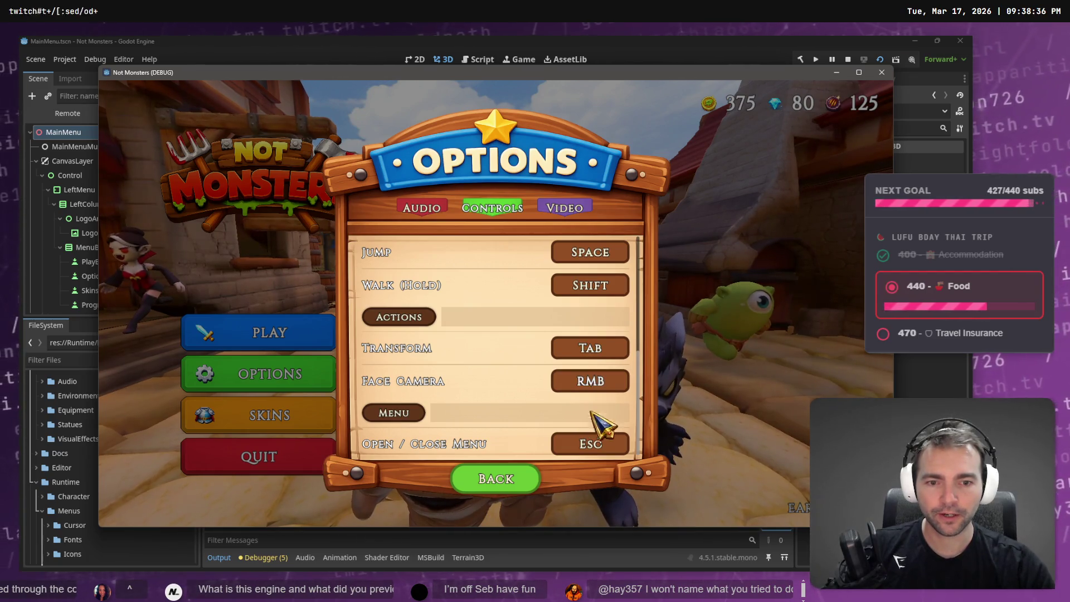
scroll(597, 434, up, 5)
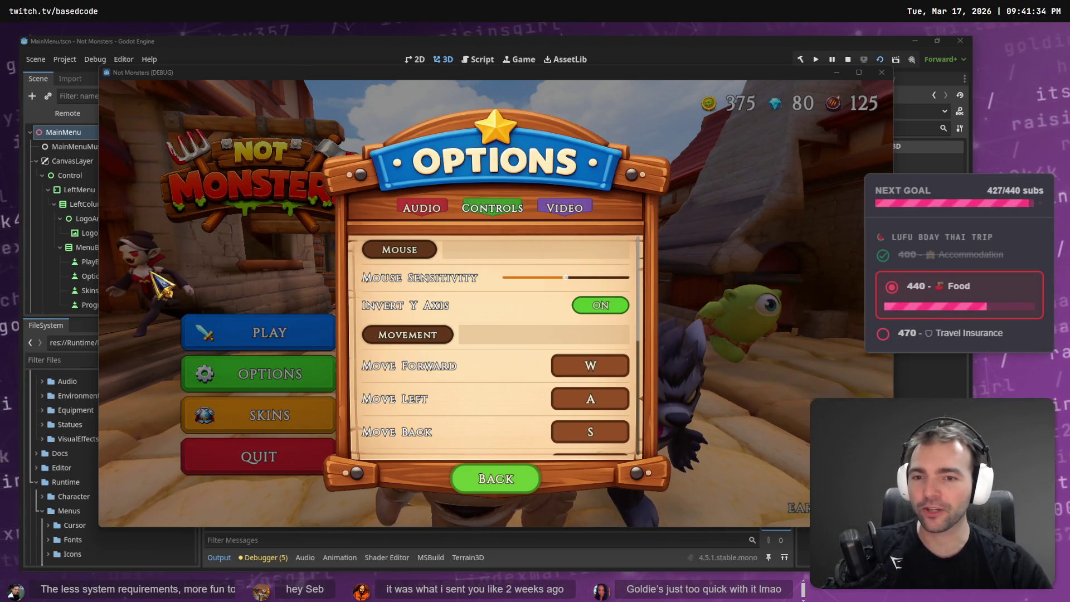
Close Options, start a match with Play, and run from the graveyard into the town square.
click(477, 478)
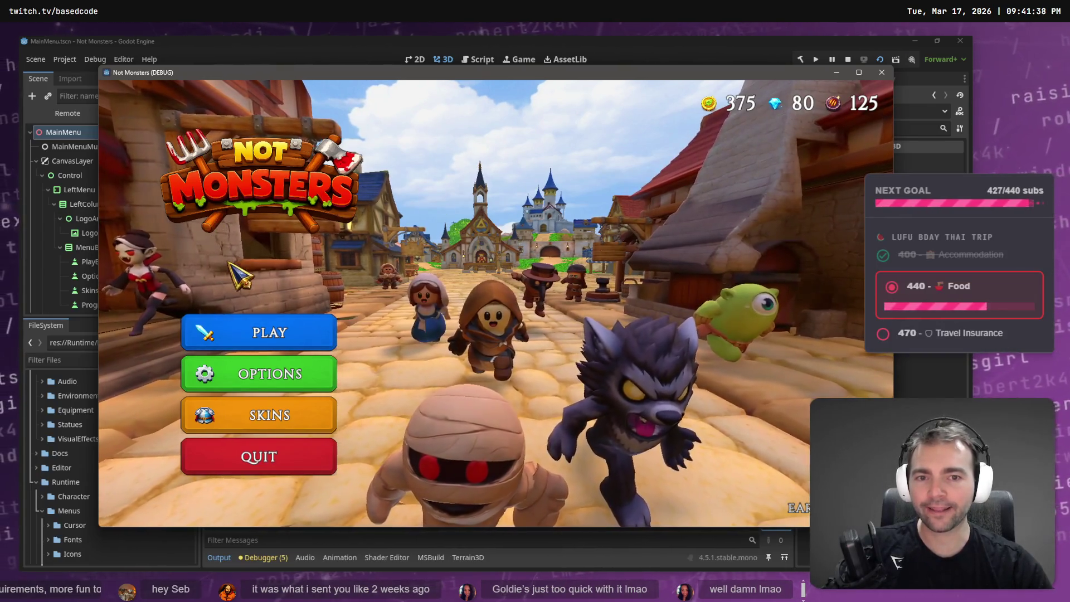
click(275, 335)
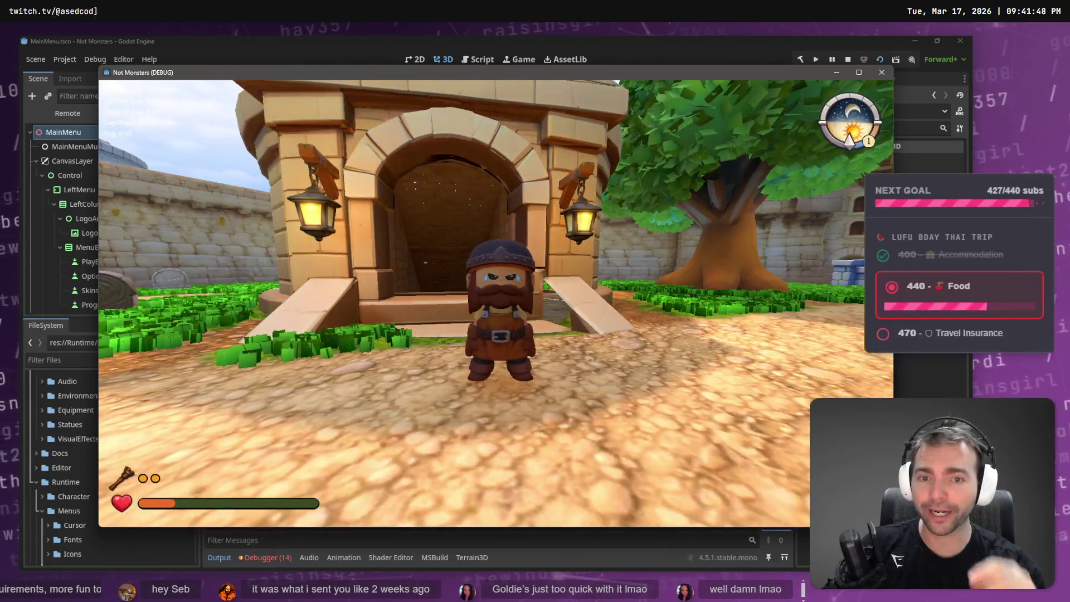
key(w)
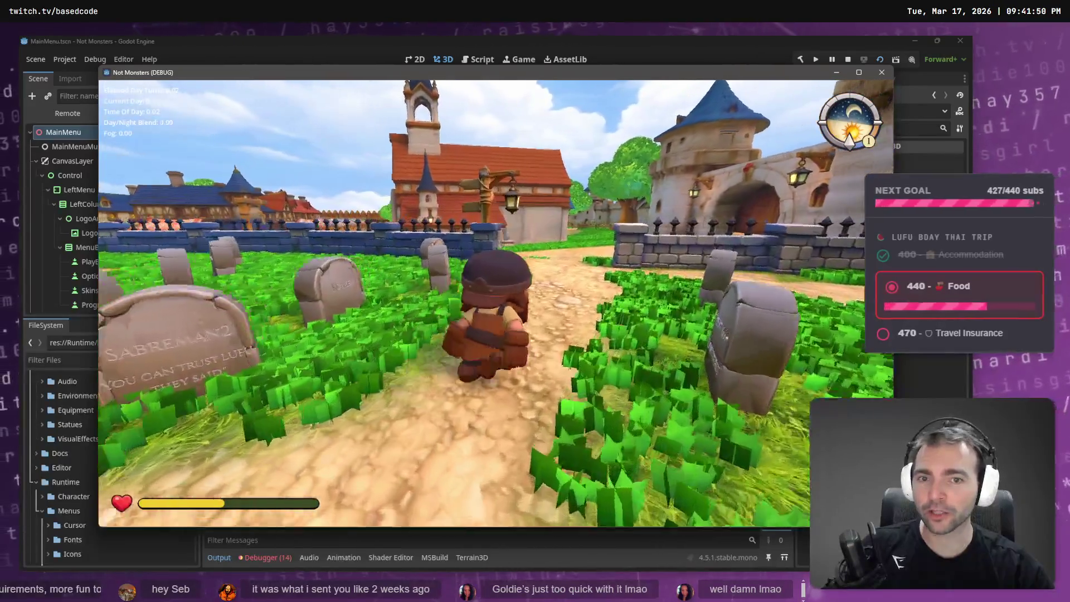
key(d)
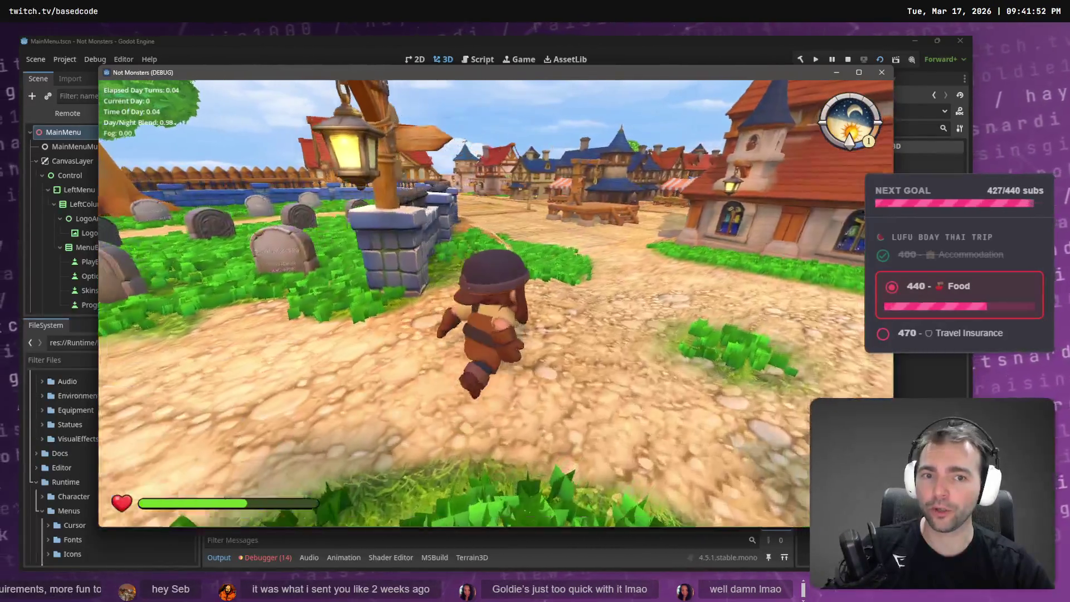
key(a)
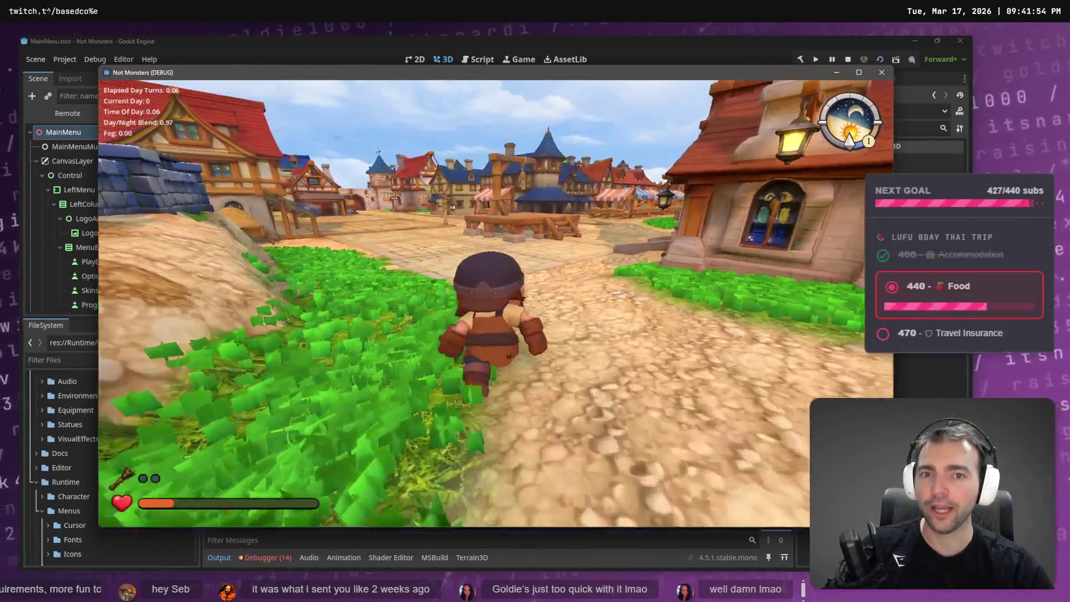
key(d)
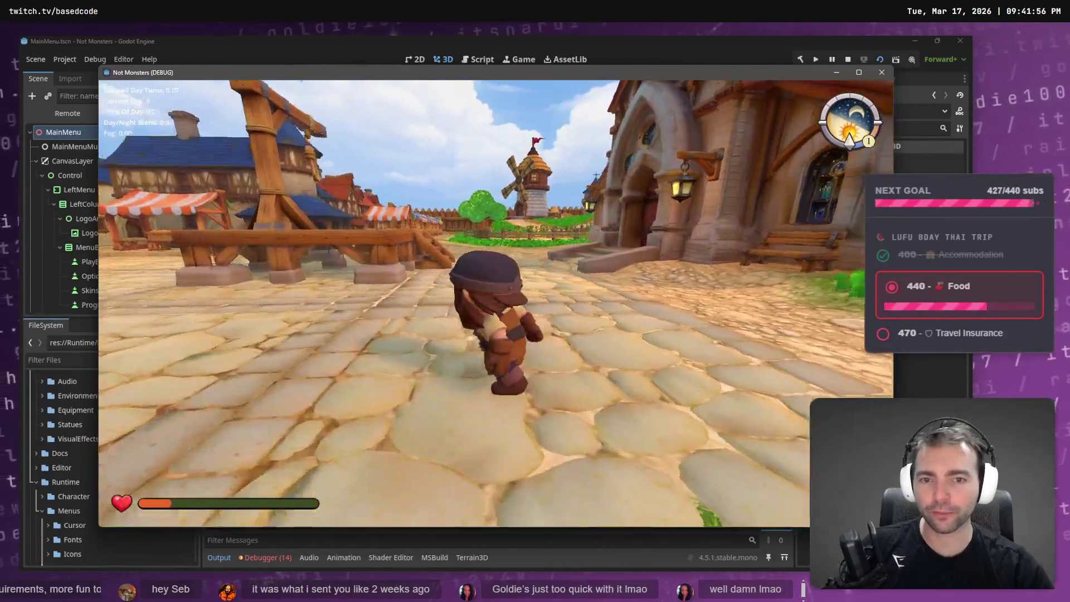
Run onto the wooden gallows platform, looking toward the windmill street, church and market square.
key(a)
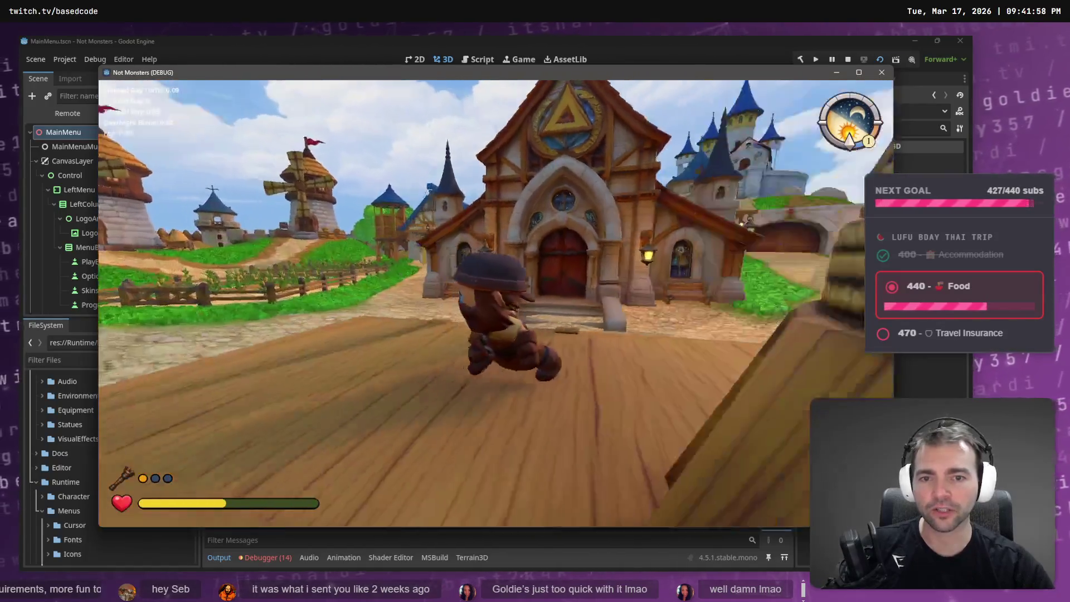
key(d)
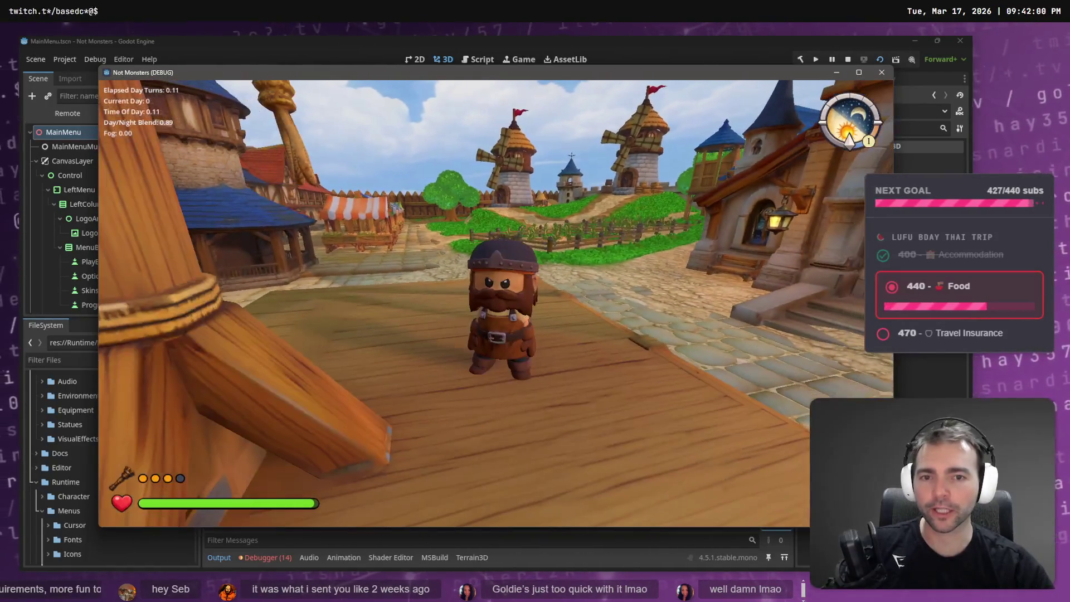
key(a)
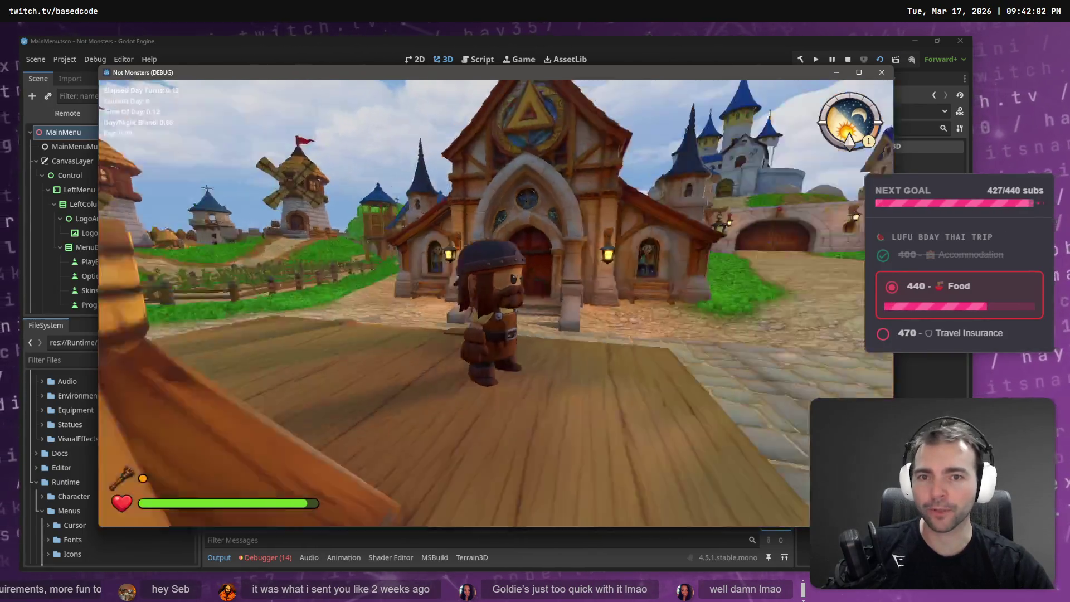
key(d)
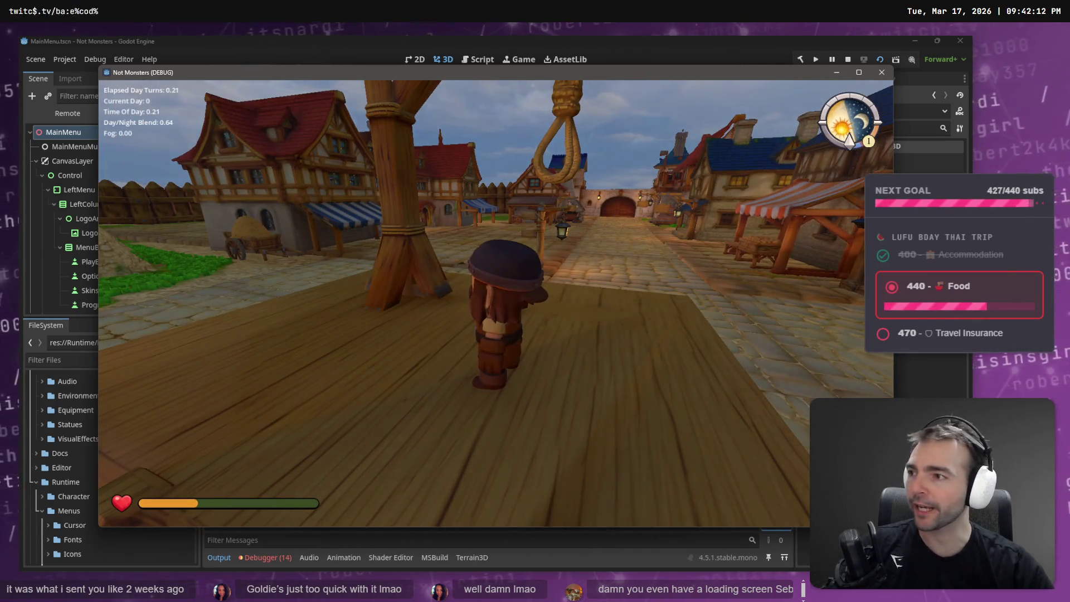
key(w)
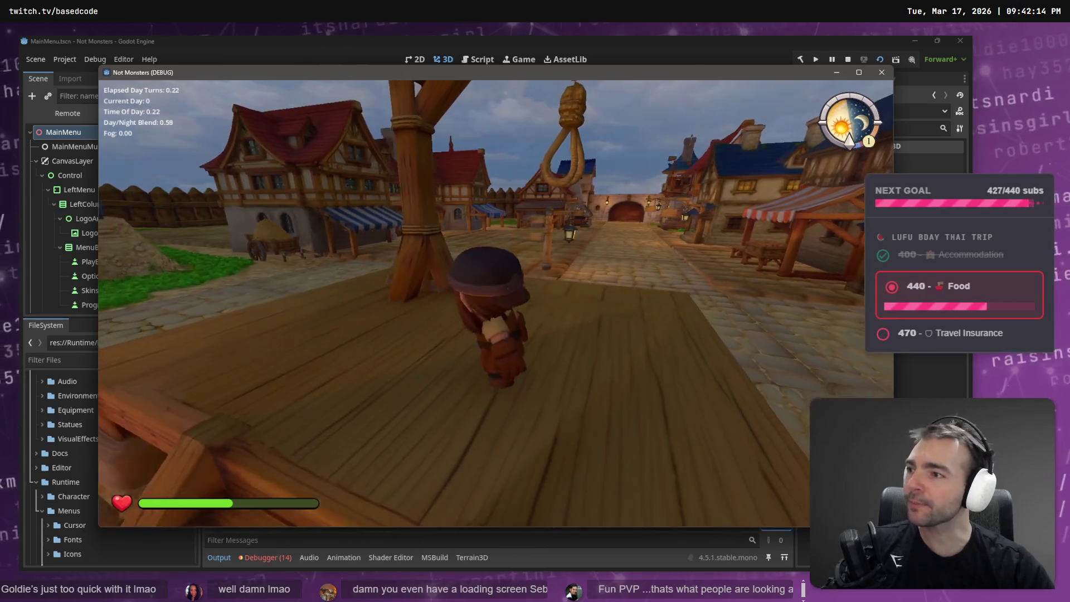
key(w)
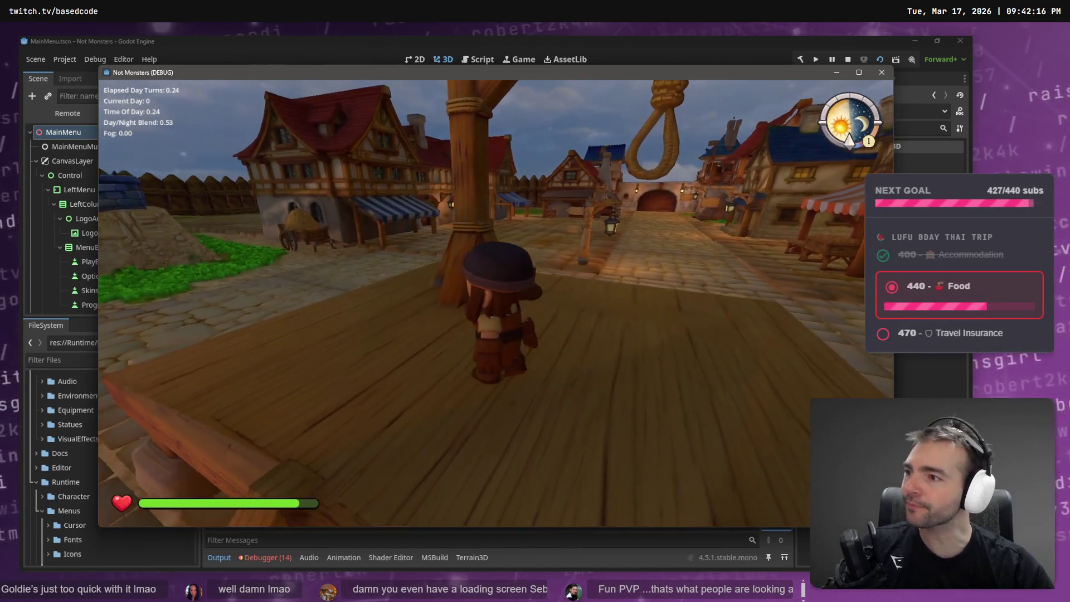
key(w)
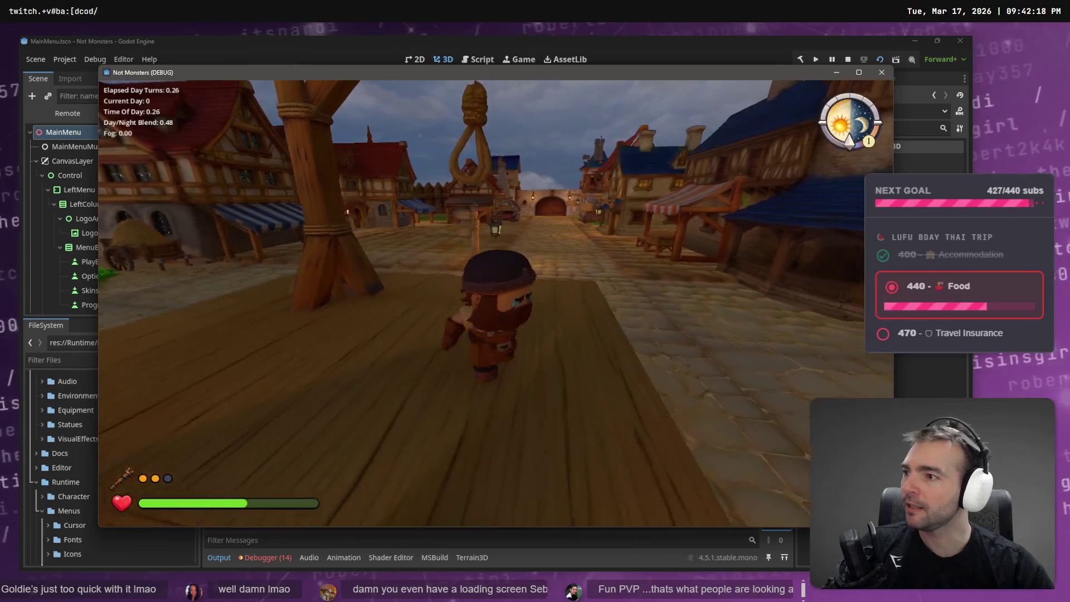
key(s)
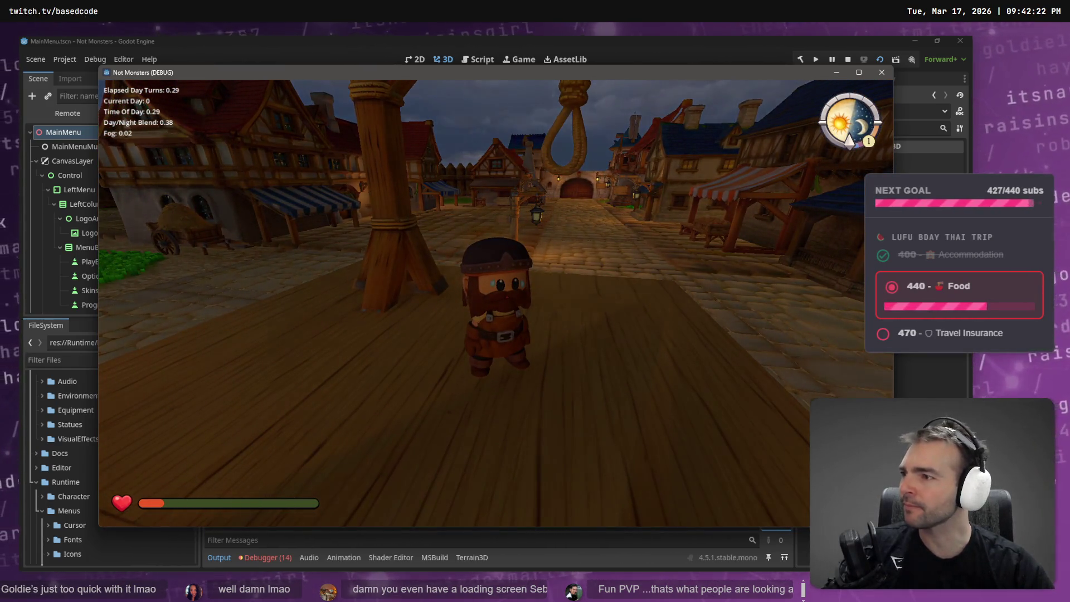
Dodge and roll the character, then run back and forth along the wooden structure.
key(space)
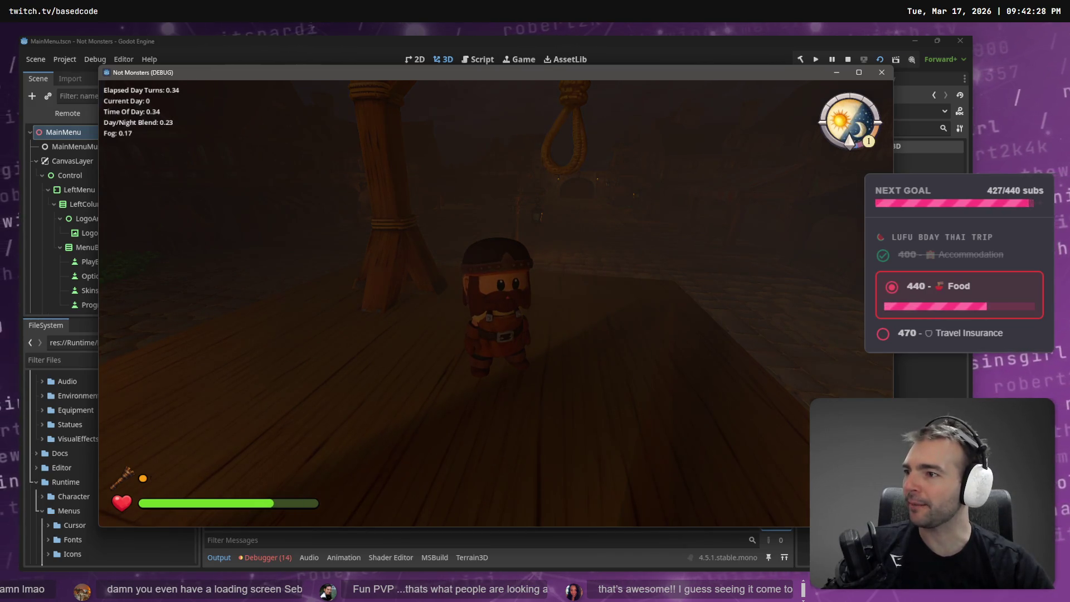
key(space)
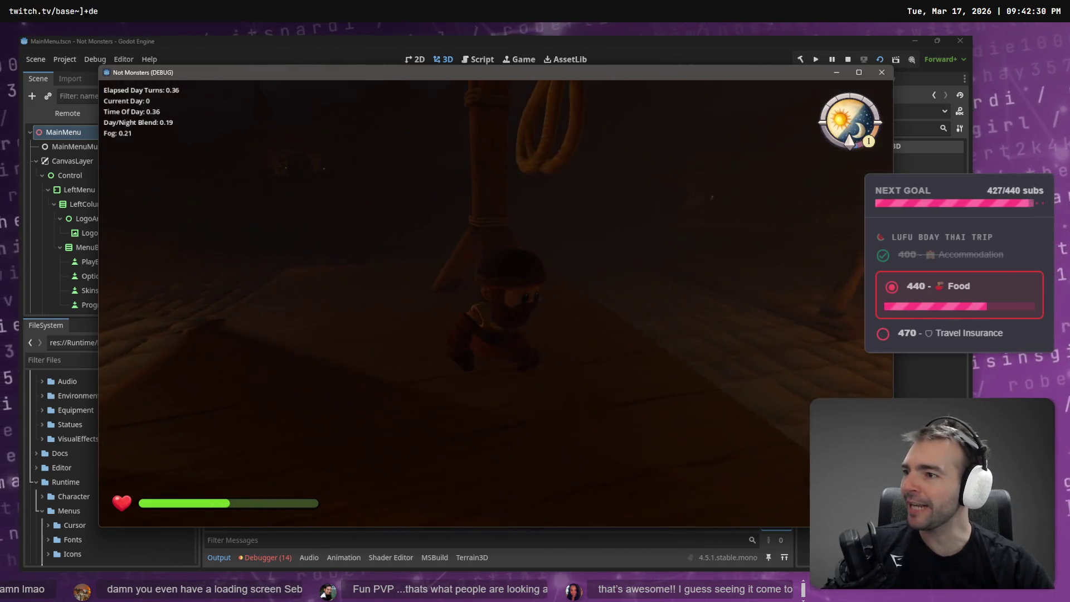
key(s)
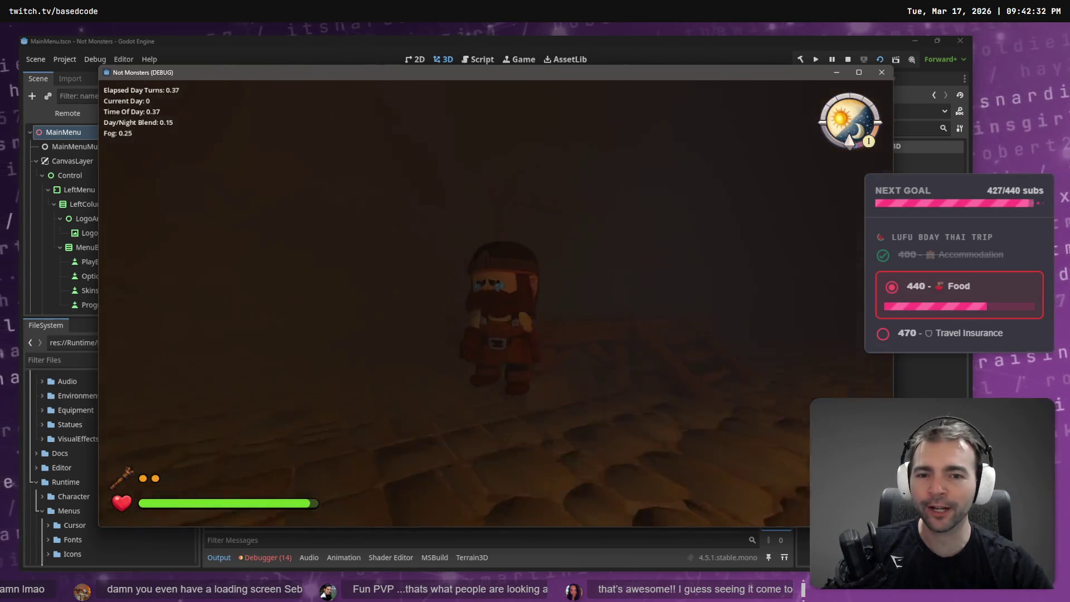
key(w)
key(space)
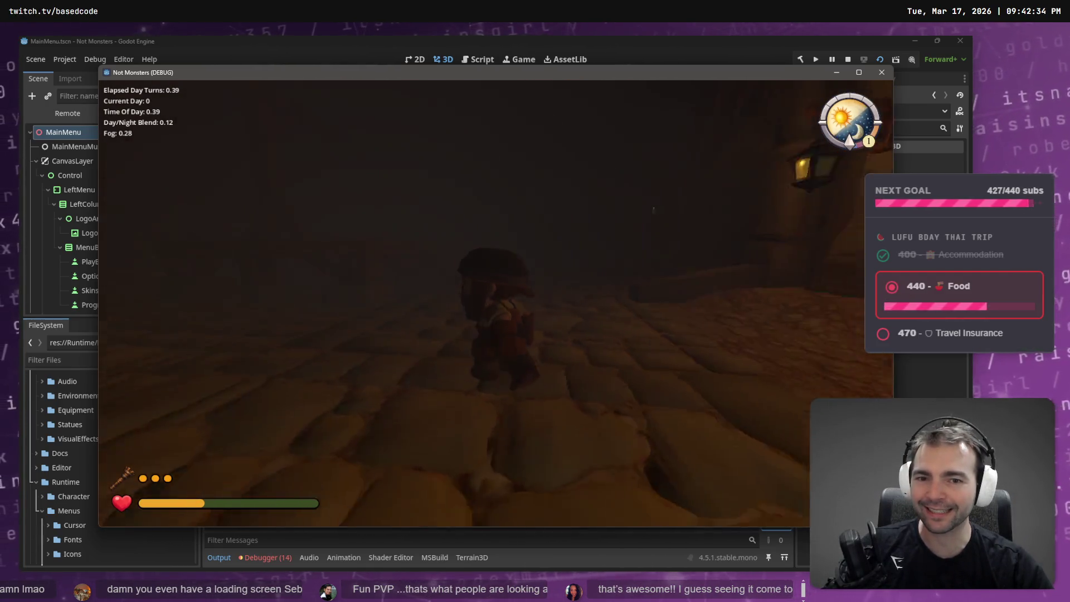
key(s)
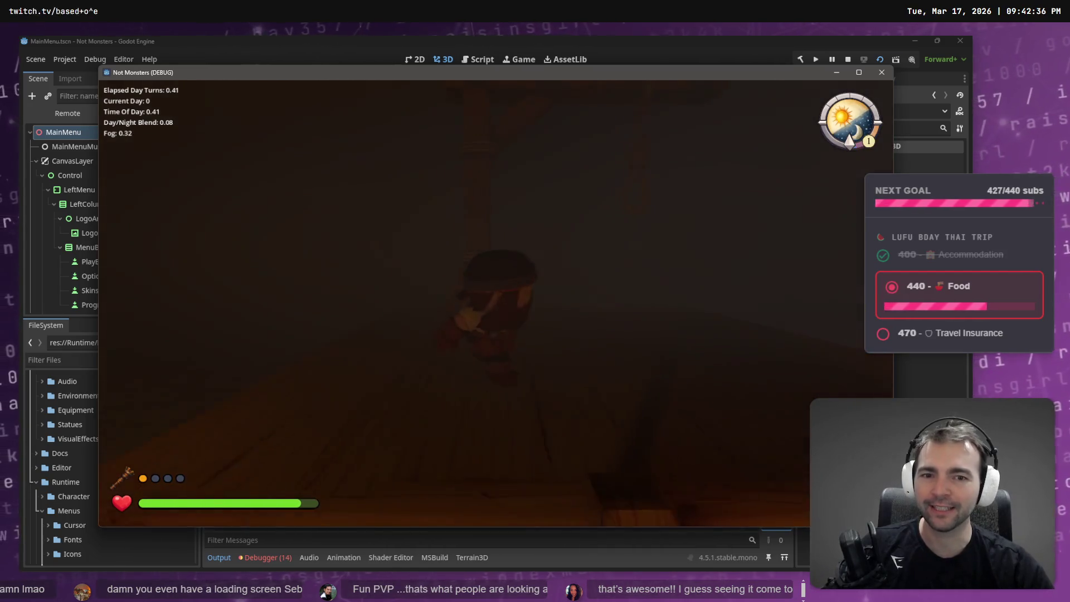
key(w)
key(space)
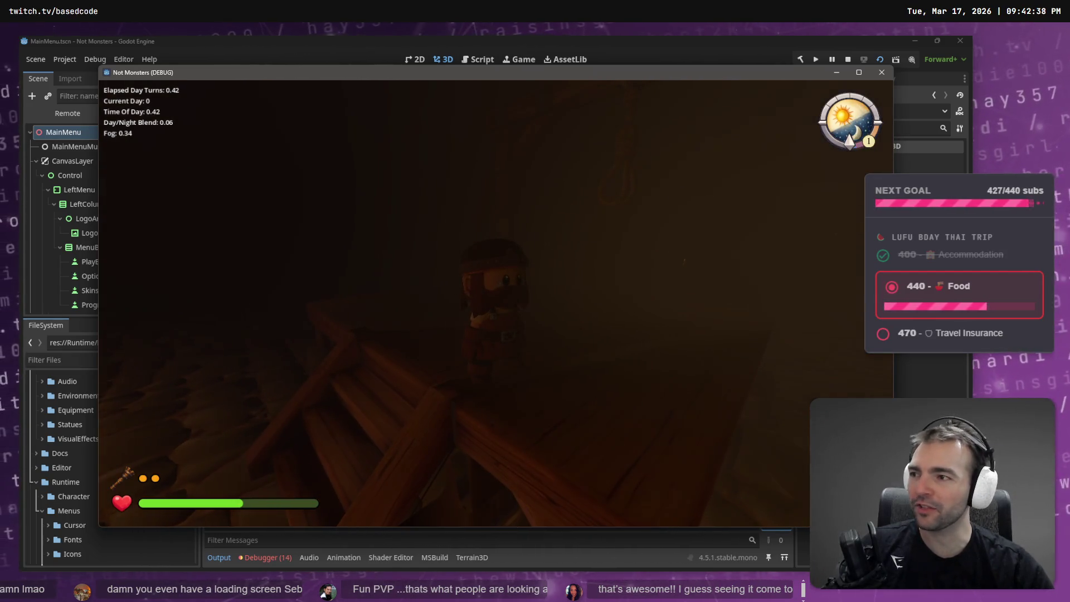
Sprint through the dark, foggy areas past the ropes into the lit street, then pause with Esc.
key(w)
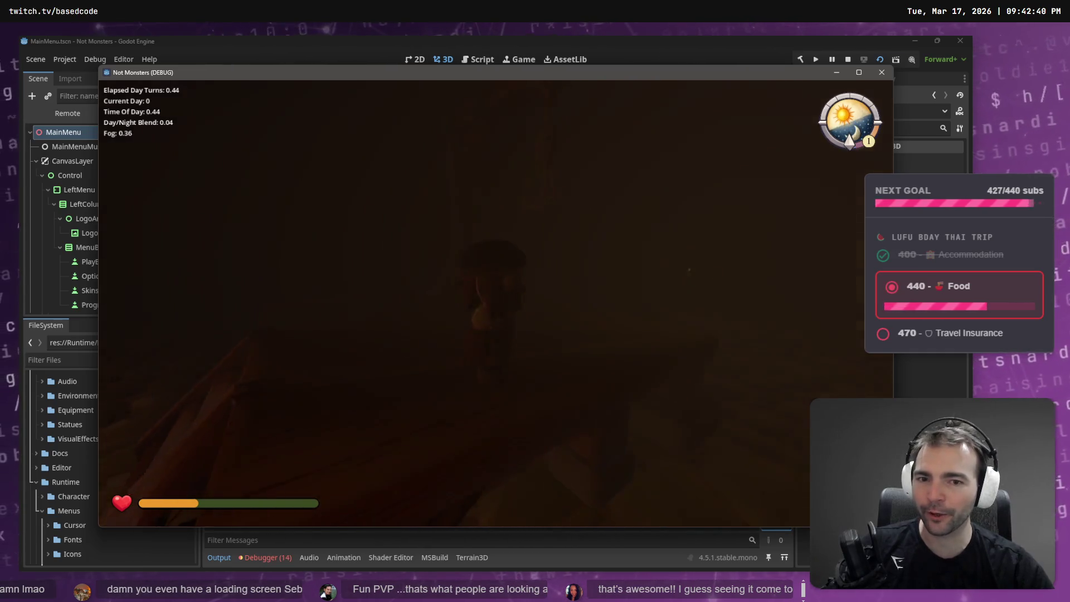
key(shift+w)
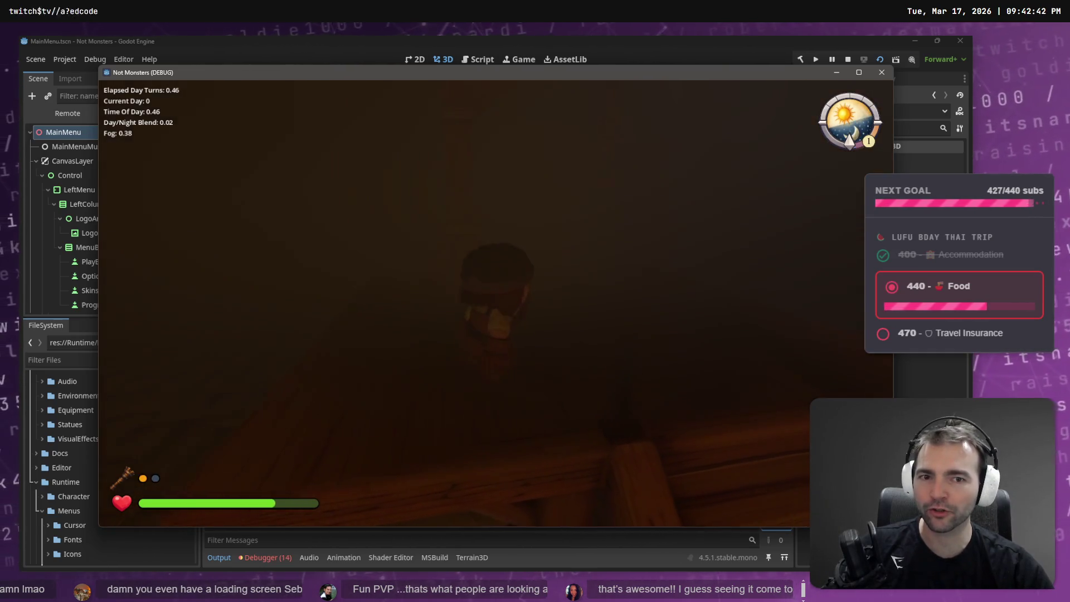
key(w)
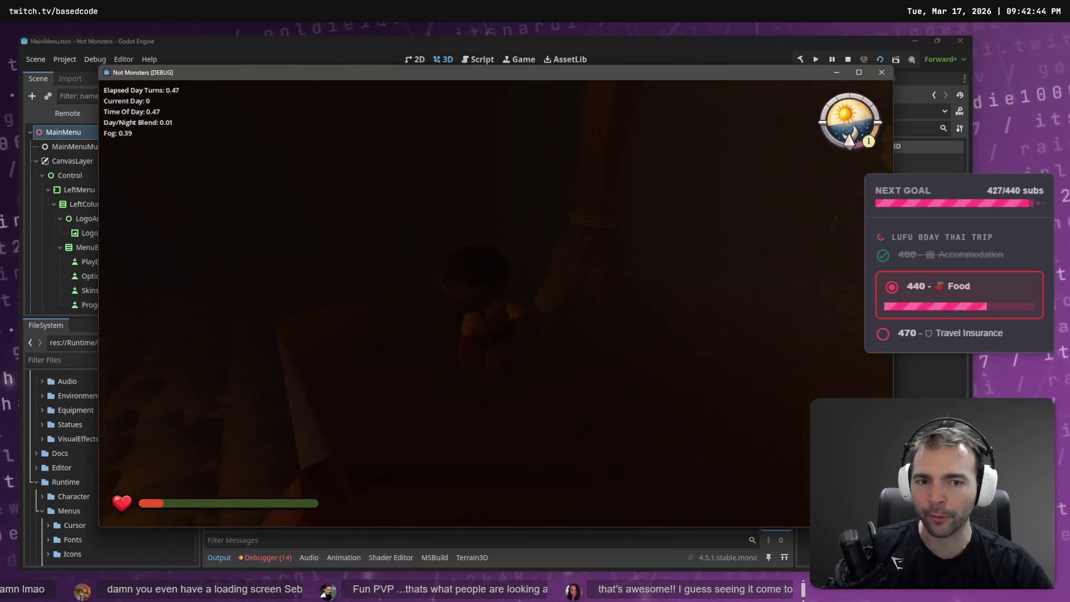
key(shift+w)
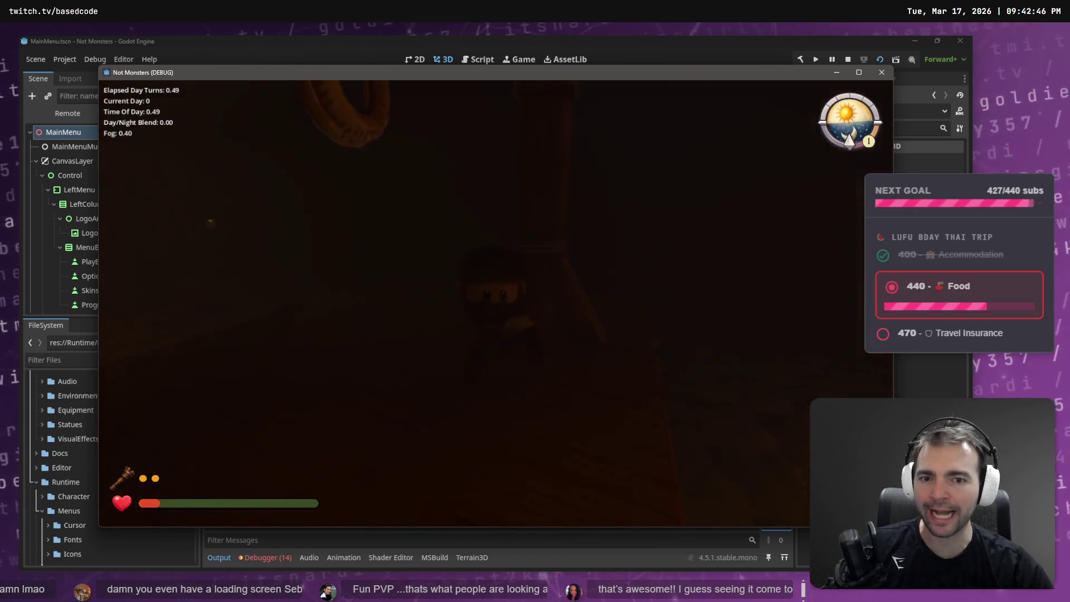
key(shift+w)
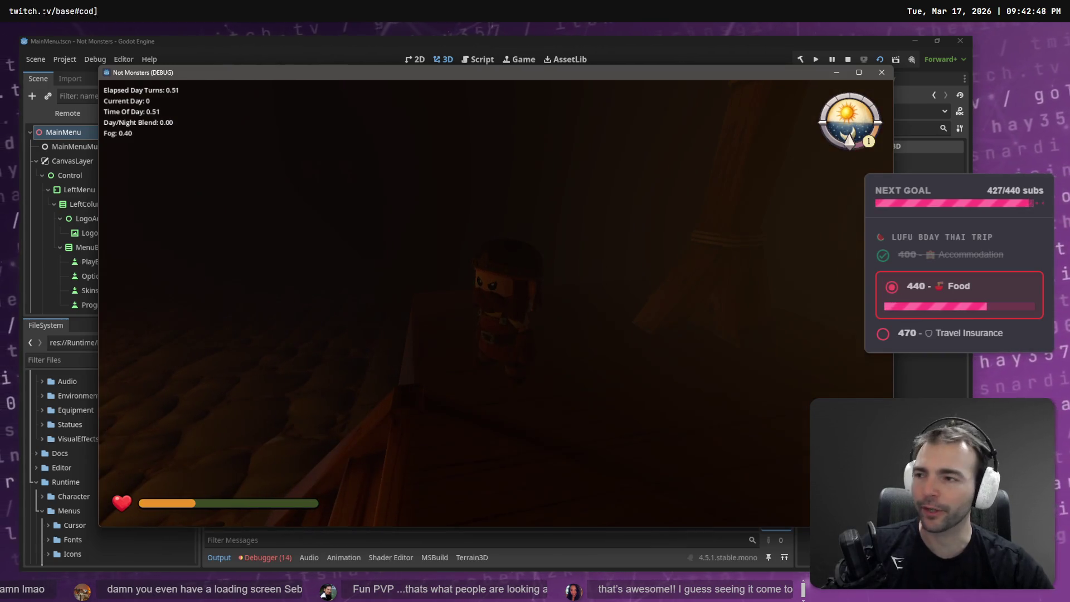
key(shift+w)
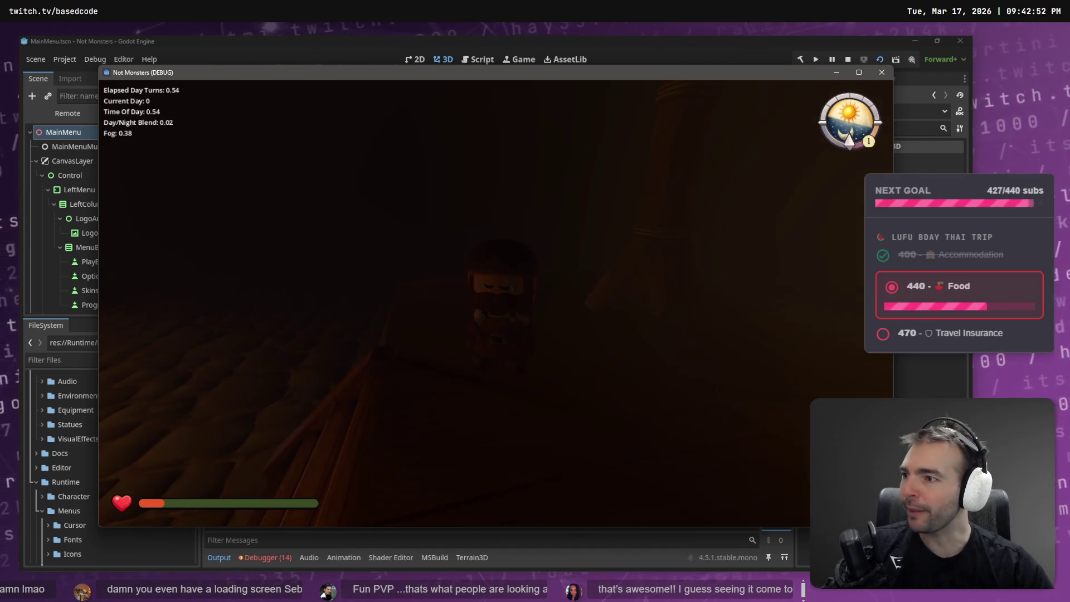
key(w)
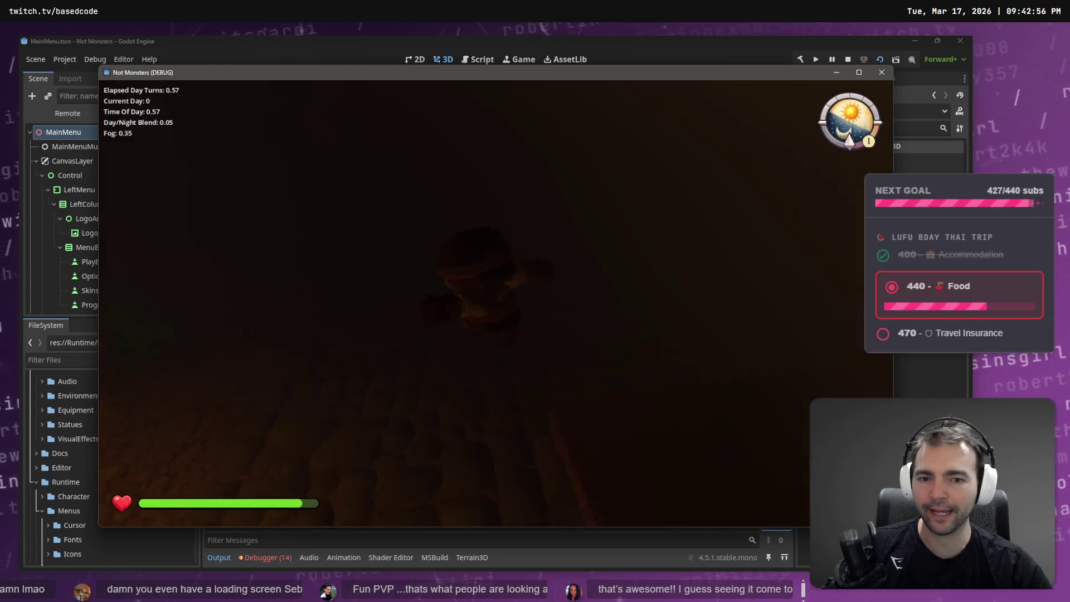
key(w)
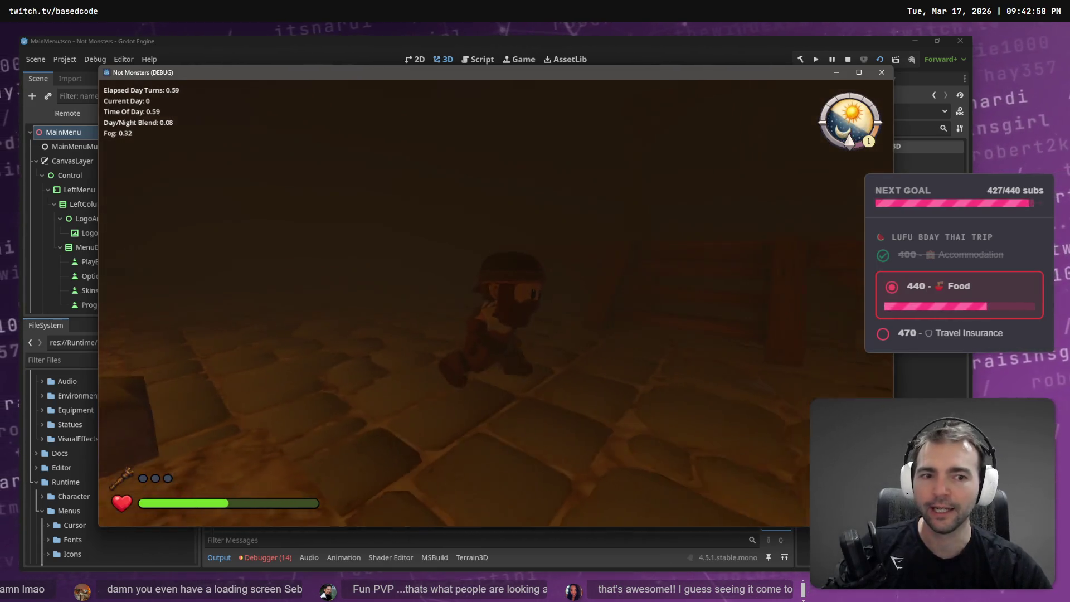
key(space)
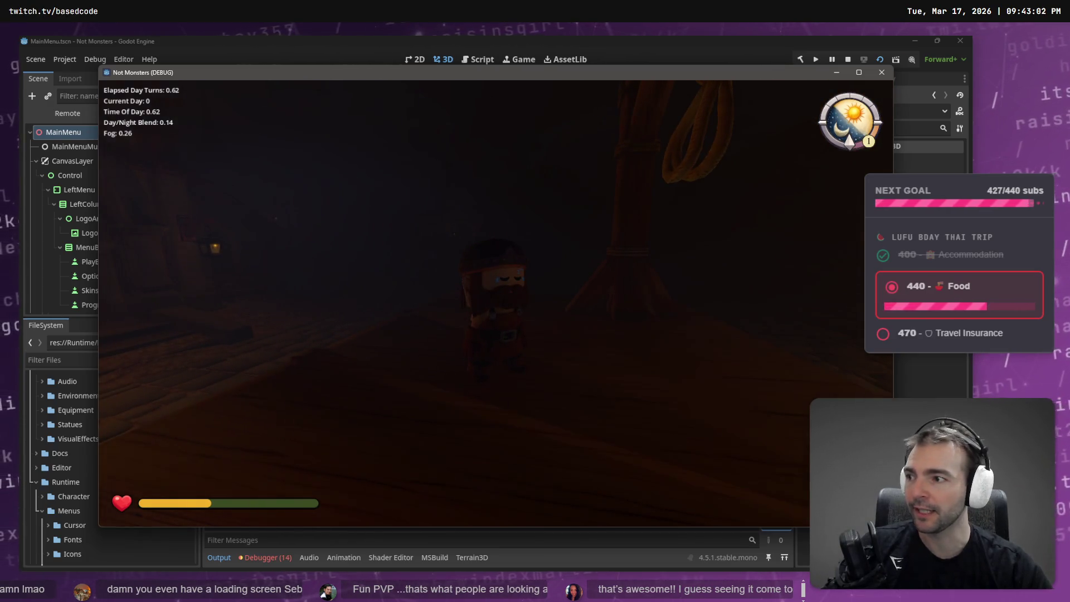
key(space)
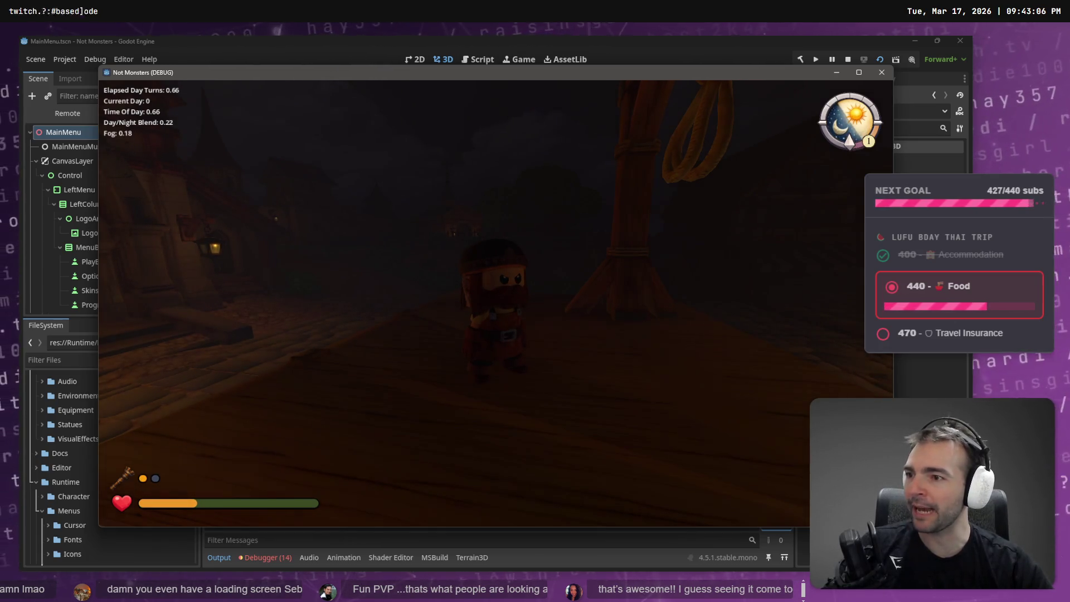
key(space)
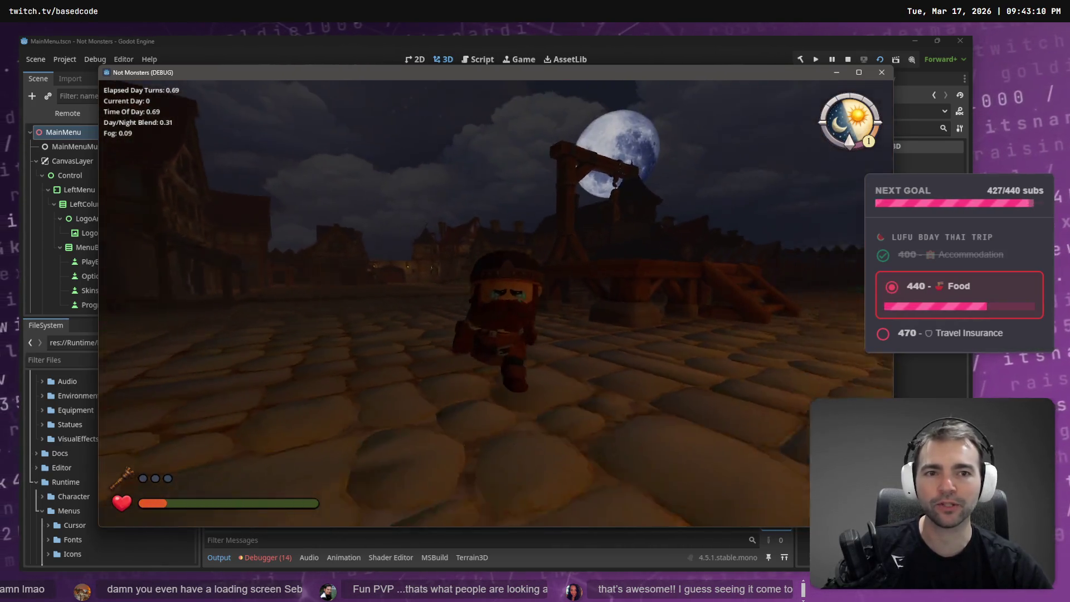
key(Escape)
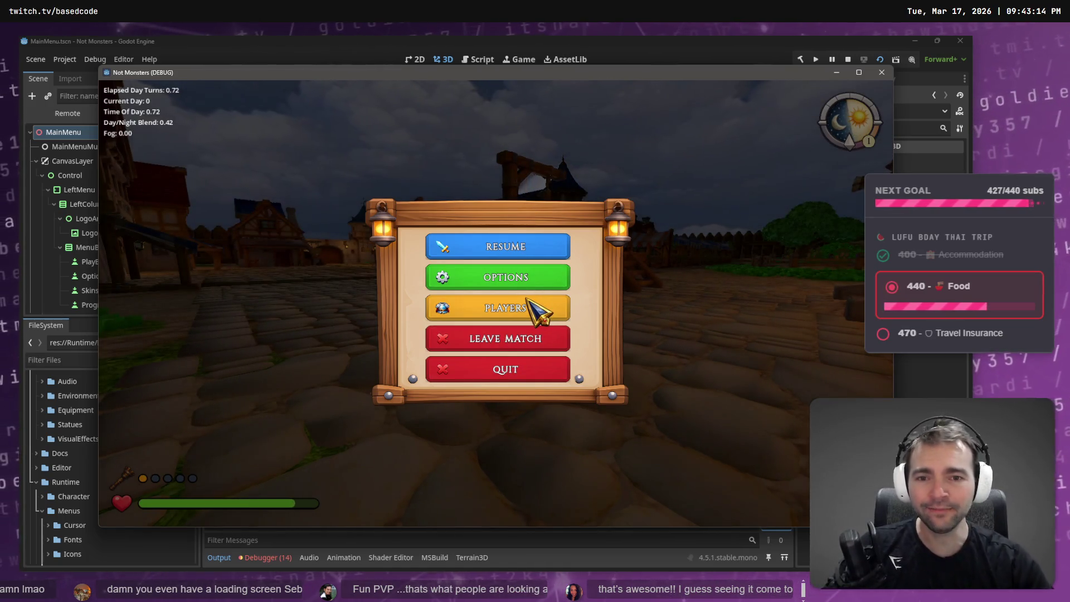
Resume, pause again with Esc, then choose Leave Match to return to the main menu.
click(538, 246)
key(Escape)
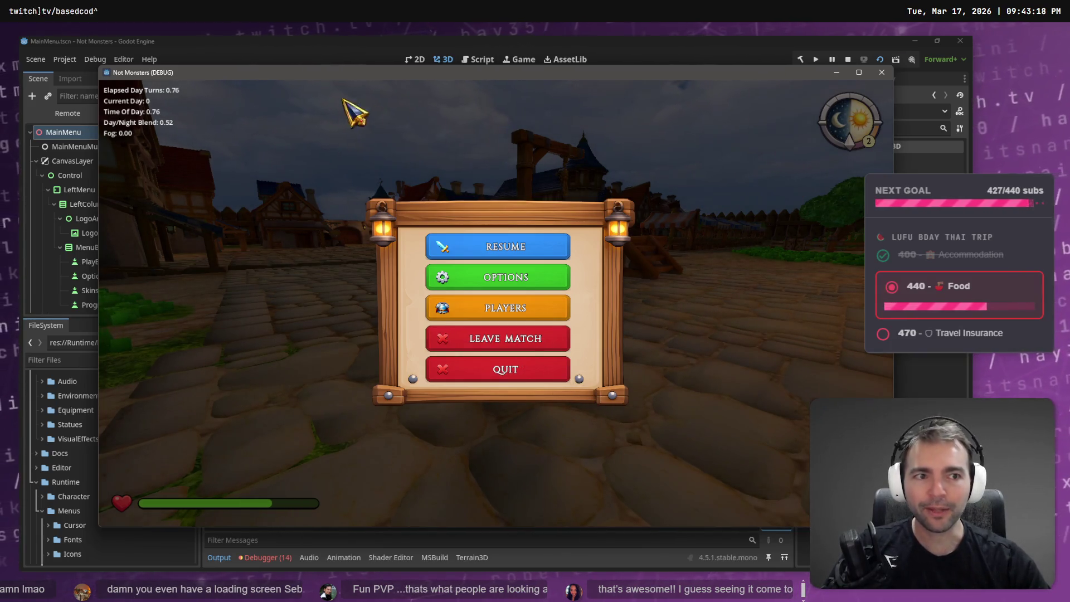
click(512, 345)
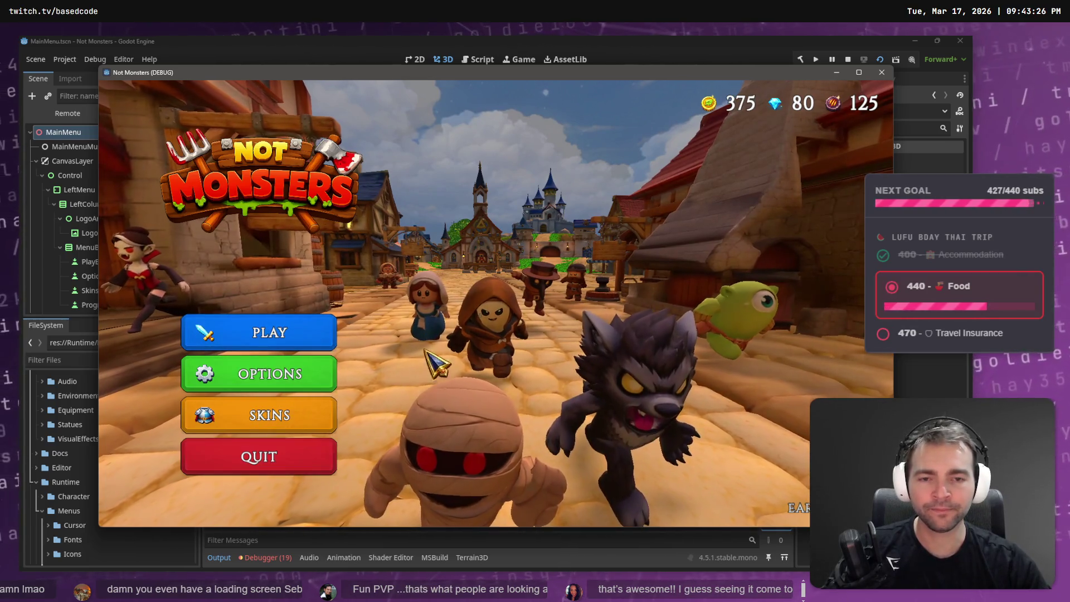
Check the Controls bindings and Audio volume options, then switch to the tldraw board in Chrome.
click(310, 375)
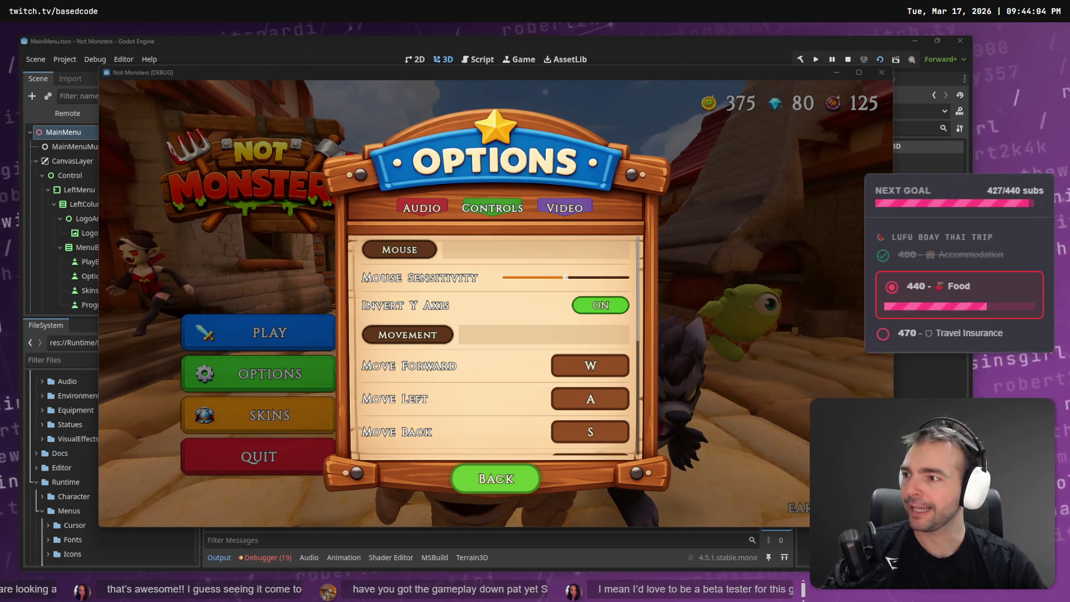
scroll(573, 358, down, 5)
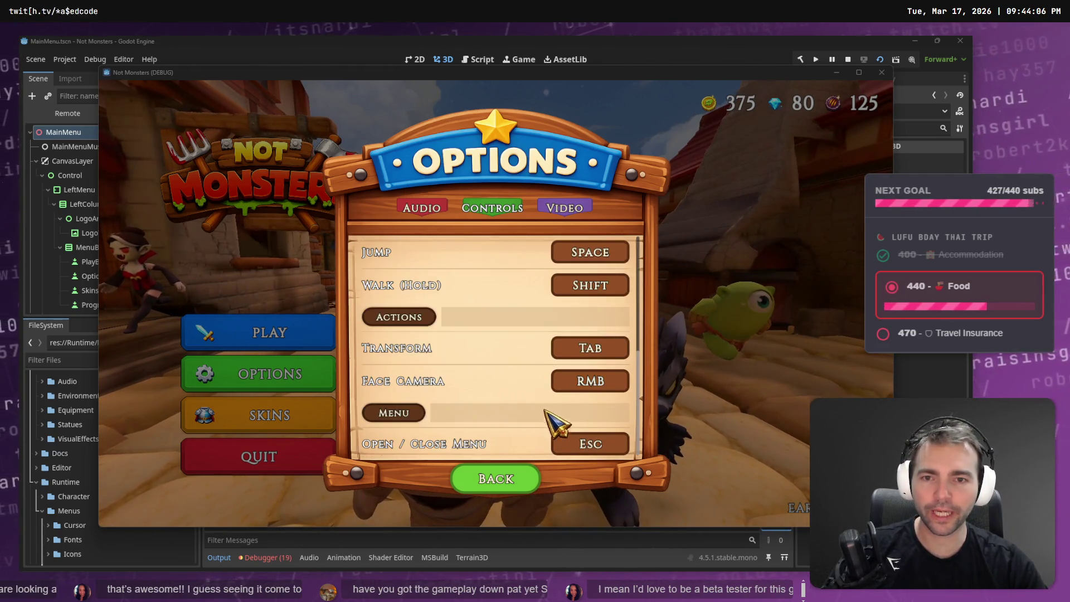
click(432, 204)
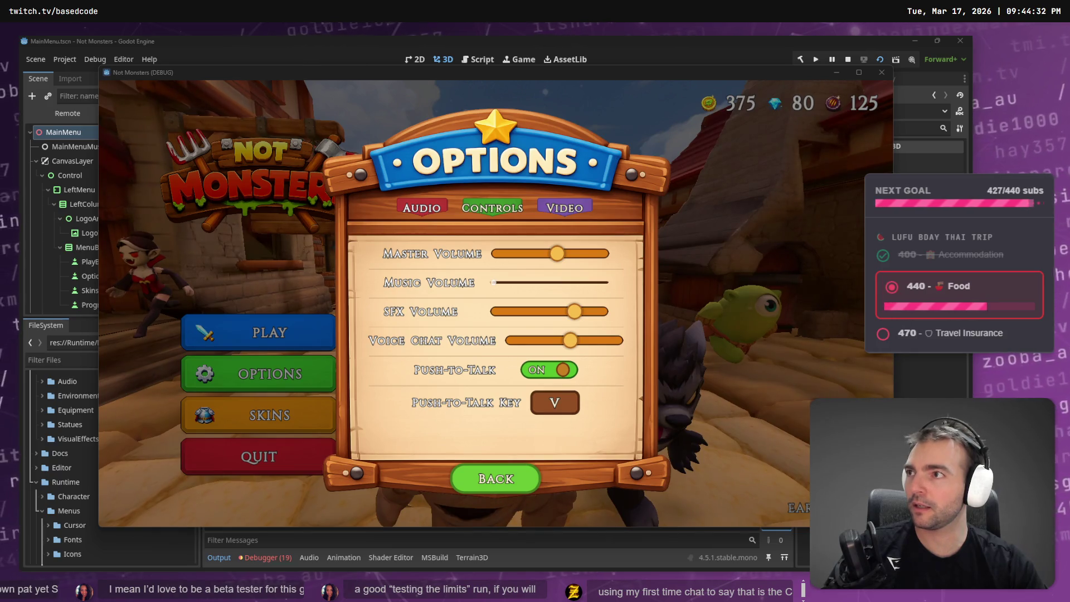
key(alt+Tab)
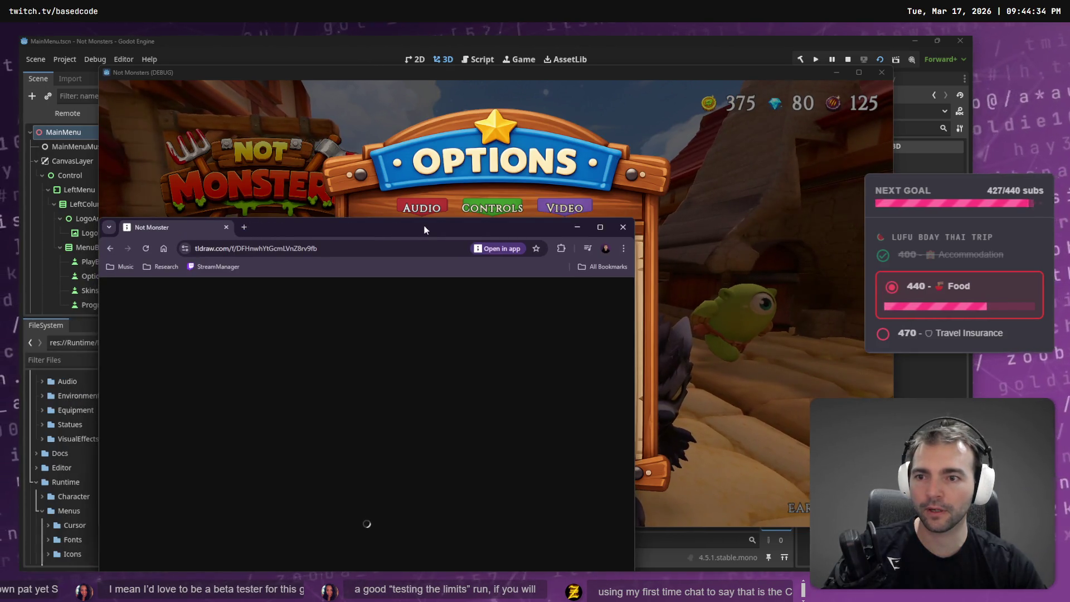
Add a 'Sound Effects' text heading to the TODO board and nudge it slightly left.
key(super+Up)
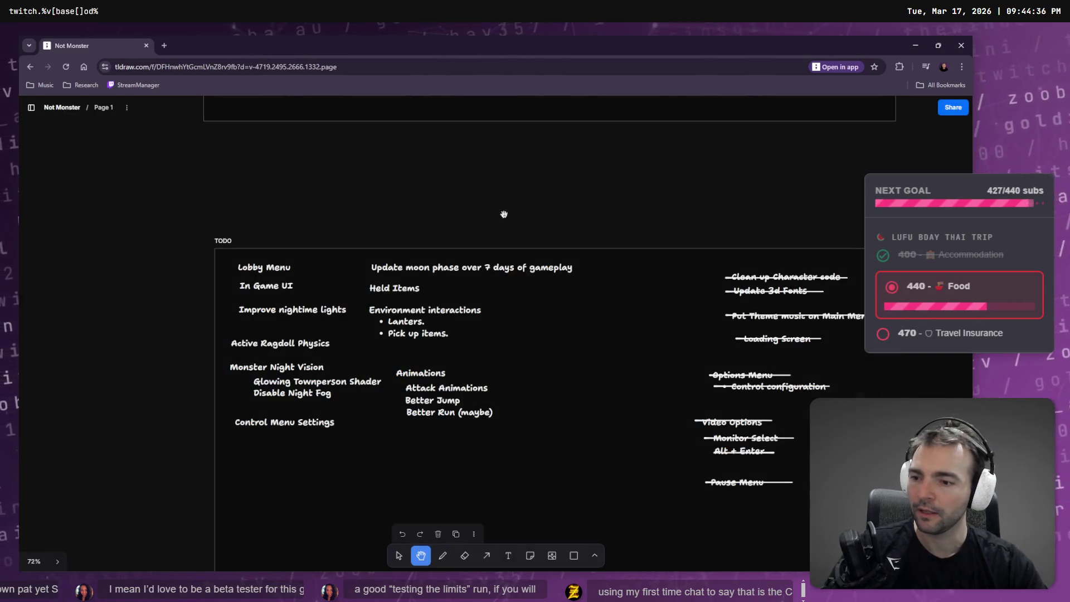
scroll(502, 393, down, 2)
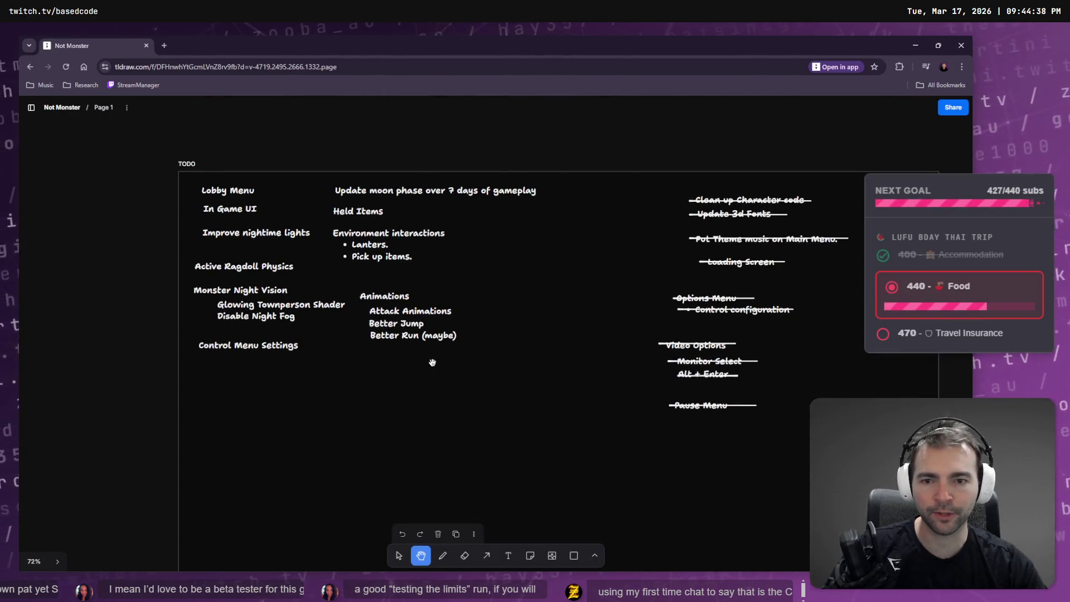
scroll(433, 363, up, 5)
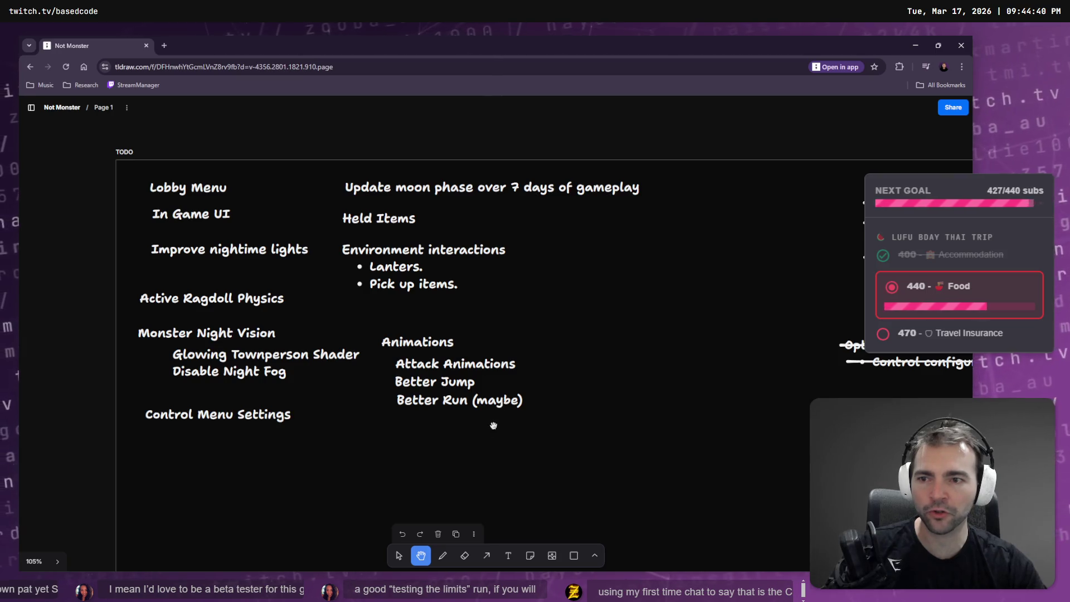
mouse_move(493, 426)
mouse_down()
mouse_move(504, 383)
mouse_move(299, 399)
mouse_move(641, 389)
mouse_up()
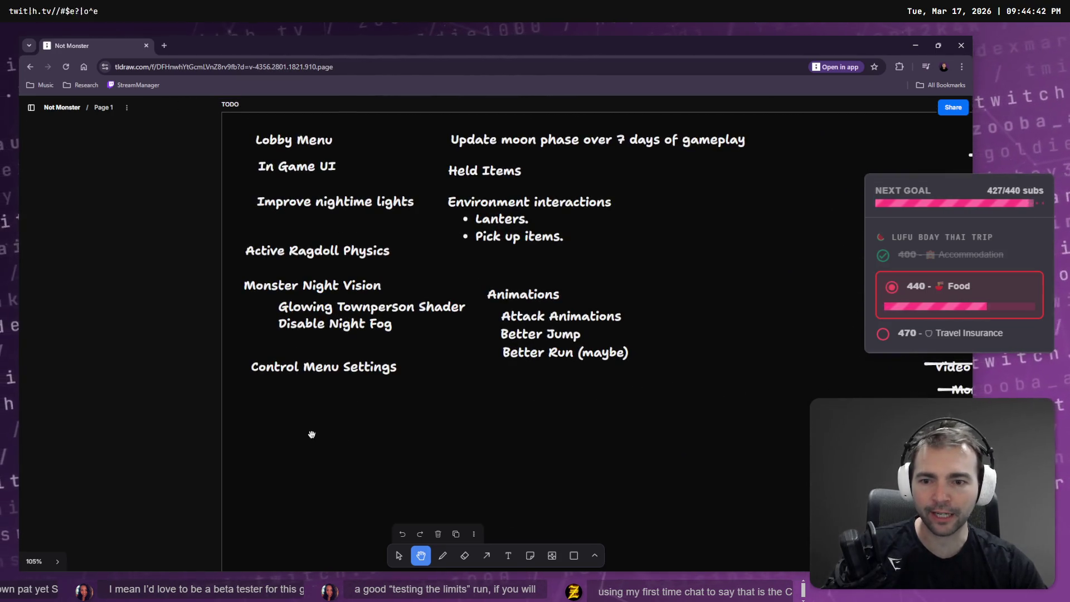
key(t)
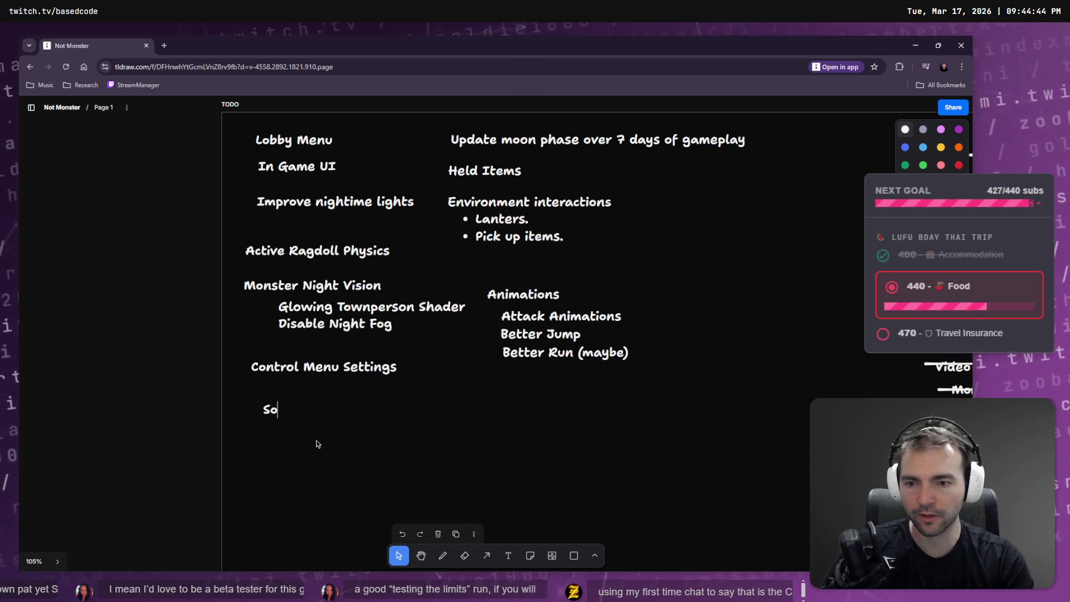
text(X)
key(BackSpace)
key(BackSpace)
key(BackSpace)
text(Sound E)
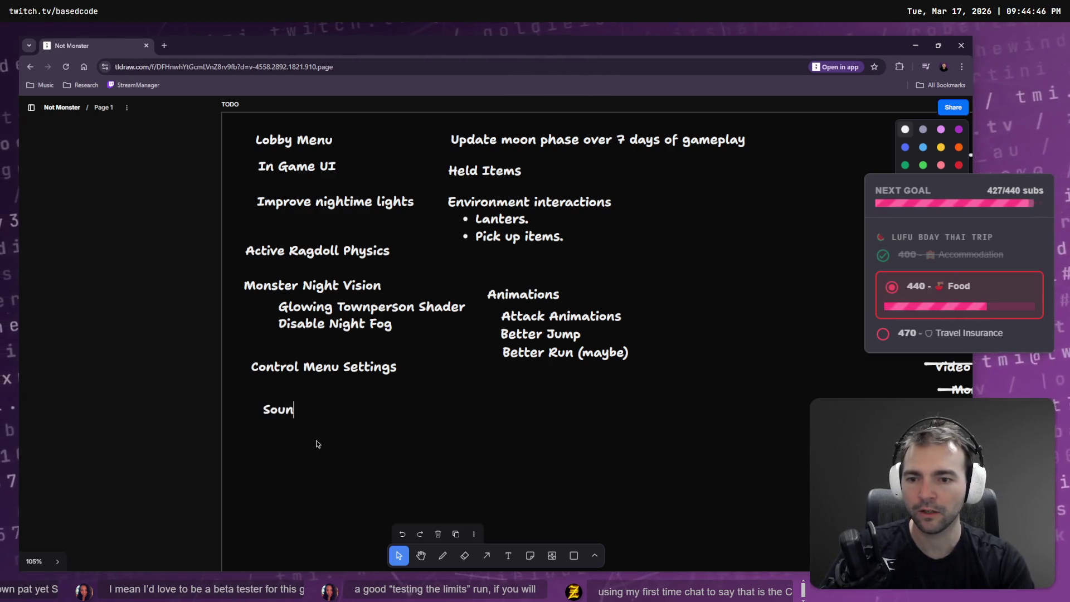
text(ffects)
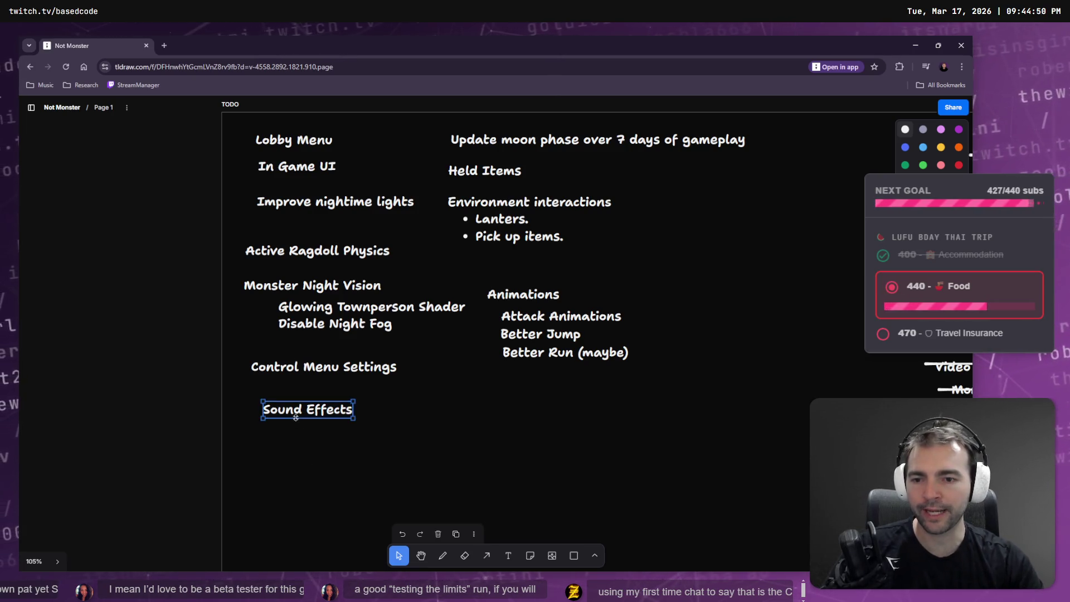
drag(307, 410, 298, 408)
Beneath it, type bullet lines Jump, Footstep (Gameplay Impotant) and Menu Clicks.
key(t)
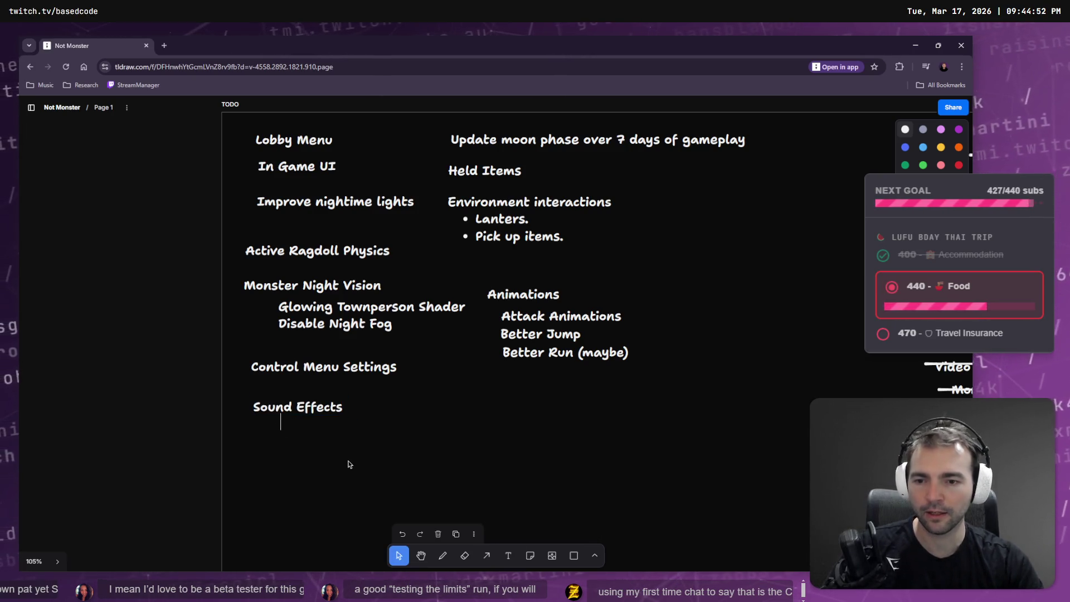
text(Jump)
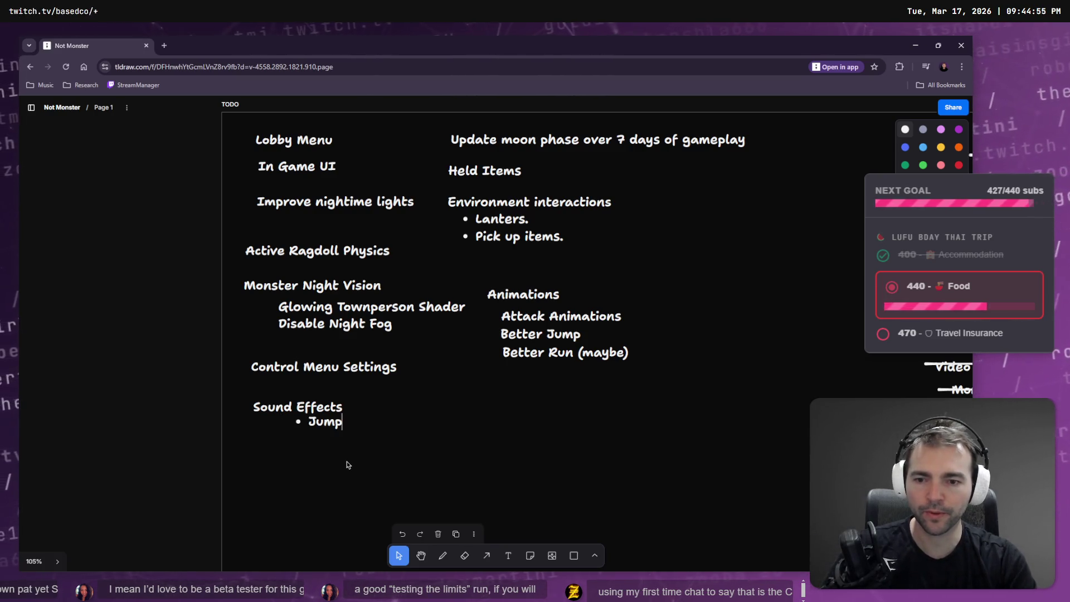
key(Return)
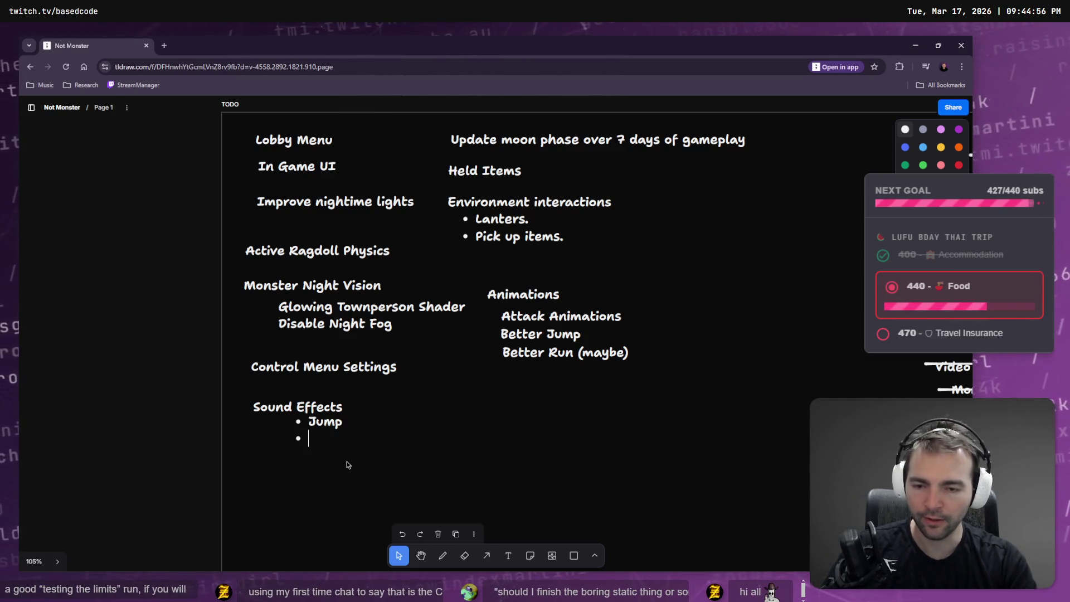
text(Footstep)
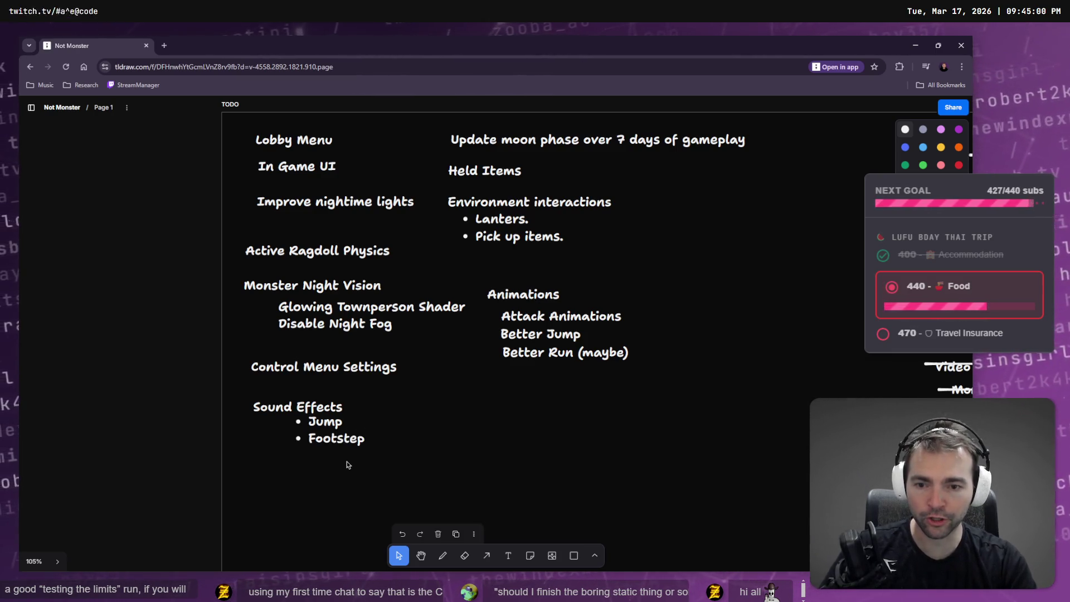
text( (Gameplay Impotant)
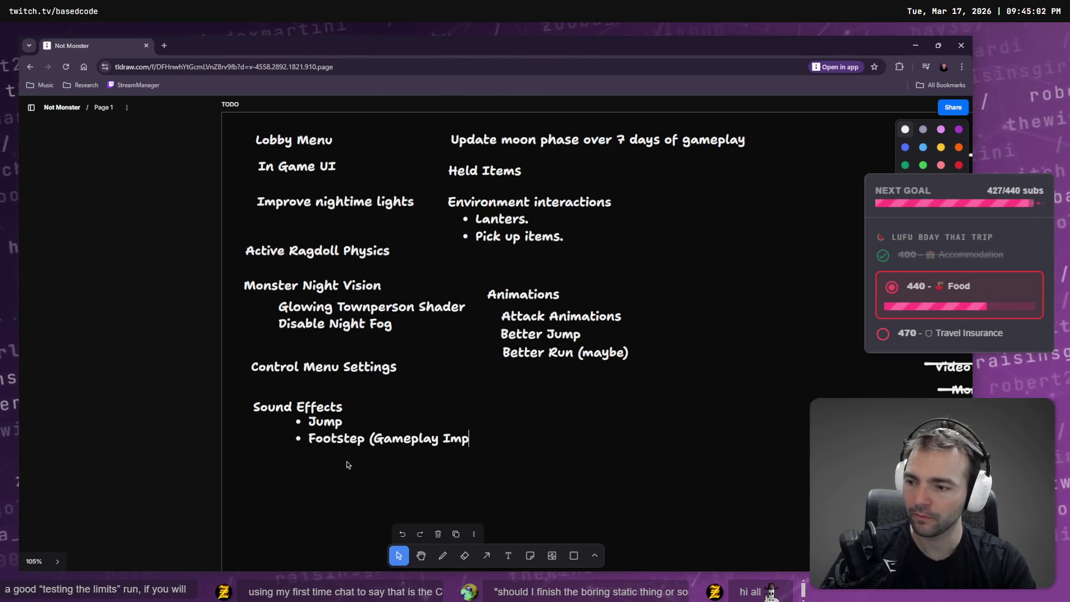
text()_)
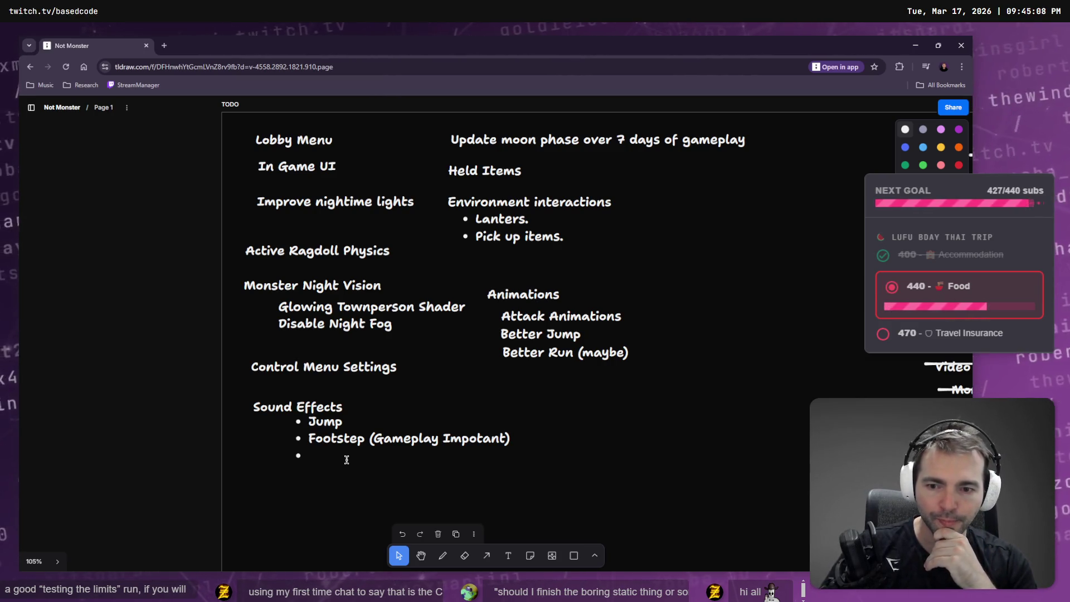
text(Menu Clicks)
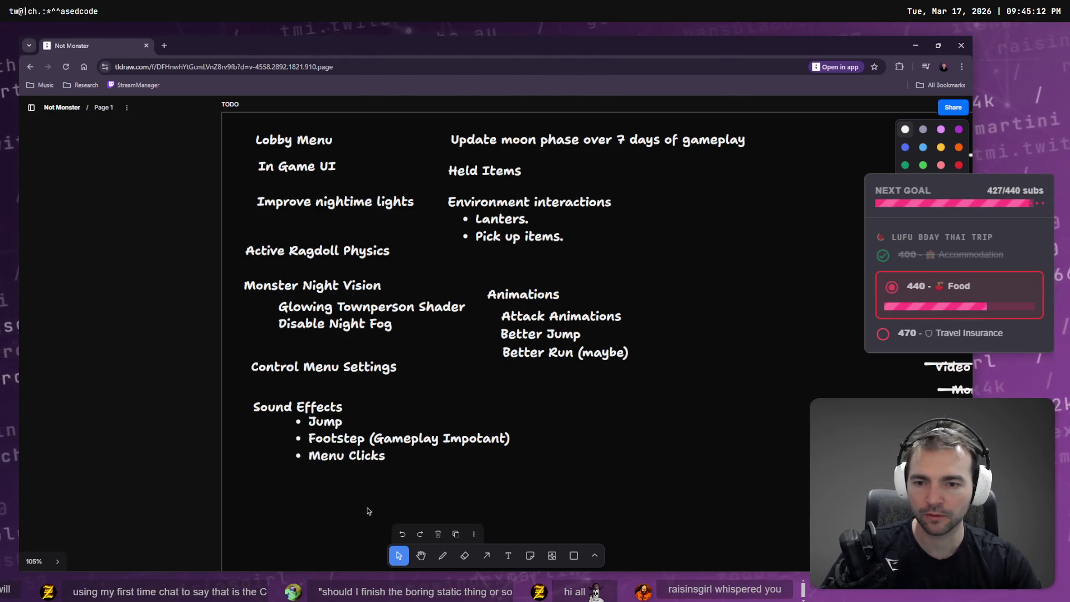
Move the Sound Effects bullet list left so it sits under its heading.
key(Escape)
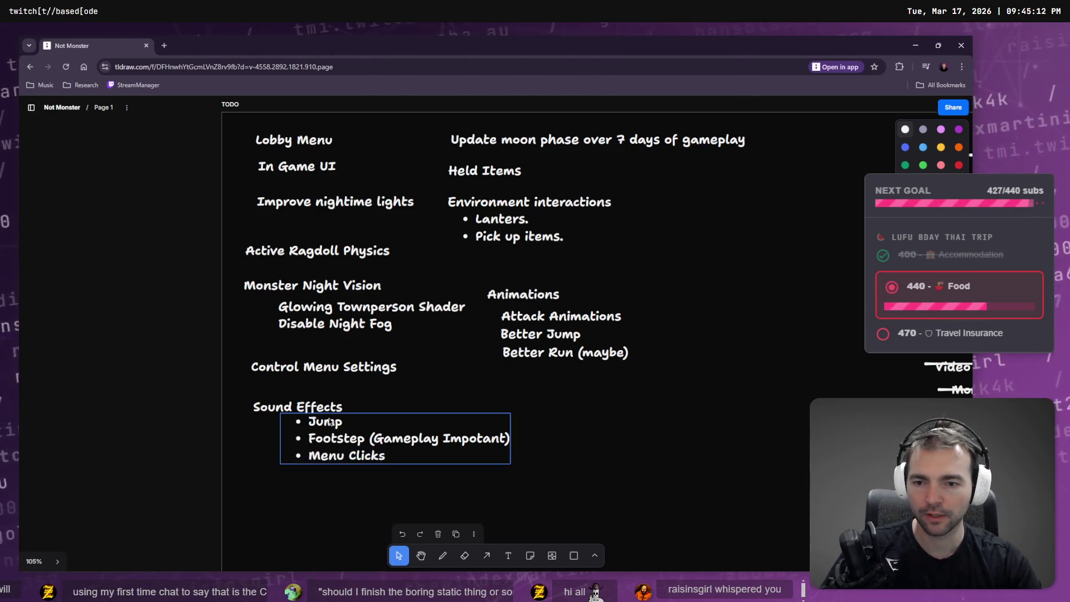
drag(329, 425, 305, 428)
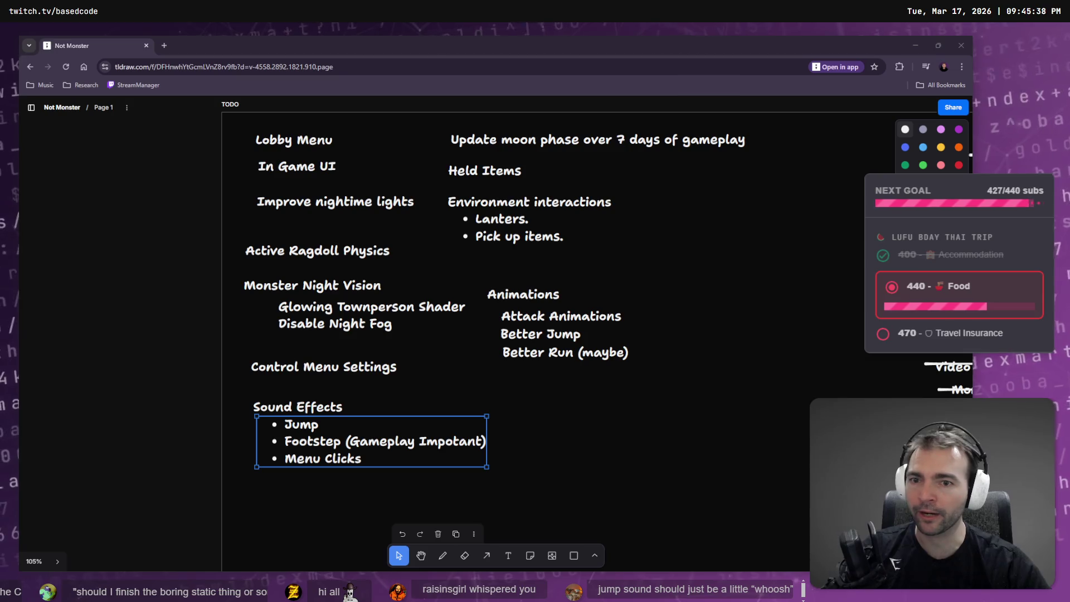
click(607, 437)
Select the four Animations list items and shift them slightly to the right.
scroll(592, 395, up, 5)
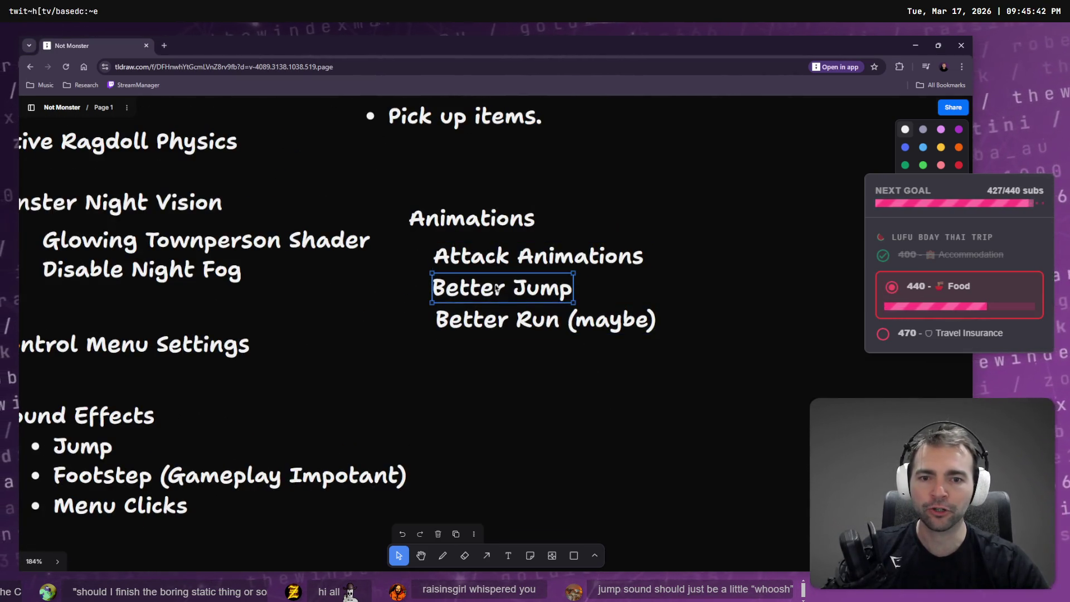
scroll(558, 335, right, 3)
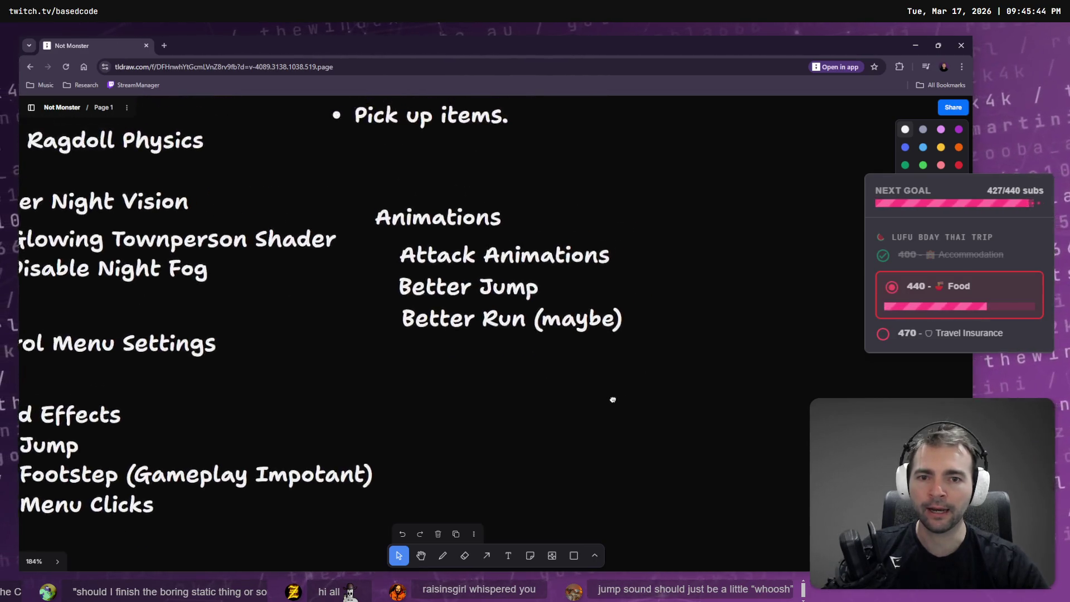
mouse_move(604, 497)
mouse_down()
mouse_move(571, 417)
mouse_move(341, 209)
mouse_up()
drag(445, 339, 486, 342)
click(618, 447)
scroll(619, 447, down, 5)
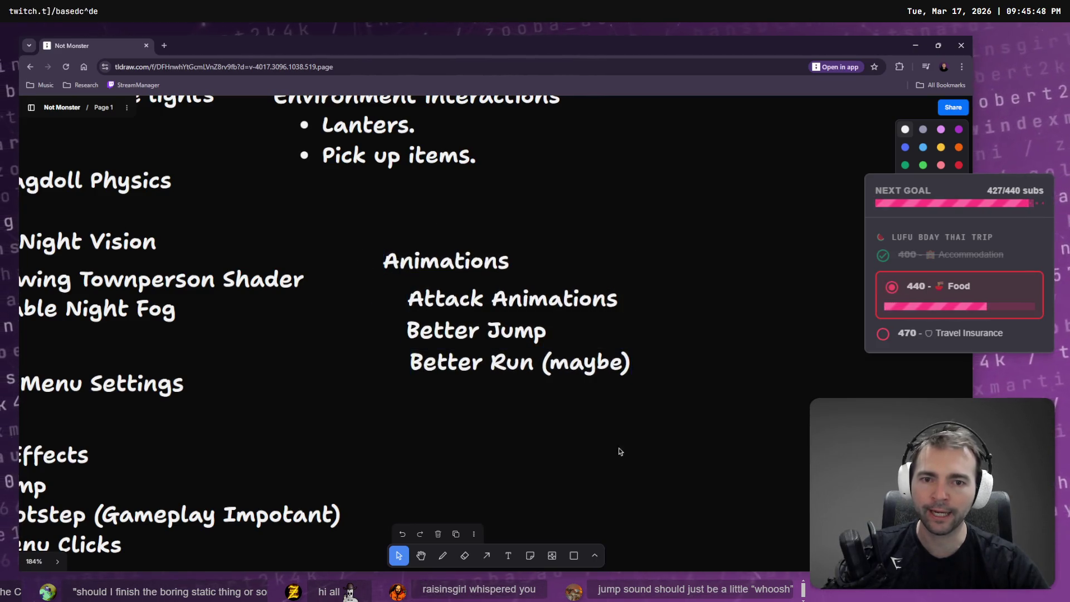
scroll(593, 413, right, 3)
scroll(592, 413, down, 2)
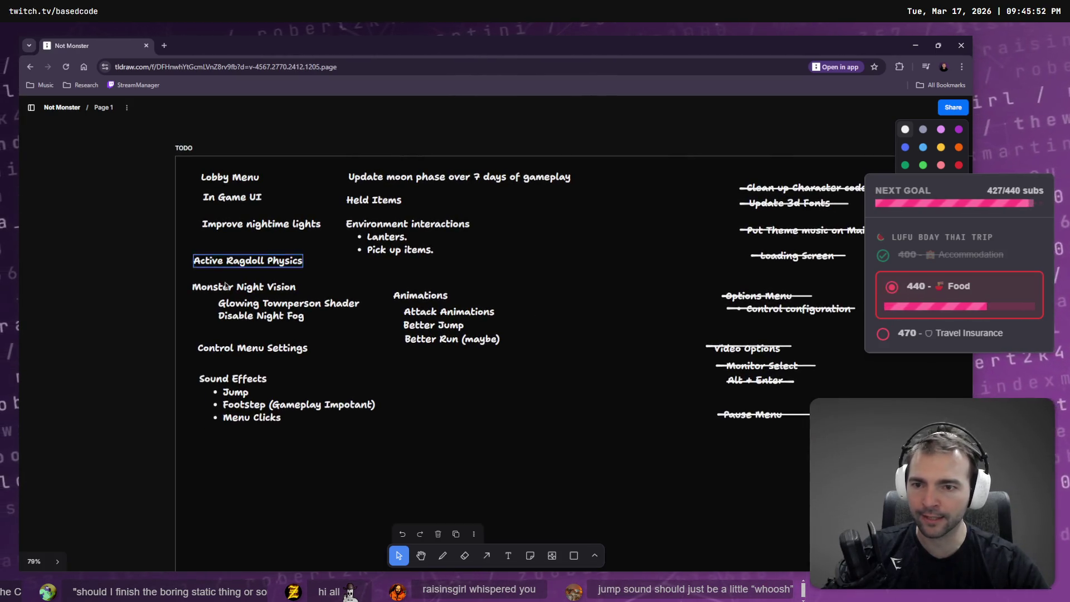
Add 'Active Ragdoll' and 'Multiplayer' text entries lined up below the Animations list.
double_click(425, 398)
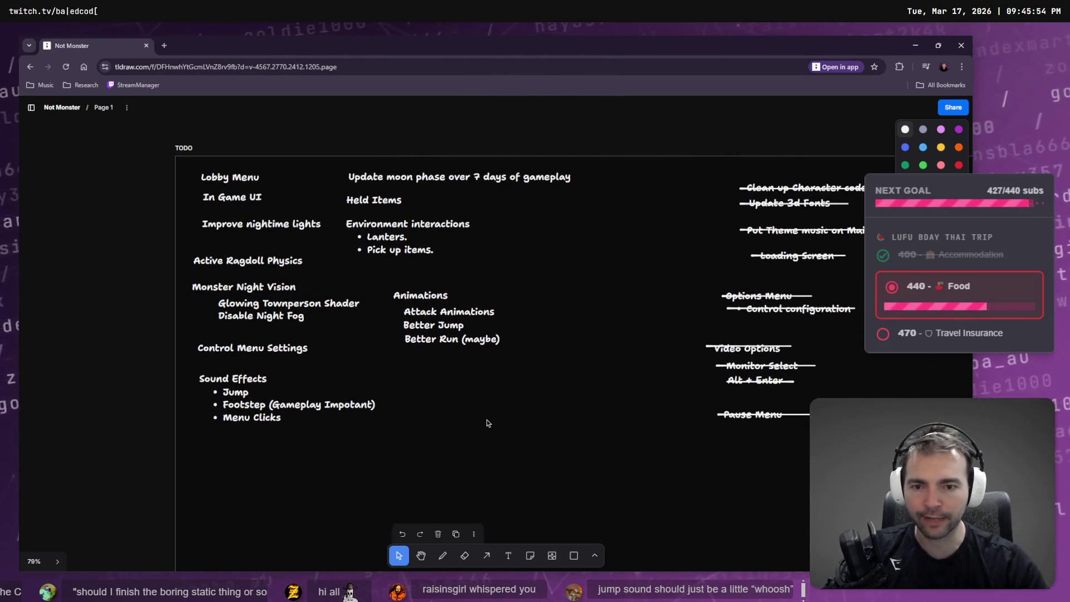
text(Active Ragdoll)
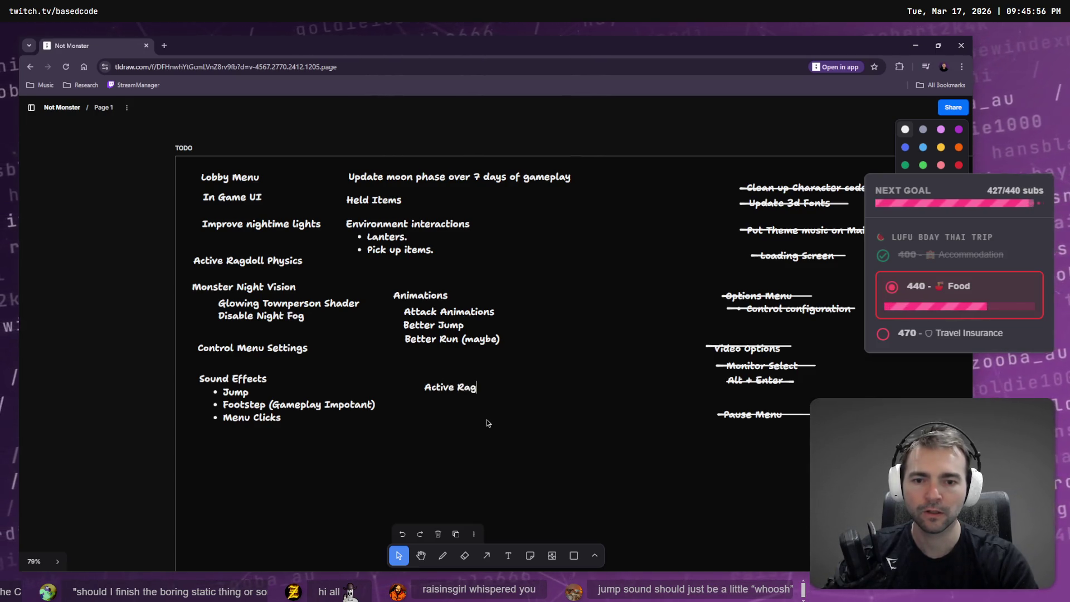
key(Escape)
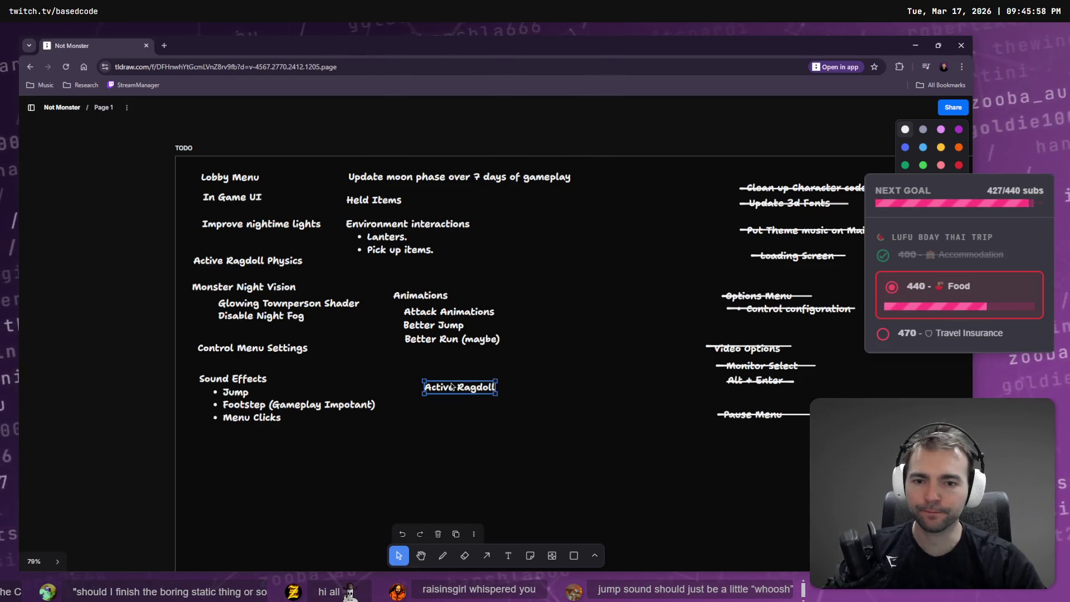
drag(452, 384, 418, 363)
text(M)
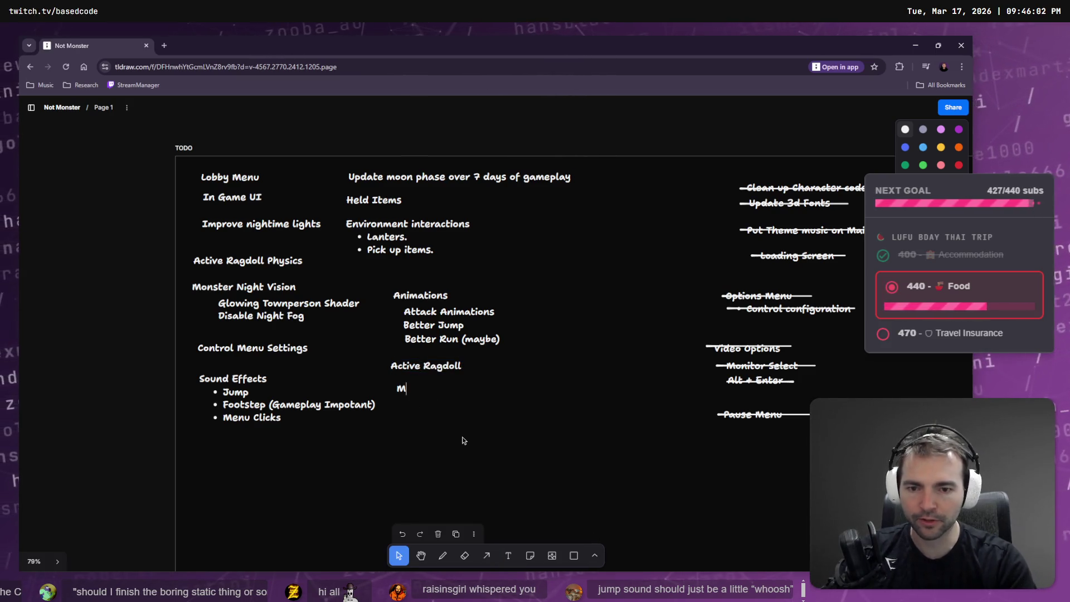
text(ultiplayer)
key(ctrl+BackSpace)
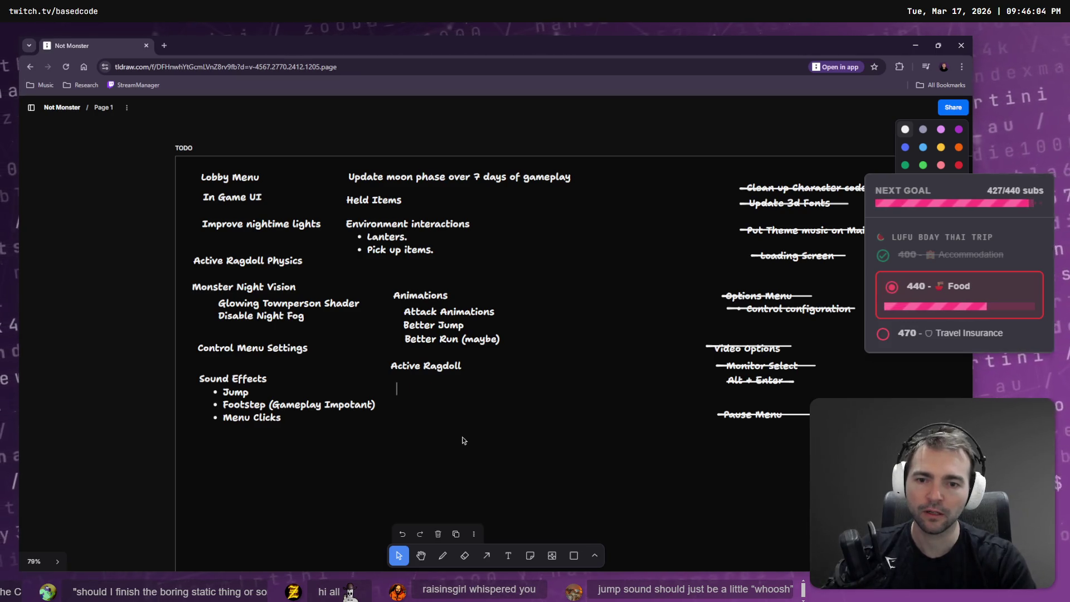
text(layer)
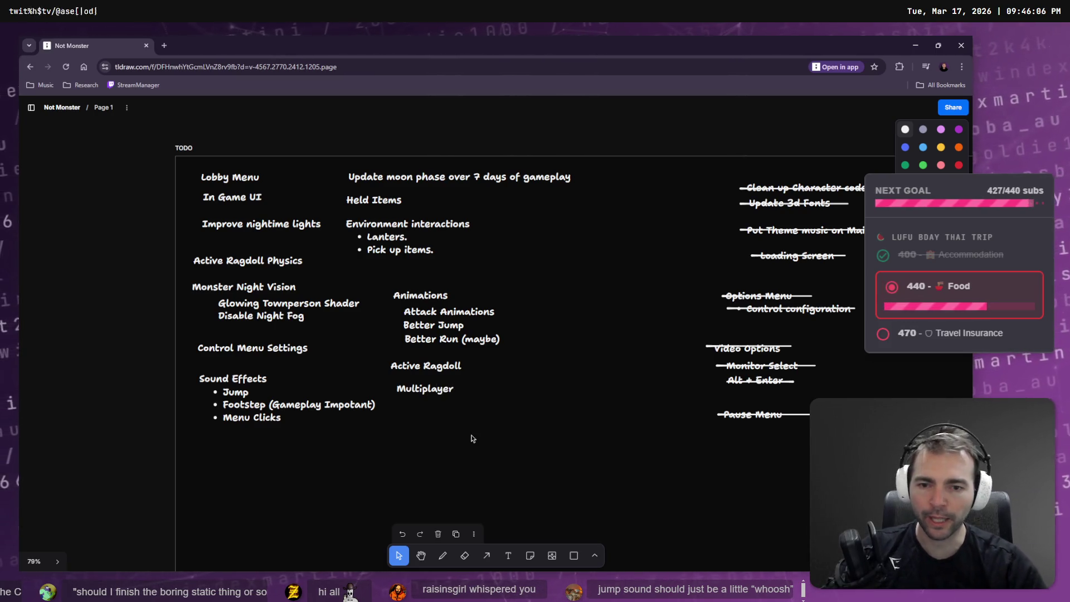
key(Escape)
drag(405, 387, 410, 388)
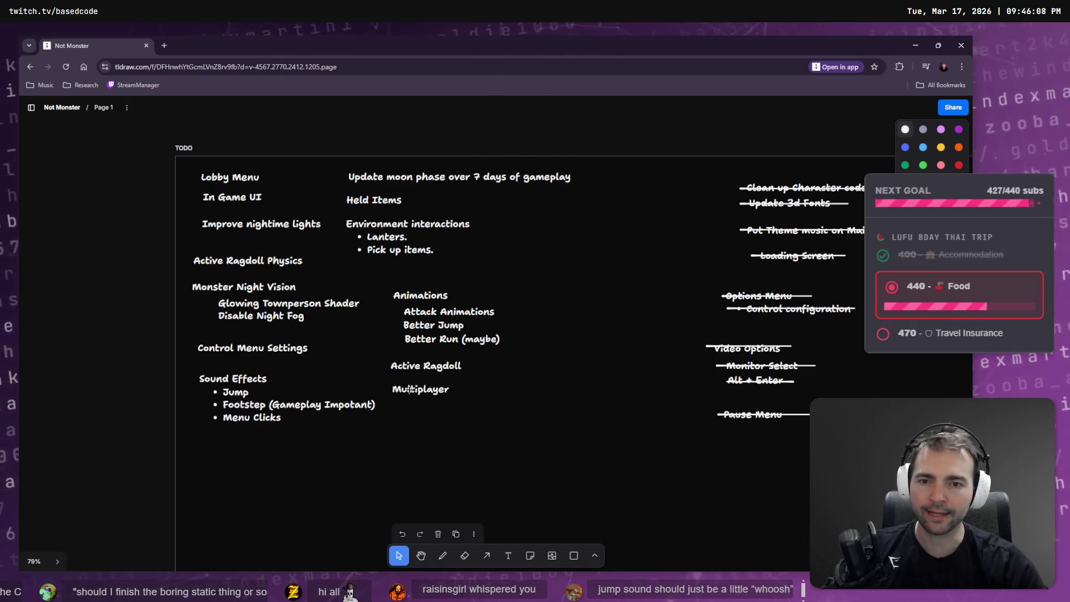
Move the Animations list up and slightly left, above the new entries.
double_click(430, 366)
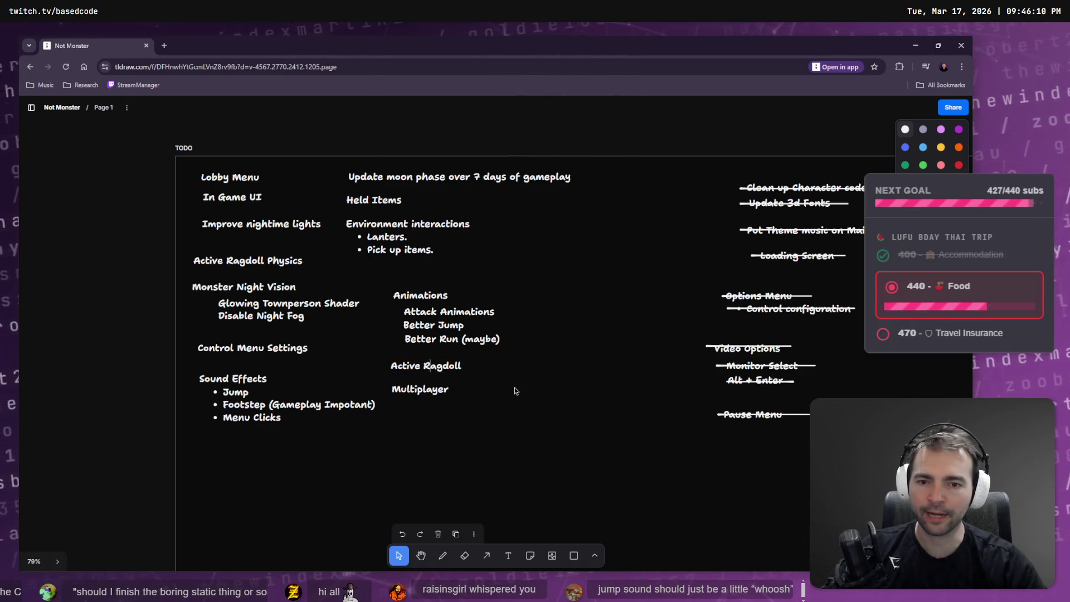
click(435, 341)
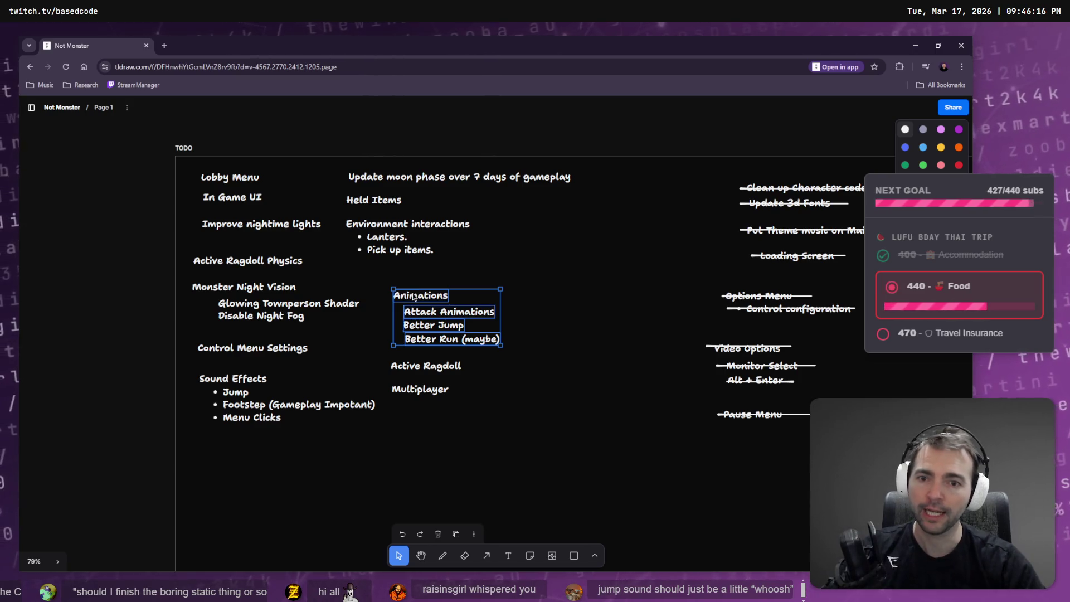
drag(421, 296, 412, 273)
click(413, 366)
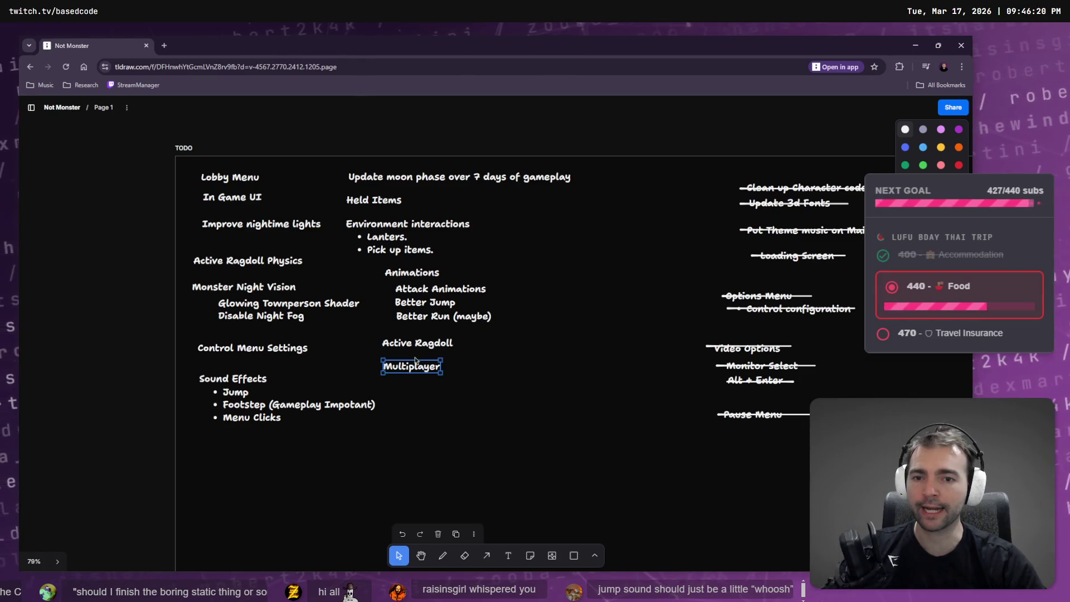
click(473, 449)
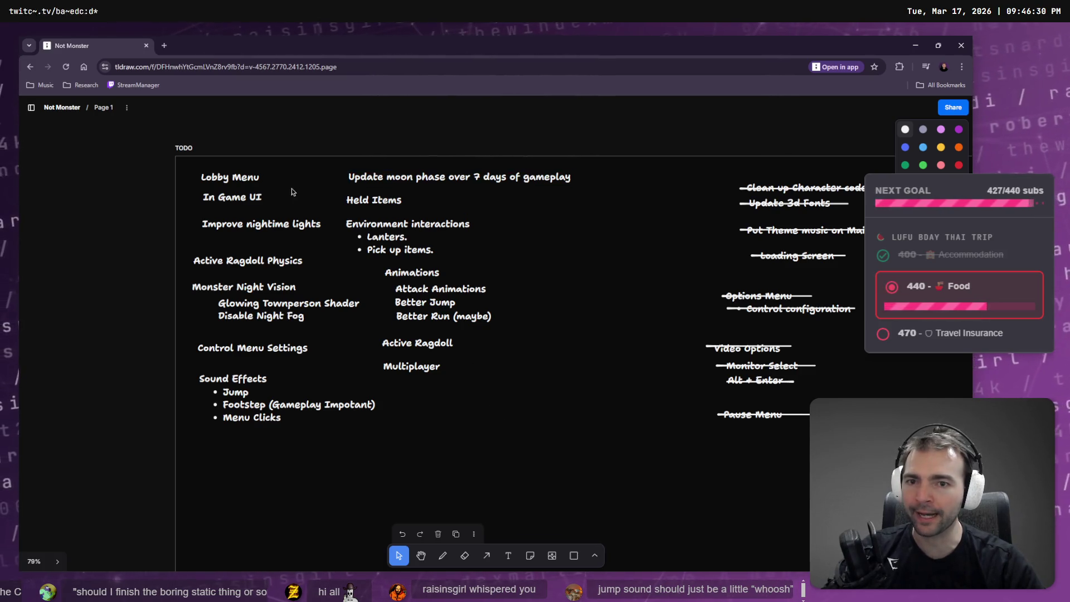
Move the Held Items entry below Multiplayer and shift the Environment interactions block up.
click(362, 205)
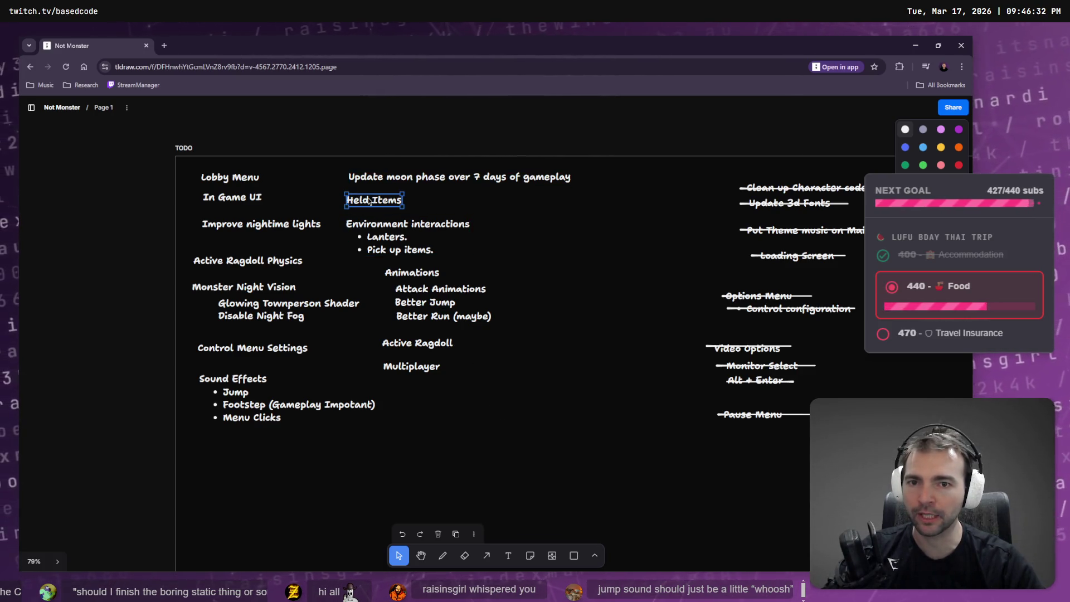
mouse_move(368, 201)
mouse_down()
mouse_move(408, 392)
mouse_move(390, 234)
mouse_up()
click(444, 417)
drag(424, 279, 423, 256)
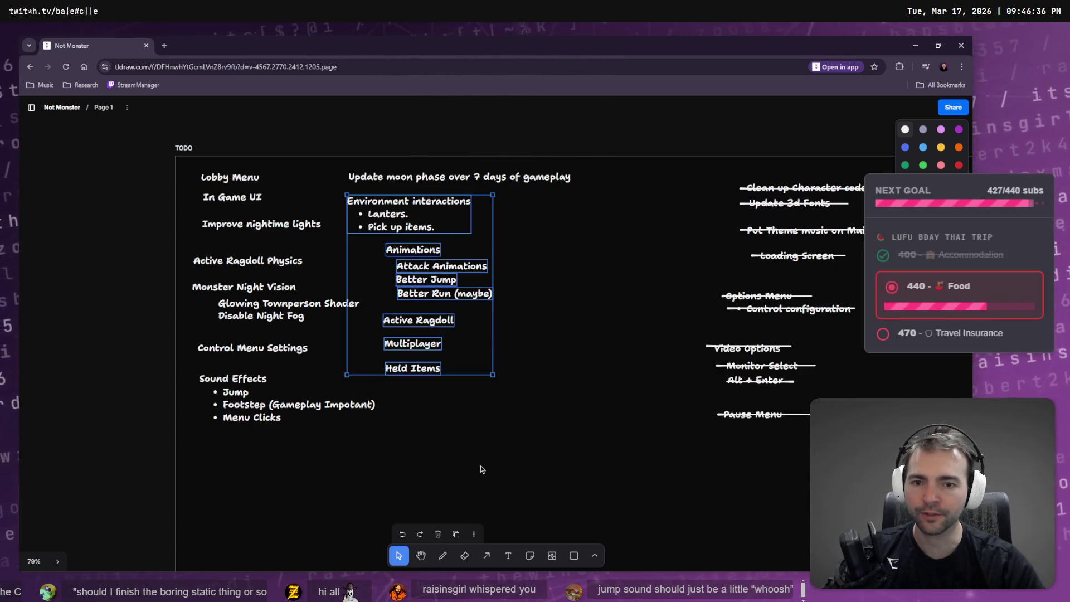
mouse_move(460, 423)
mouse_down()
mouse_move(384, 245)
mouse_move(410, 256)
mouse_up()
key(Escape)
click(412, 370)
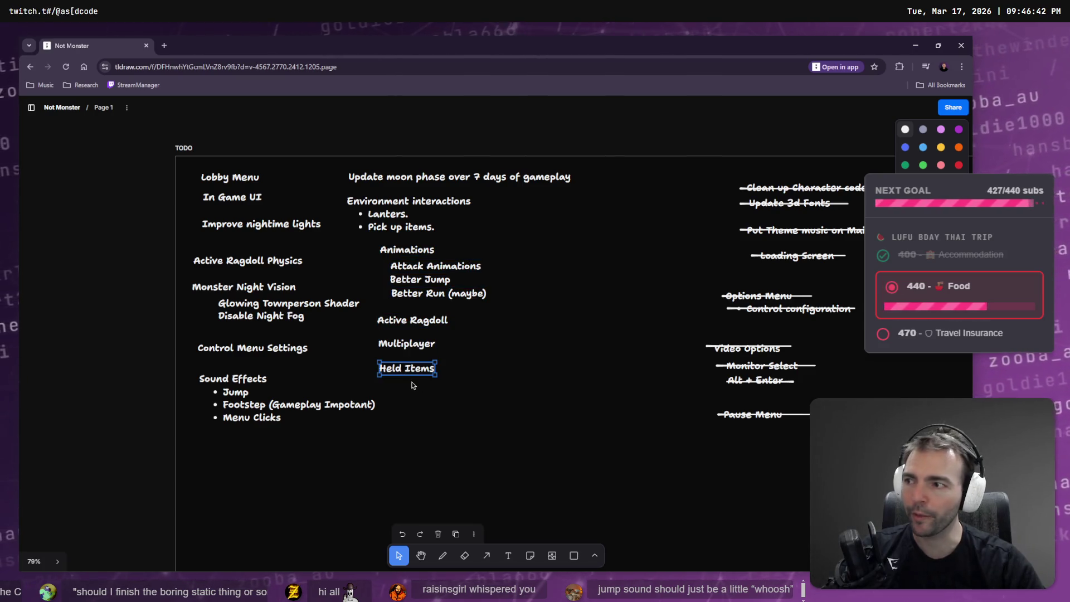
click(413, 384)
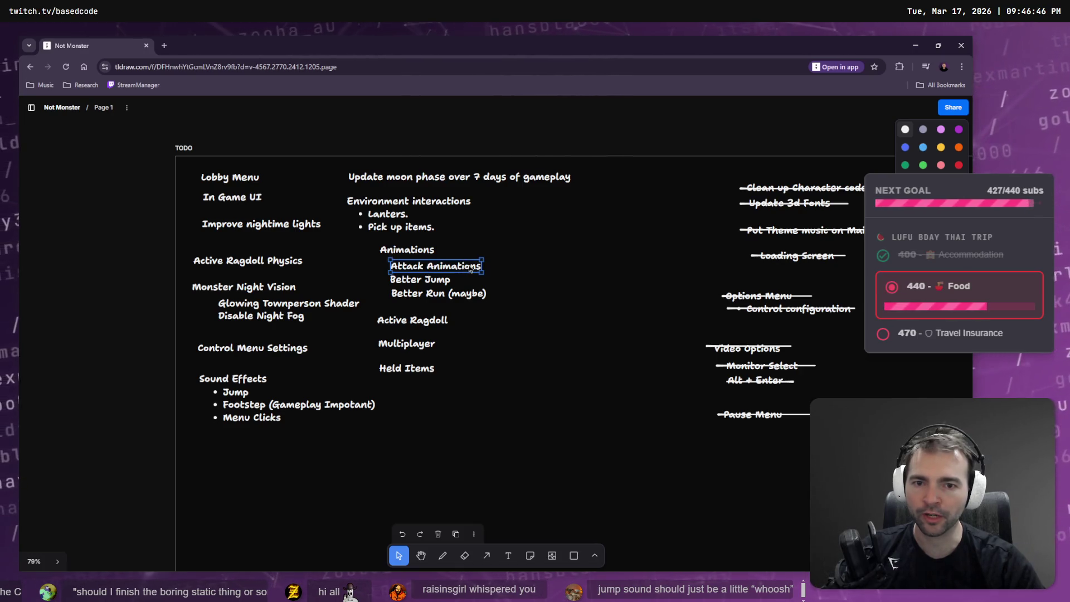
Put the cursor at the end of Attack Animations, then exit editing and select the Better Jump block.
double_click(467, 266)
key(Right)
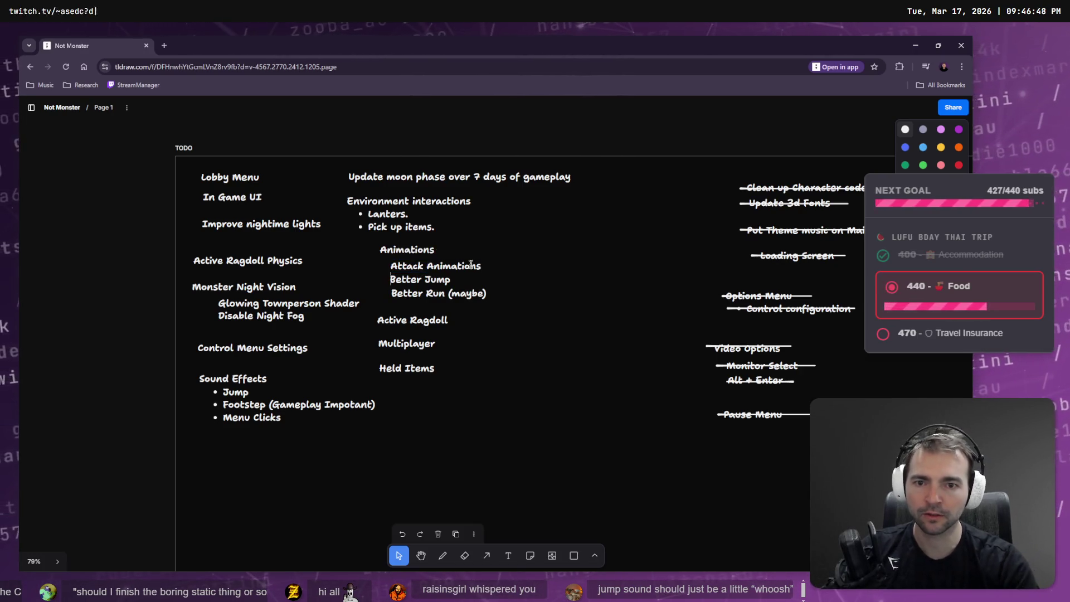
key(Escape)
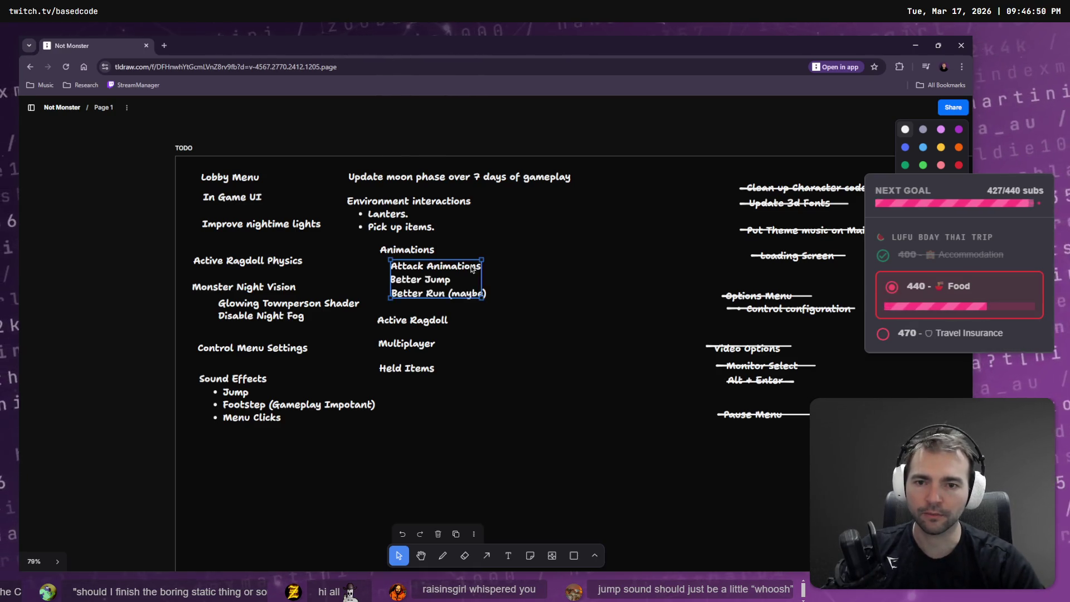
click(416, 282)
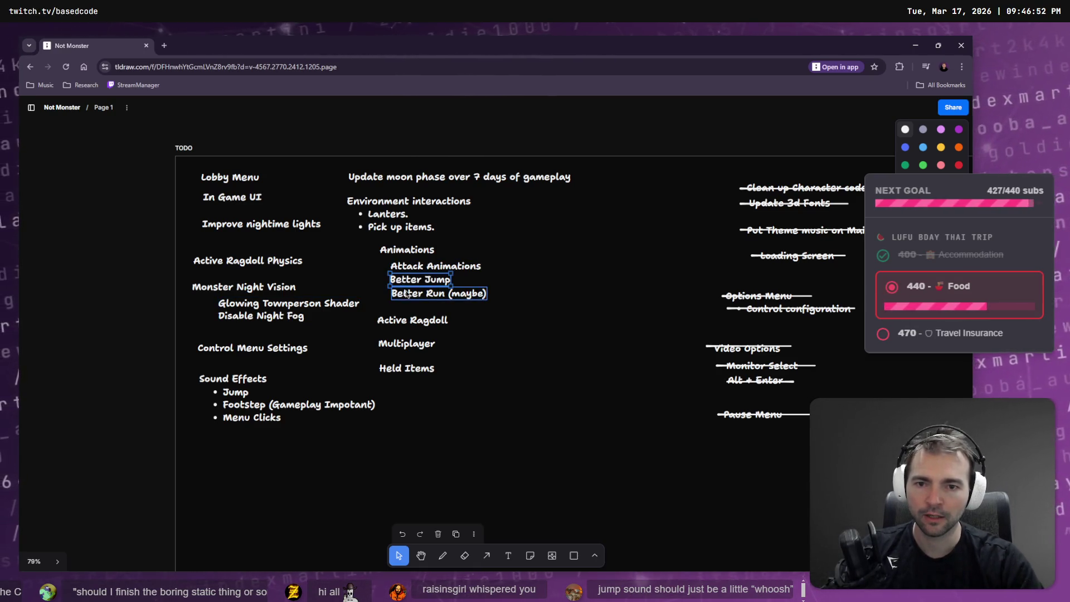
Add '- Weapon Swing' and '- Punch' under Attack Animations, moving Better Jump and lower entries aside.
drag(416, 283, 532, 353)
double_click(458, 275)
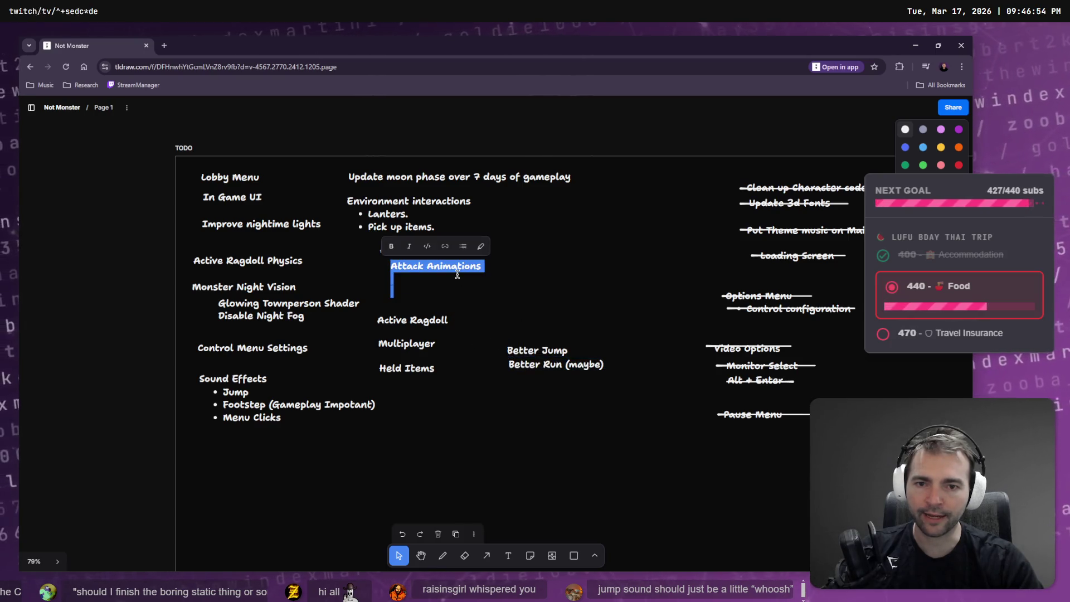
key(Down)
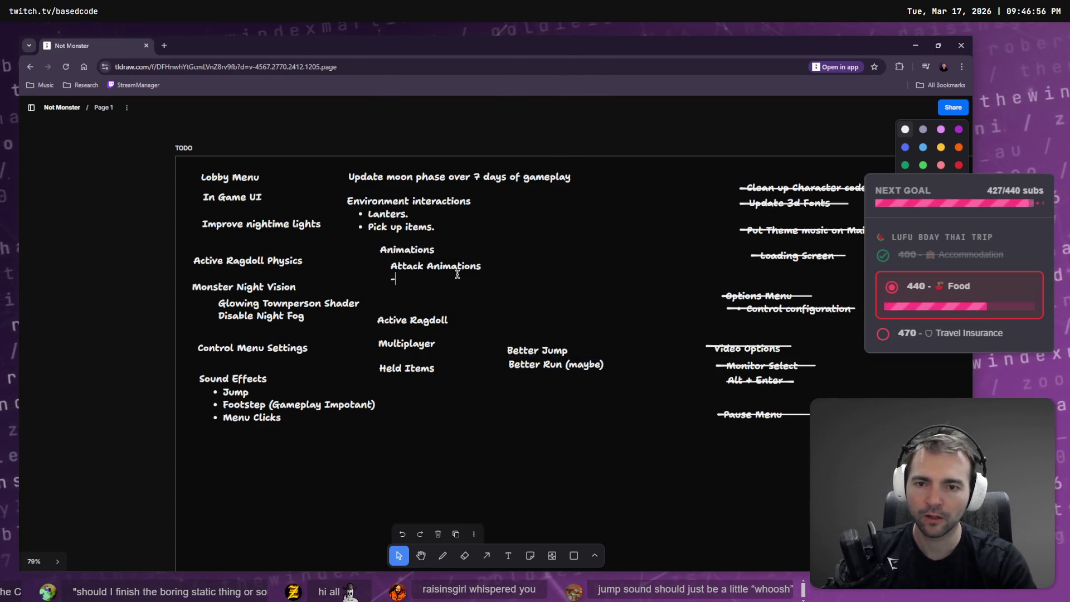
text(Weapon)
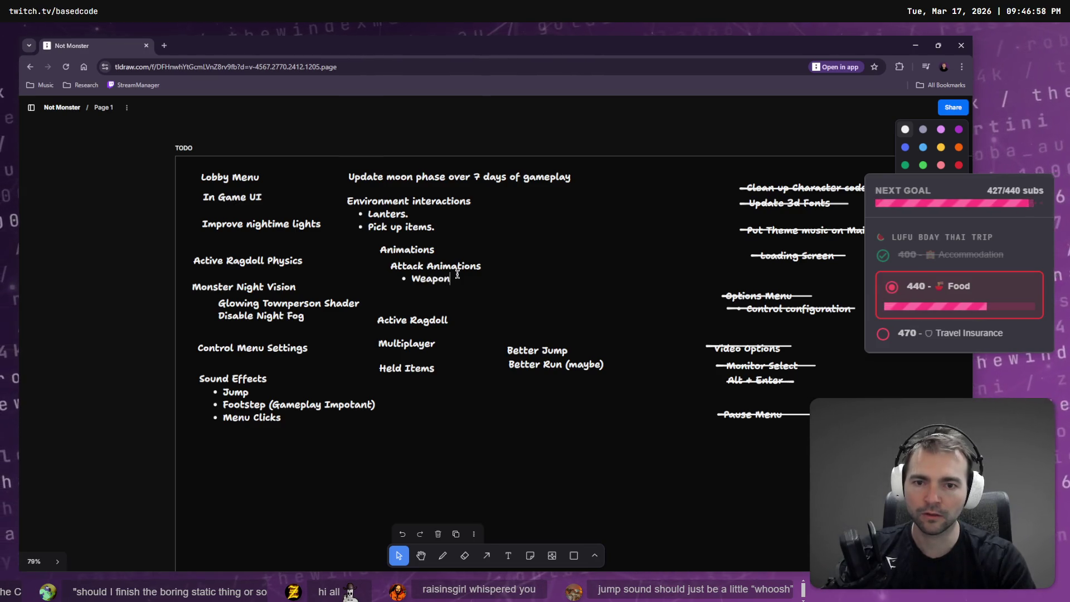
text(Punch)
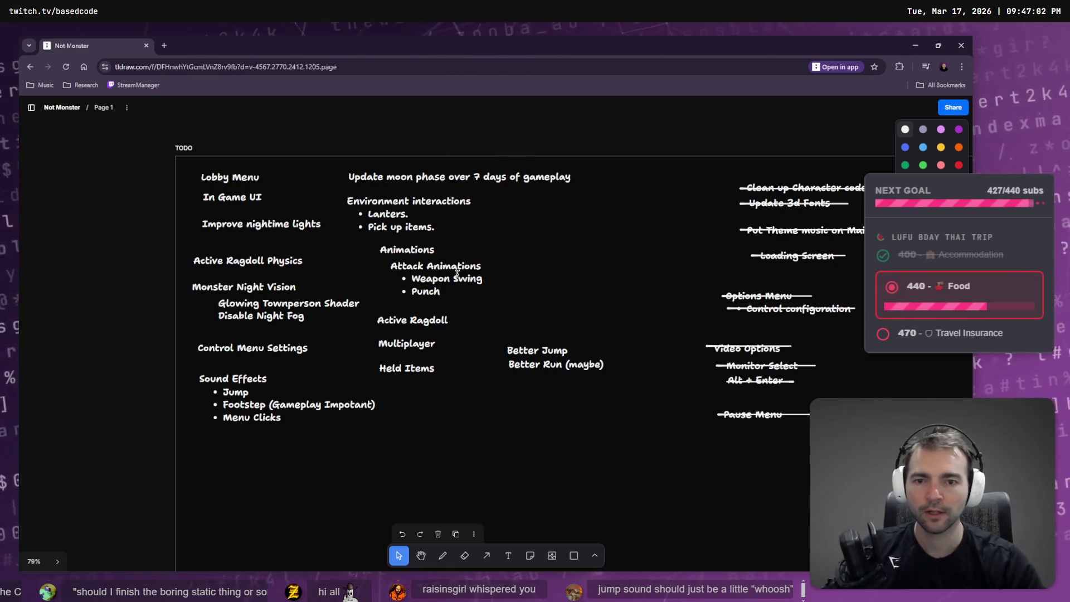
mouse_move(438, 446)
mouse_down()
mouse_move(400, 312)
mouse_move(416, 331)
mouse_up()
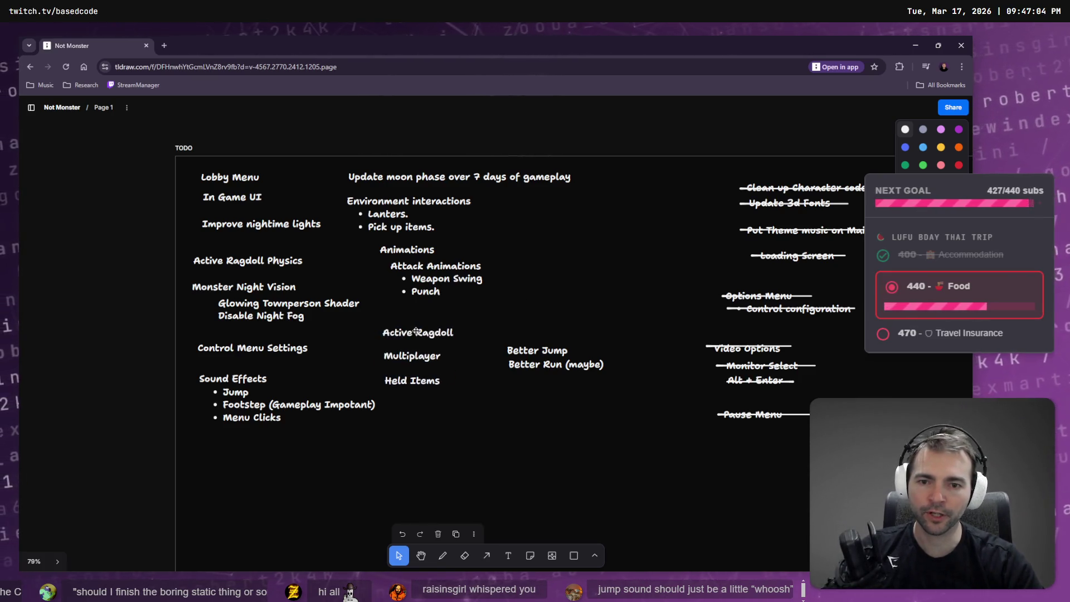
mouse_move(588, 467)
mouse_down()
mouse_move(544, 351)
mouse_move(446, 335)
mouse_move(412, 307)
mouse_up()
Drop the Better Jump / Better Run block below Punch and push Active Ragdoll, Multiplayer, Held Items lower.
click(399, 369)
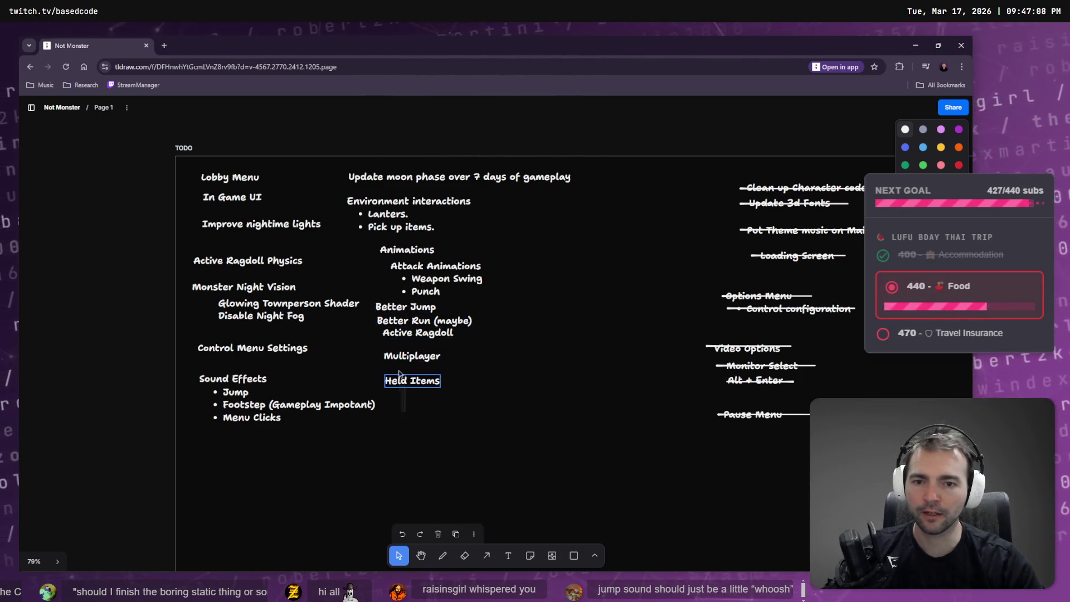
mouse_move(399, 373)
mouse_down()
mouse_move(405, 341)
mouse_move(441, 404)
mouse_up()
click(421, 342)
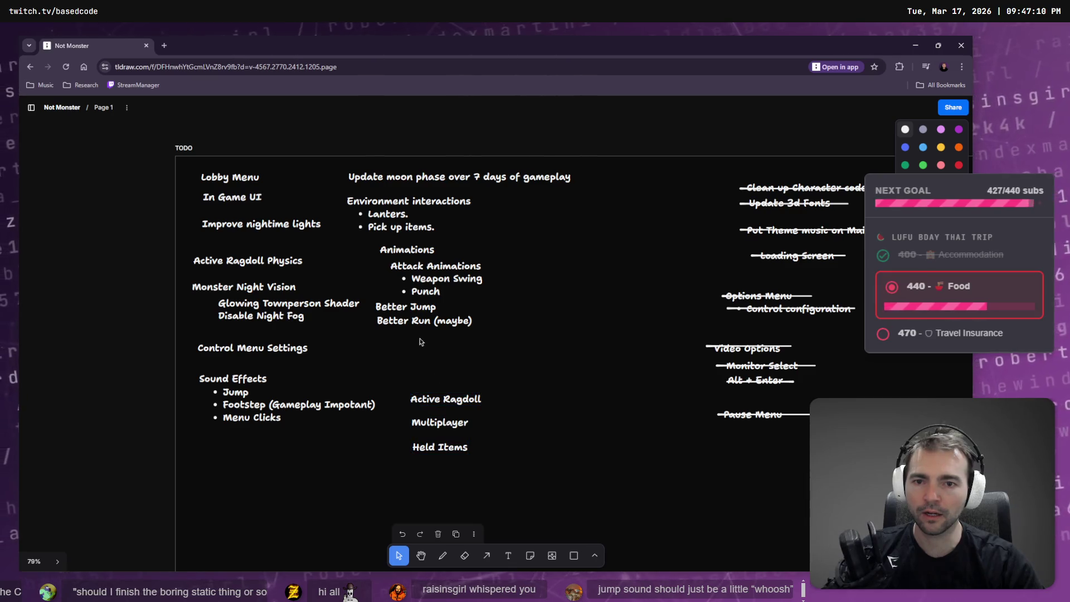
drag(421, 341, 410, 308)
mouse_move(410, 354)
mouse_down()
mouse_move(402, 302)
mouse_move(401, 313)
mouse_up()
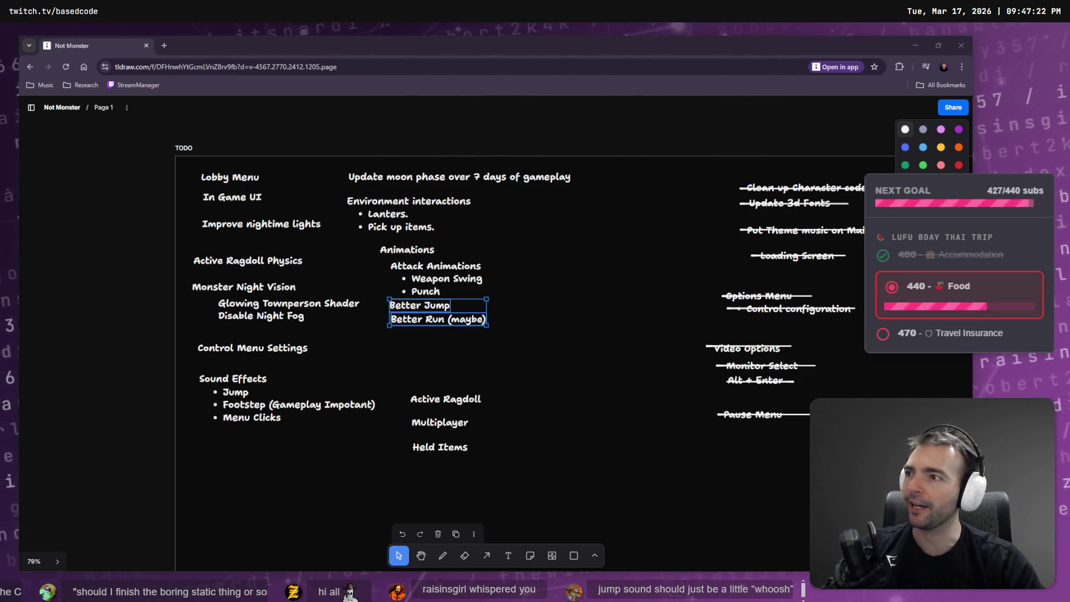
click(471, 256)
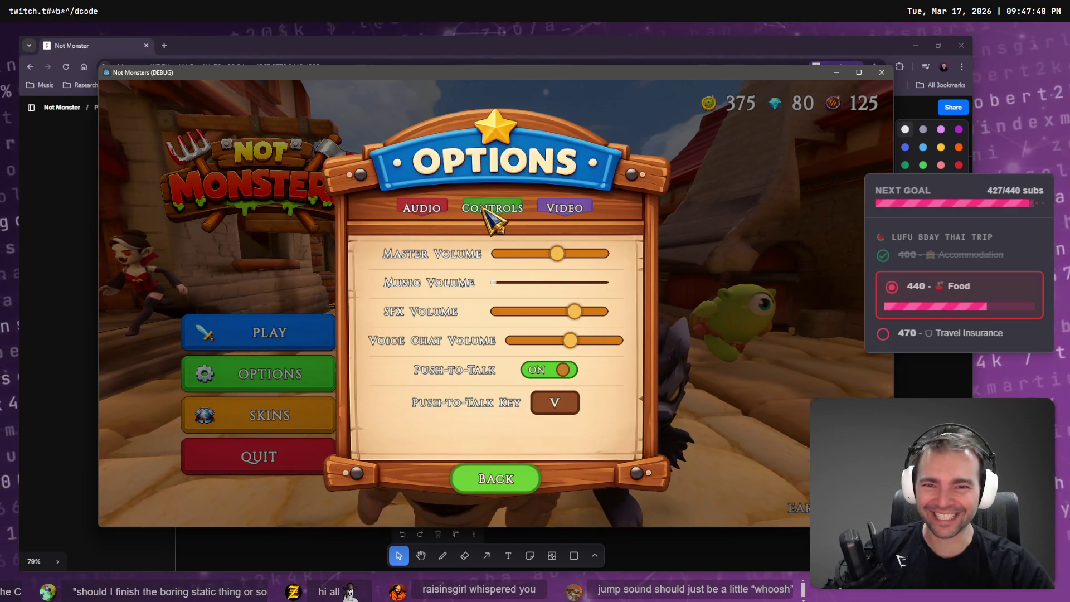
Open the CONTROLS tab in Options and scroll through the key bindings.
click(483, 213)
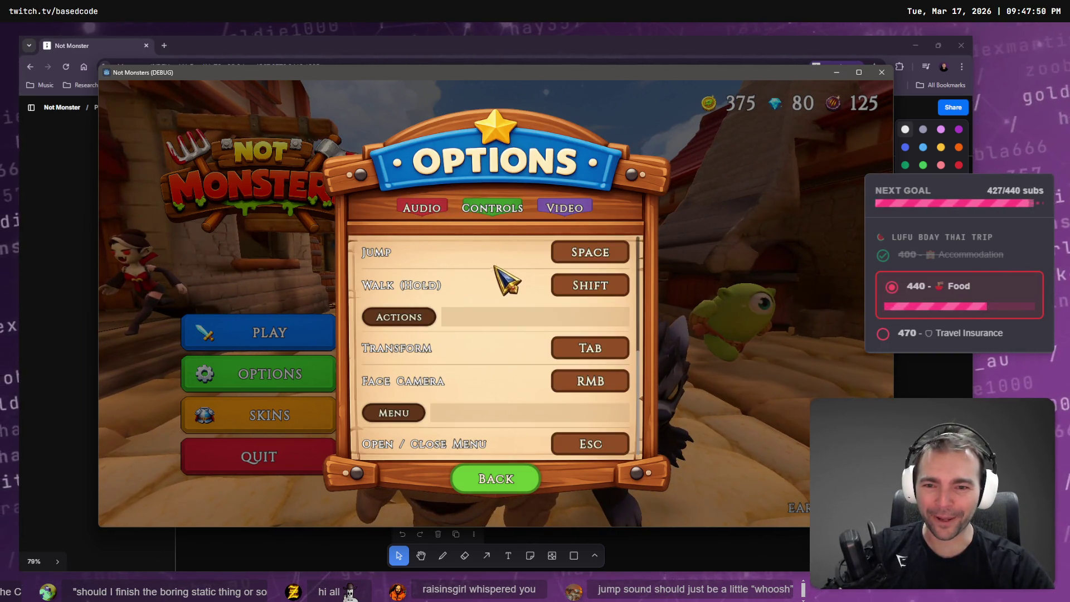
scroll(482, 342, up, 5)
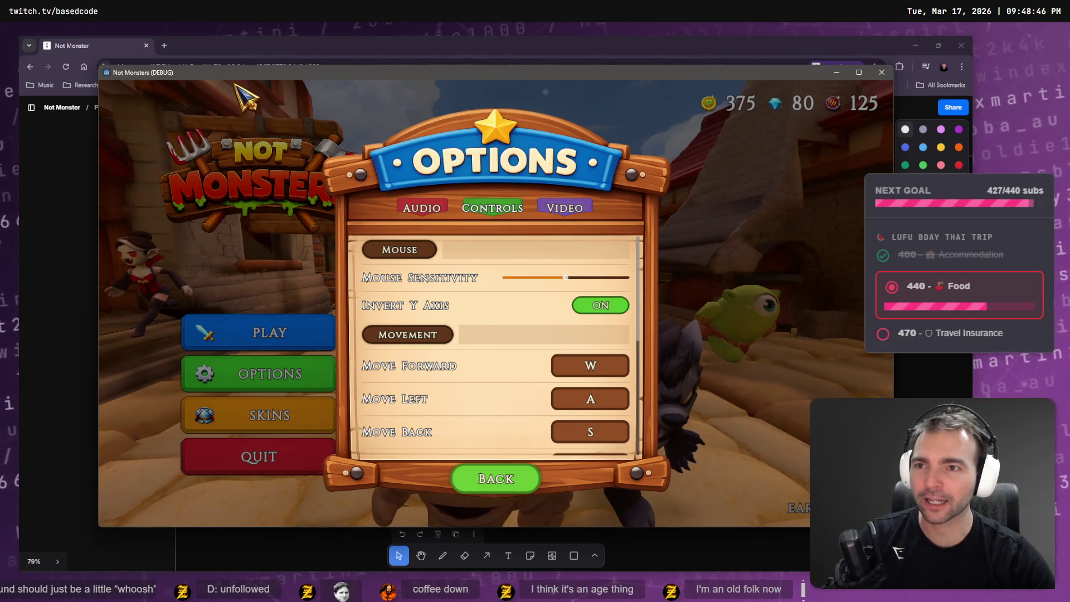
Move the game window slightly left, focus it, and close Options back to the main menu.
drag(227, 74, 186, 80)
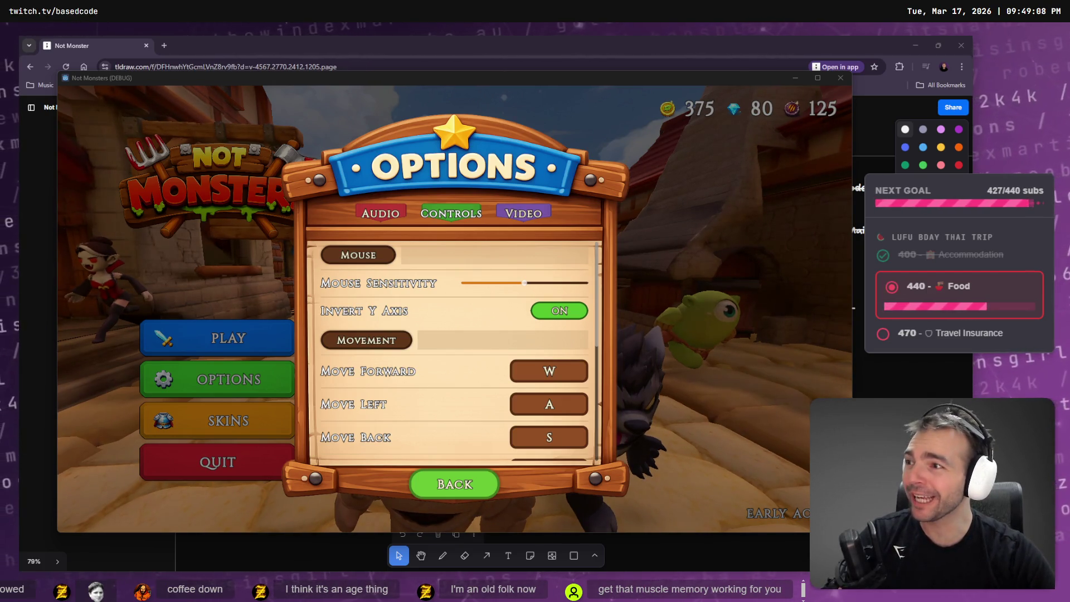
click(502, 321)
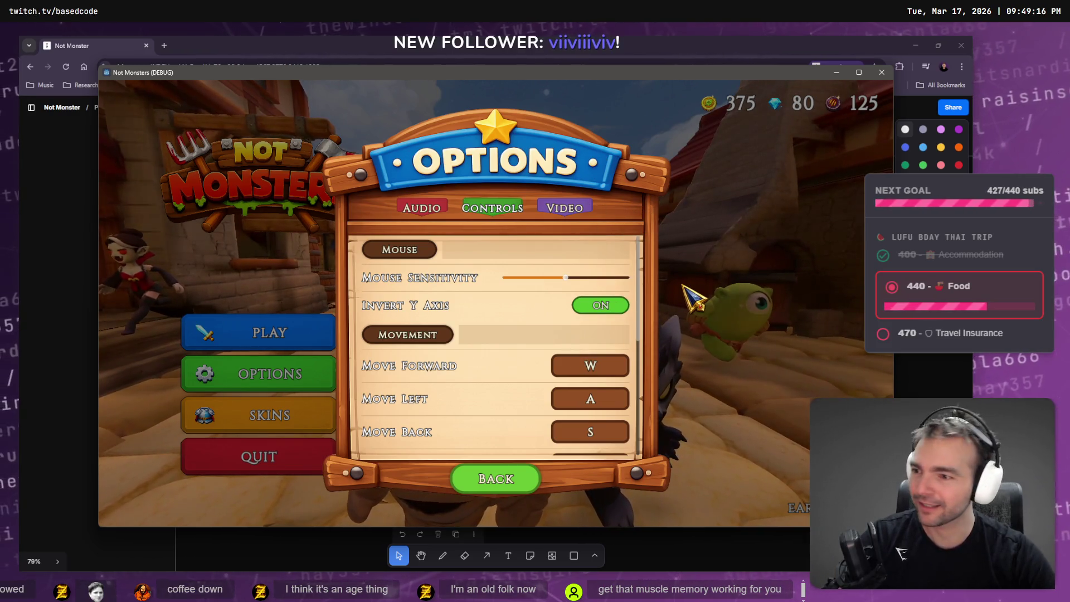
key(Escape)
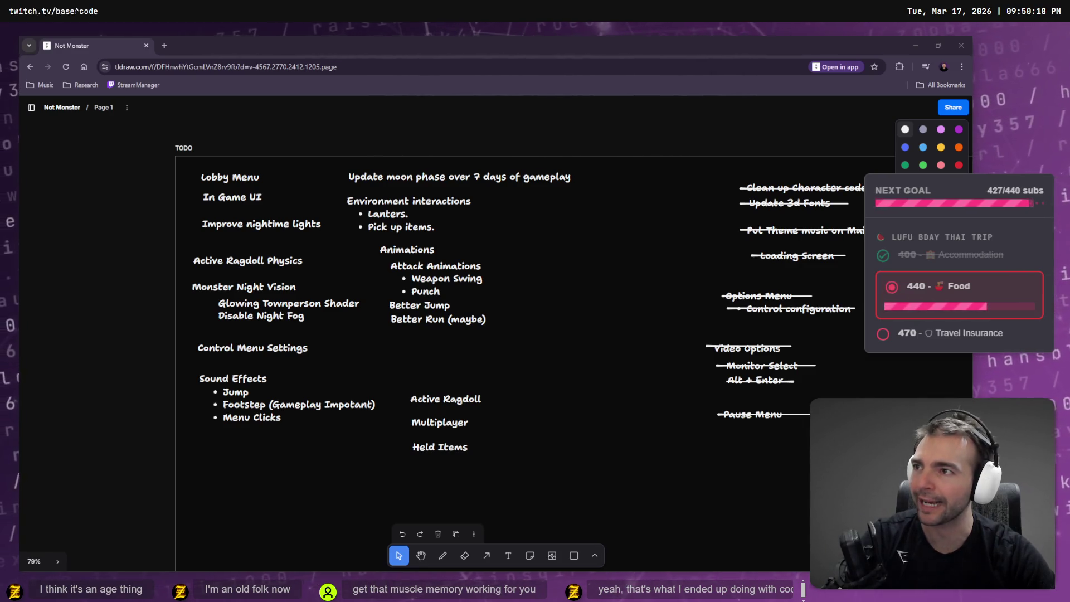
Switch to the other Chrome window and launch ChatGPT from the New Tab shortcuts.
key(alt+Tab)
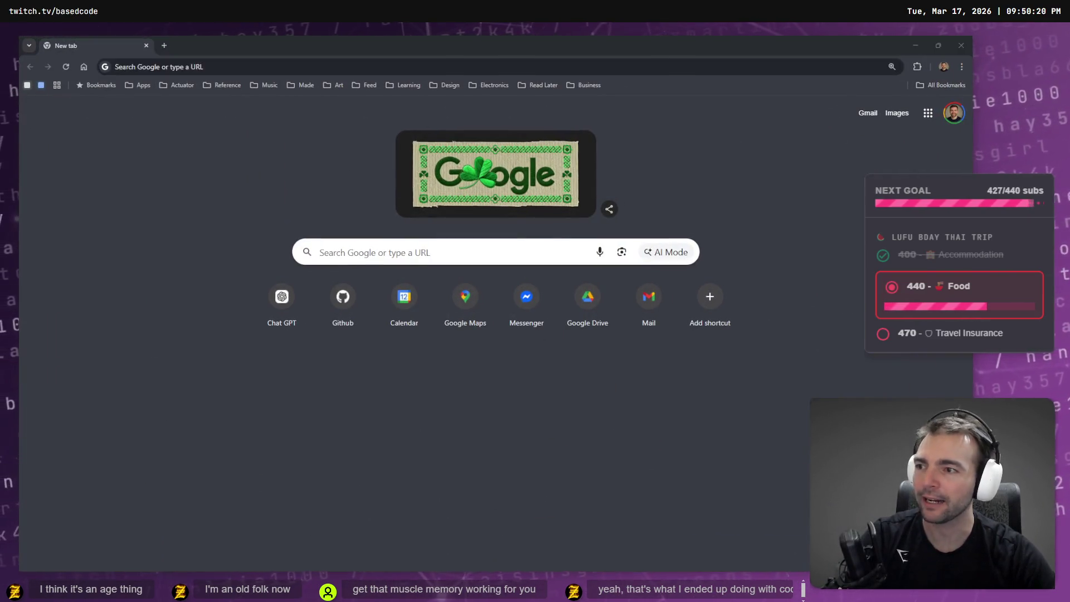
click(140, 85)
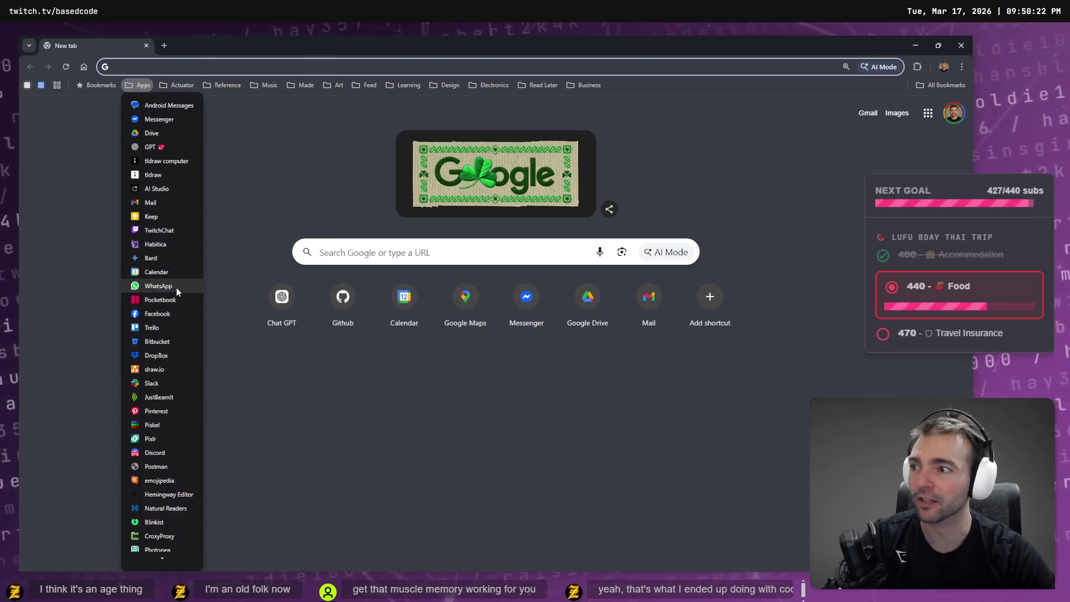
scroll(129, 481, down, 2)
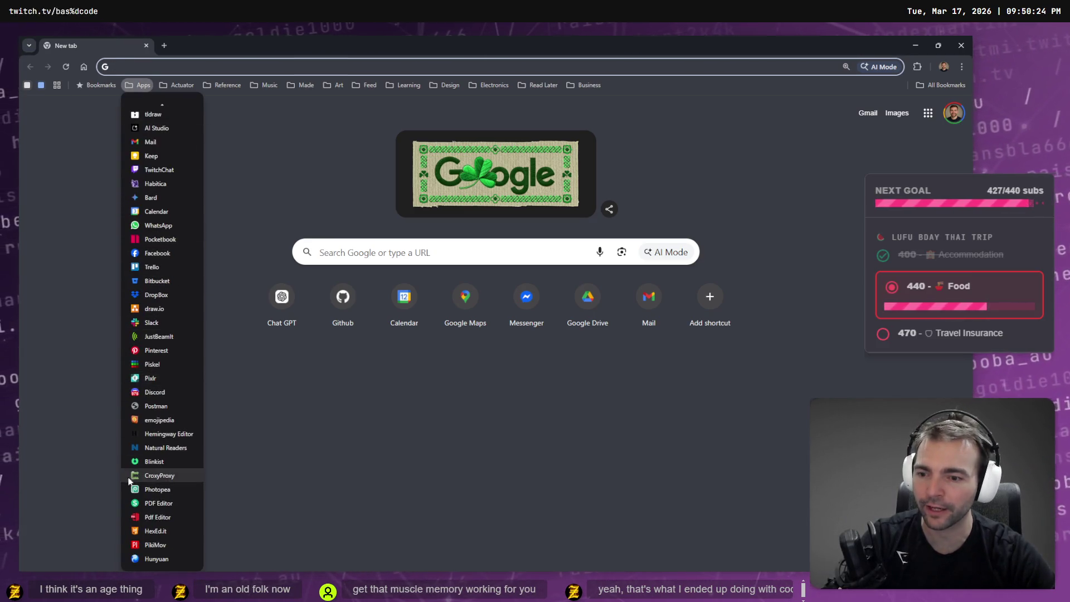
click(141, 85)
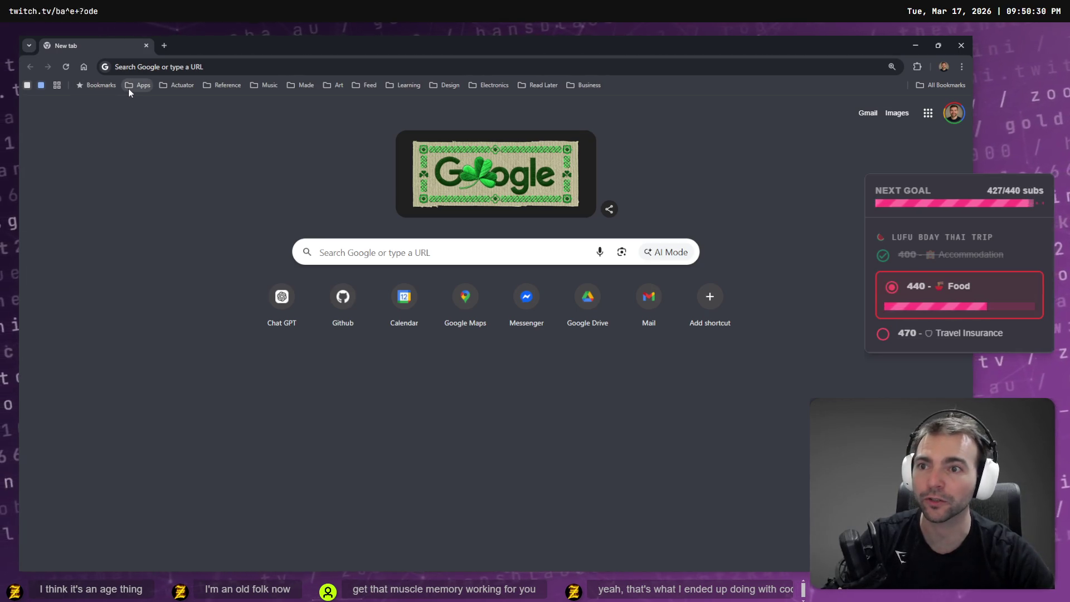
click(272, 307)
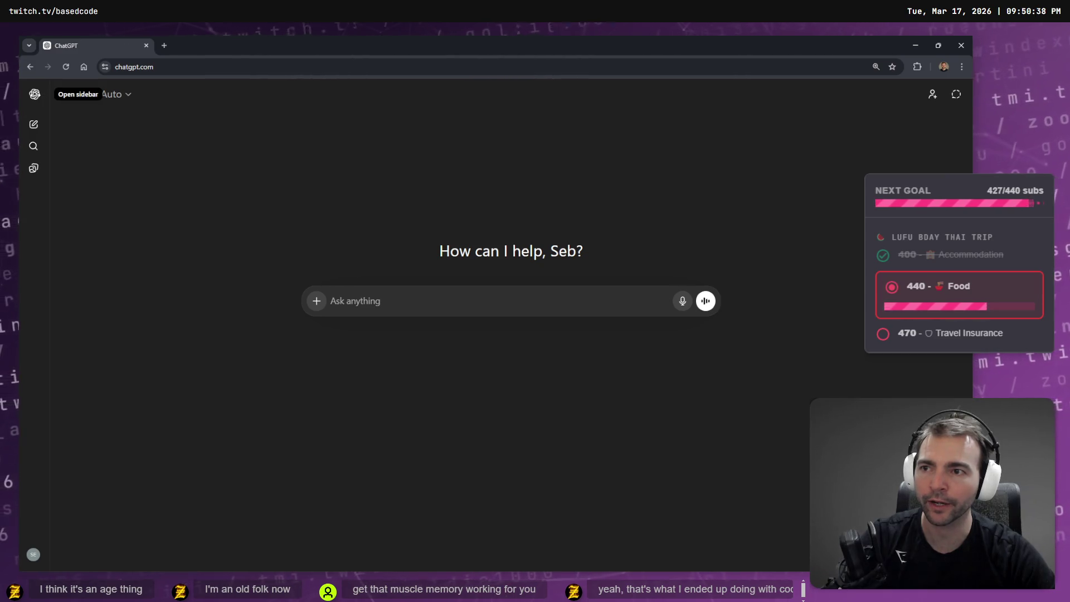
Open the Not Monsters project in ChatGPT and attach Not Monsters GDD.md, found by searching 'GDD'.
click(35, 94)
click(72, 324)
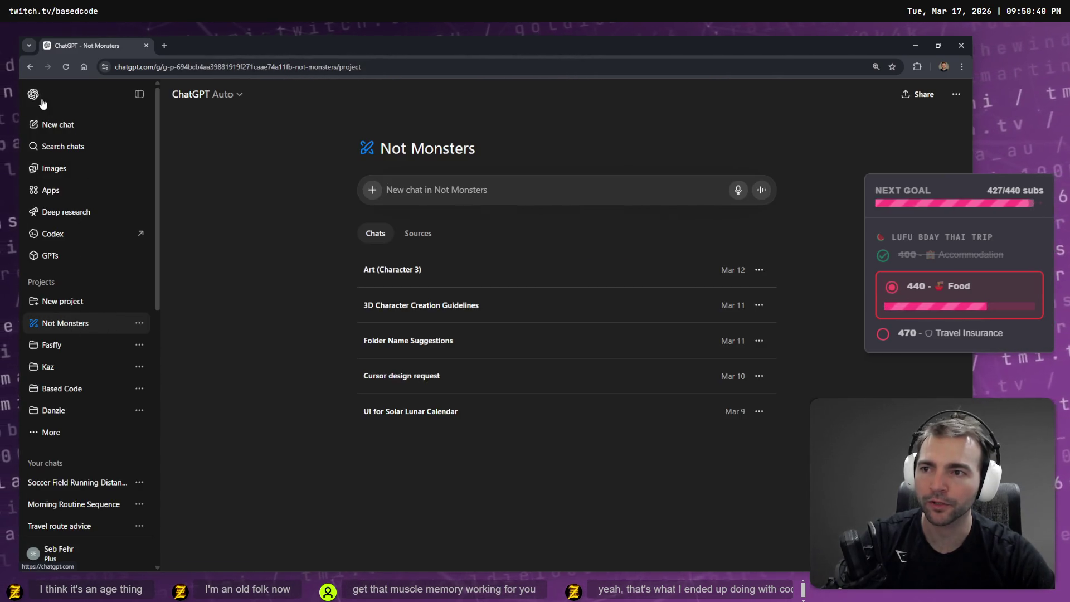
click(372, 190)
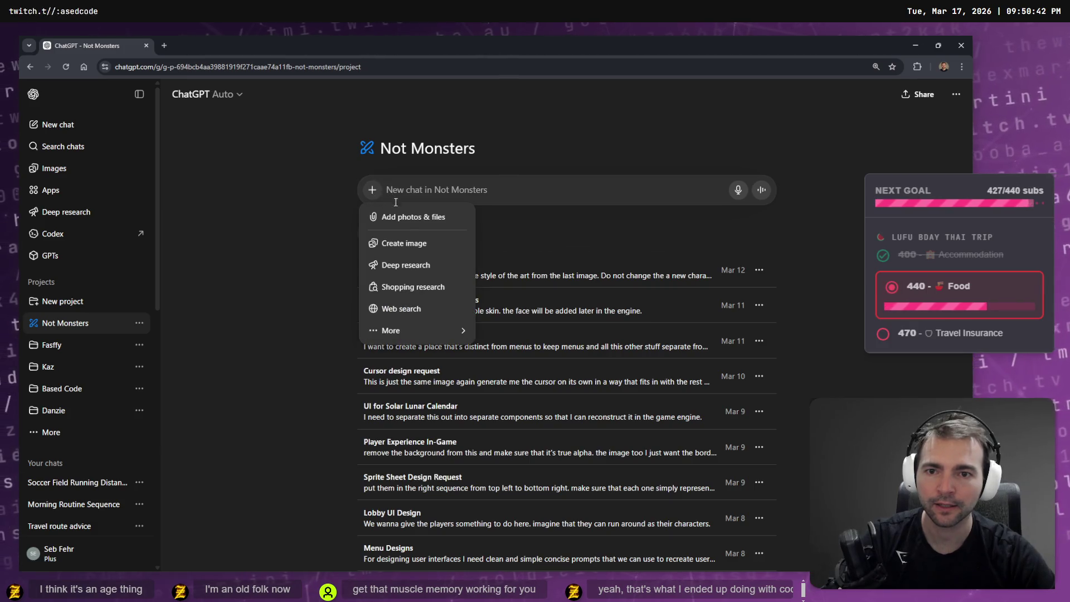
click(413, 217)
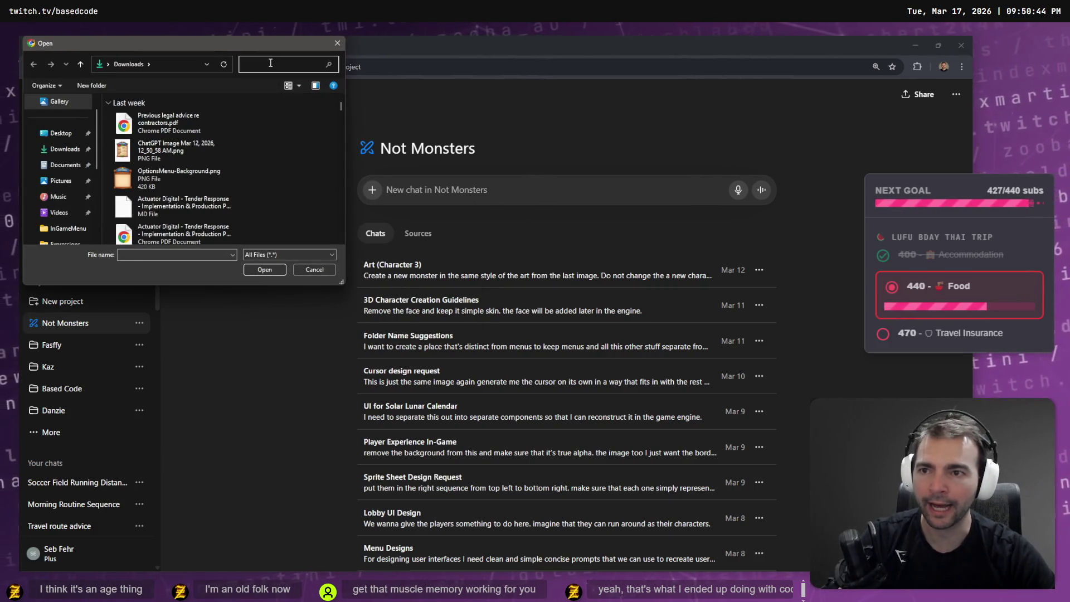
text(GD)
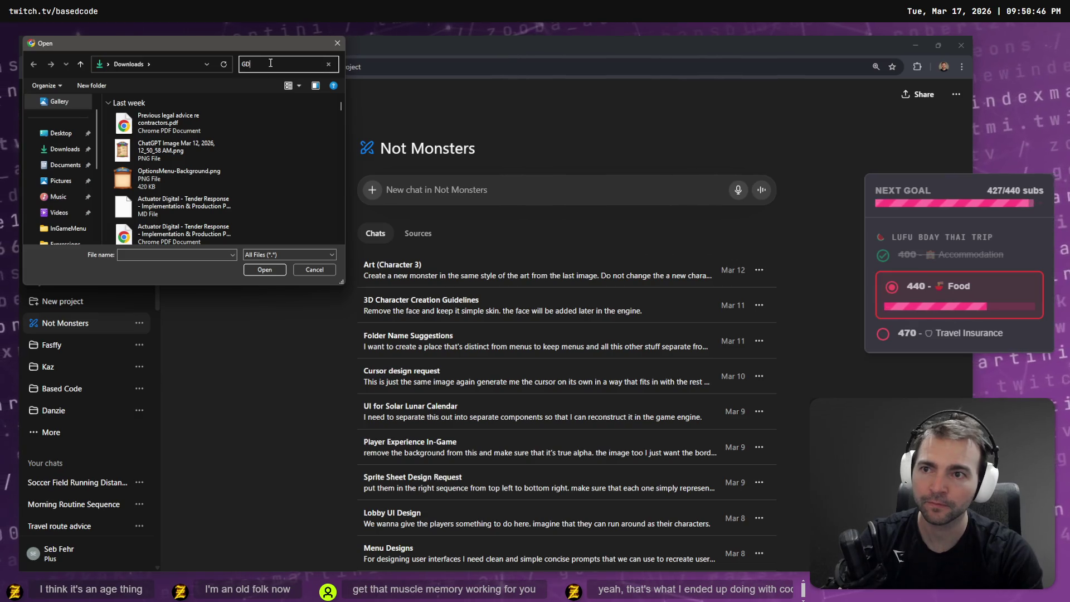
text(D)
click(178, 130)
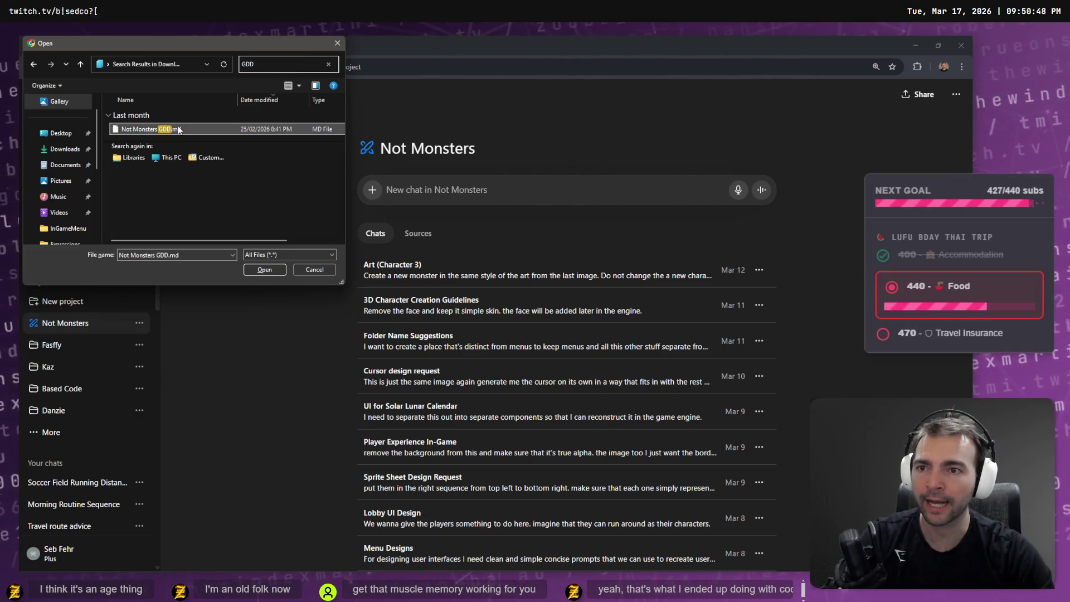
double_click(179, 130)
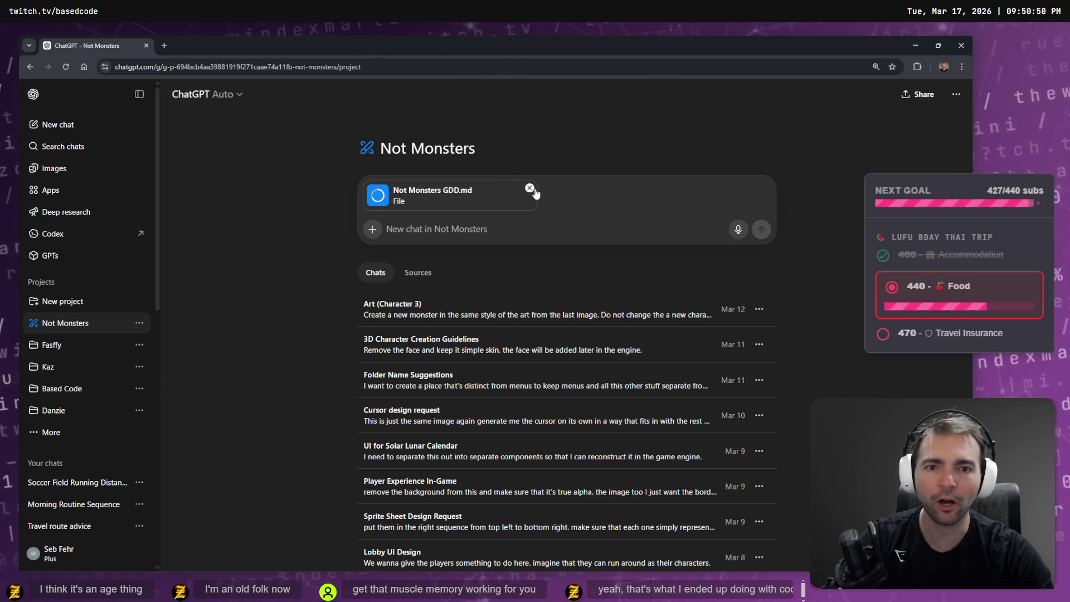
Back on the board, drag the empty wooden-frame image from the campfire mockup down to the In Game row.
key(alt+Tab)
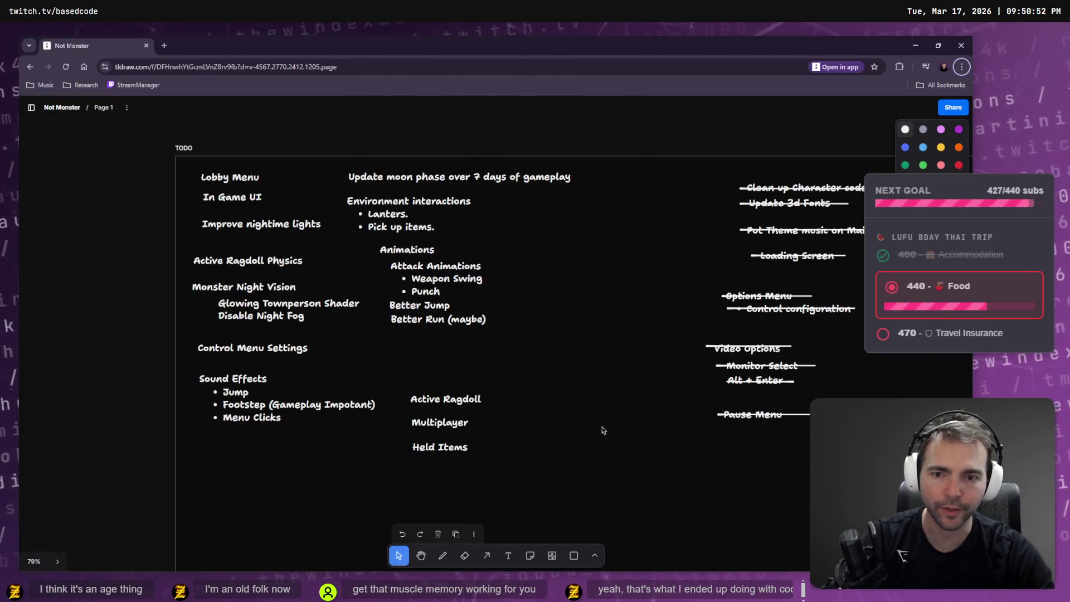
scroll(602, 427, down, 10)
scroll(587, 287, down, 10)
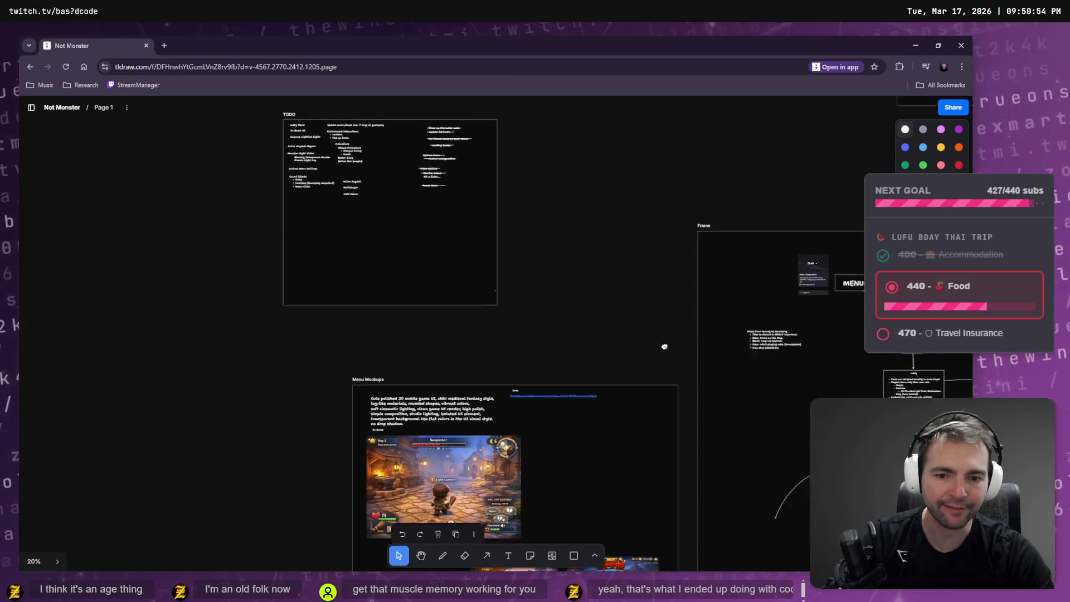
scroll(664, 346, down, 10)
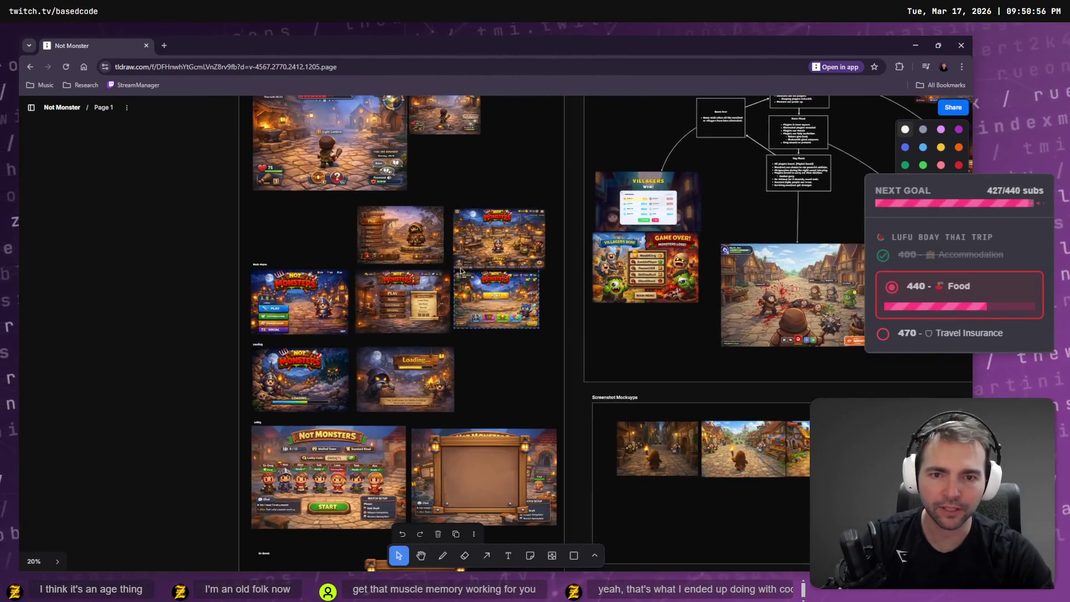
scroll(460, 270, up, 5)
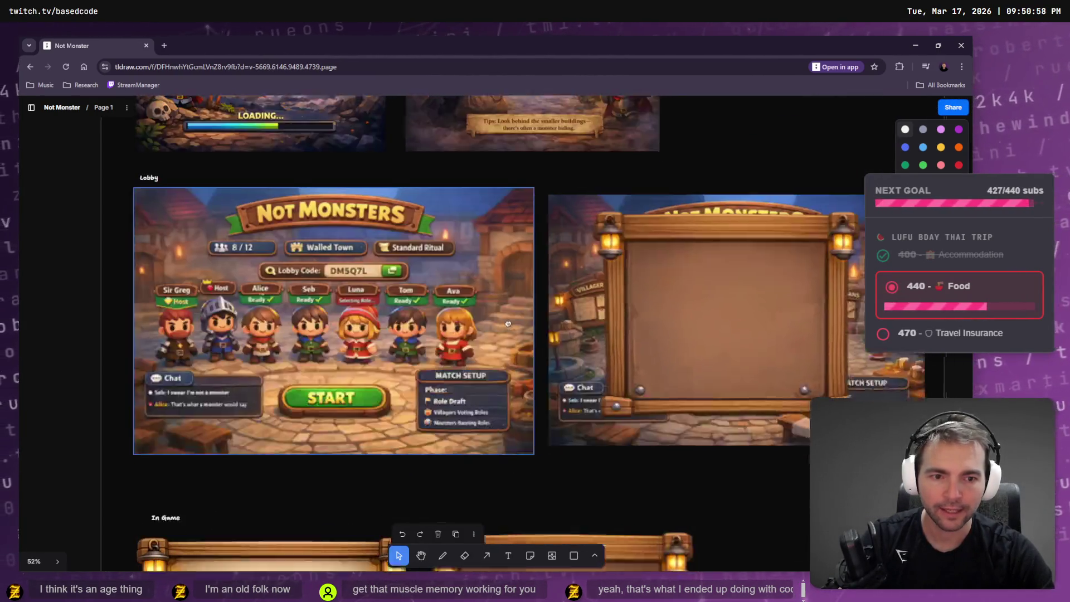
scroll(507, 324, down, 1)
click(681, 307)
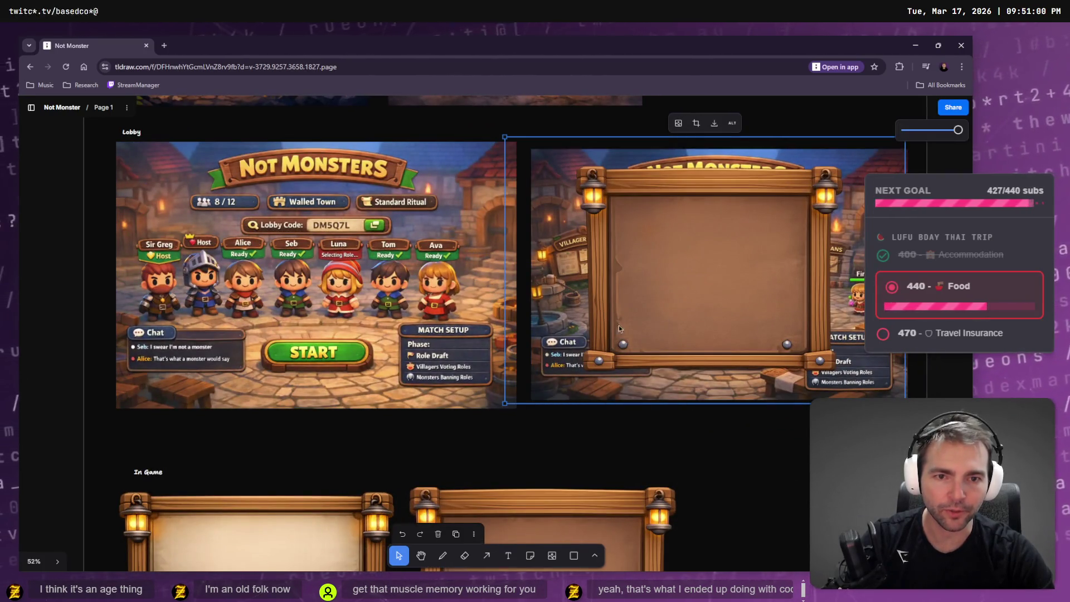
mouse_move(618, 326)
mouse_down()
mouse_move(647, 384)
mouse_move(747, 512)
mouse_move(792, 550)
mouse_up()
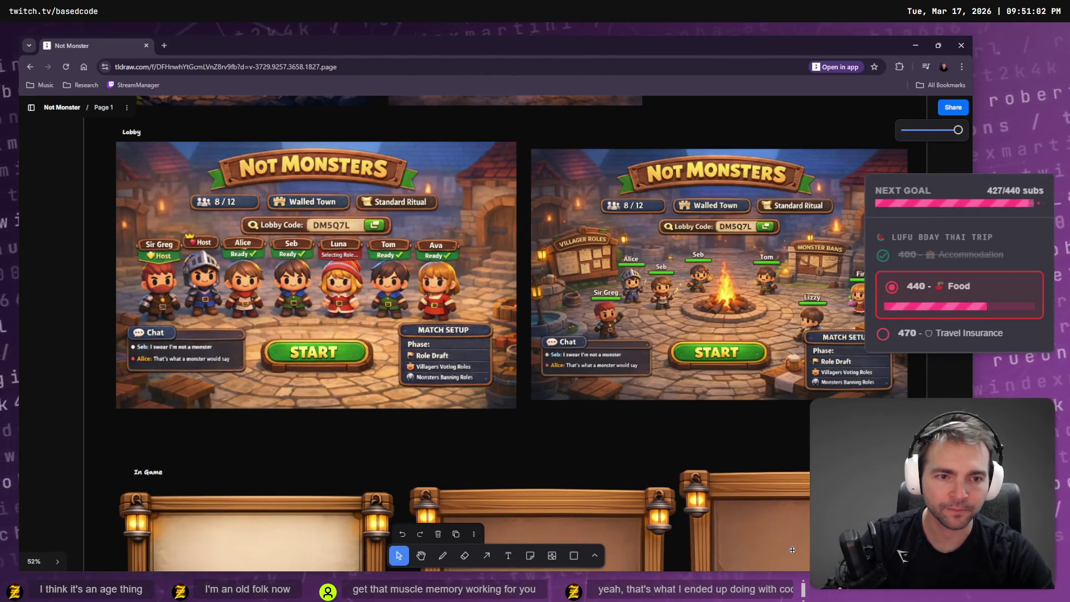
Check the layout by selecting the moved frame image and the campfire lobby mockup.
click(792, 550)
scroll(684, 356, down, 1)
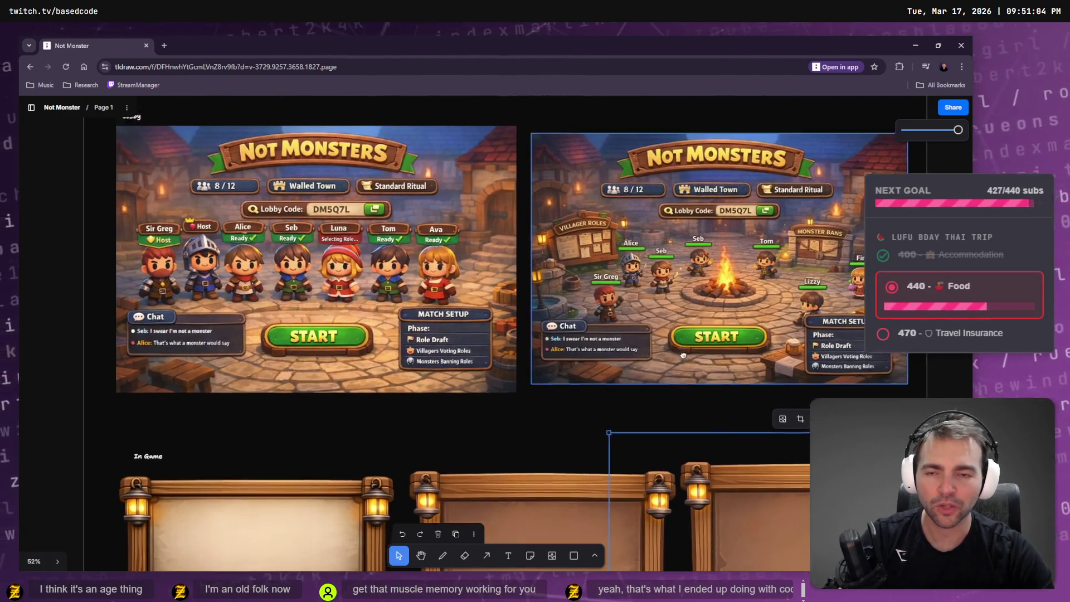
scroll(684, 355, up, 1)
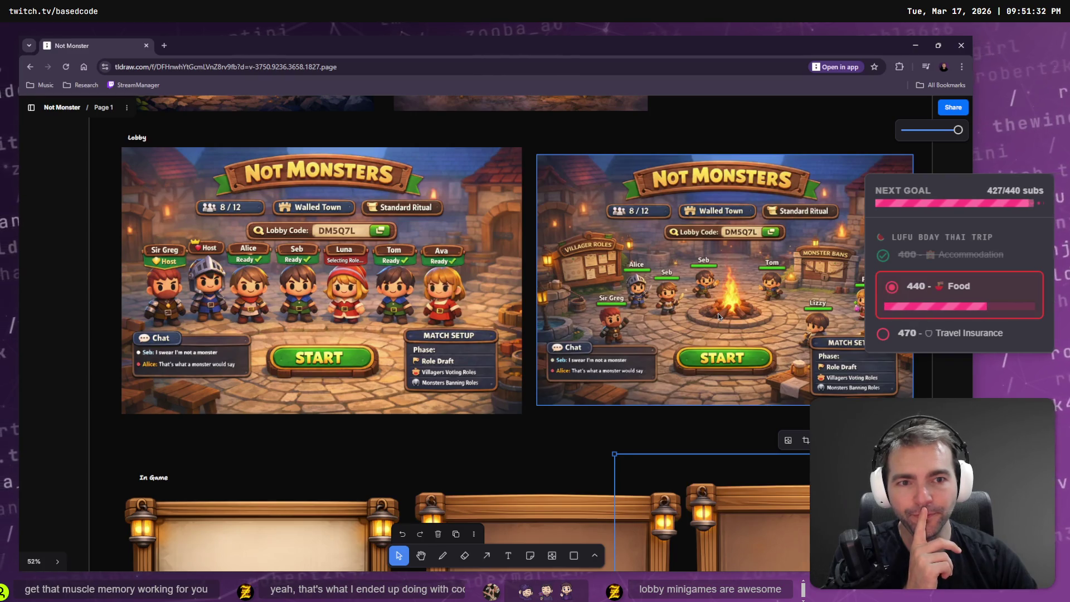
click(688, 246)
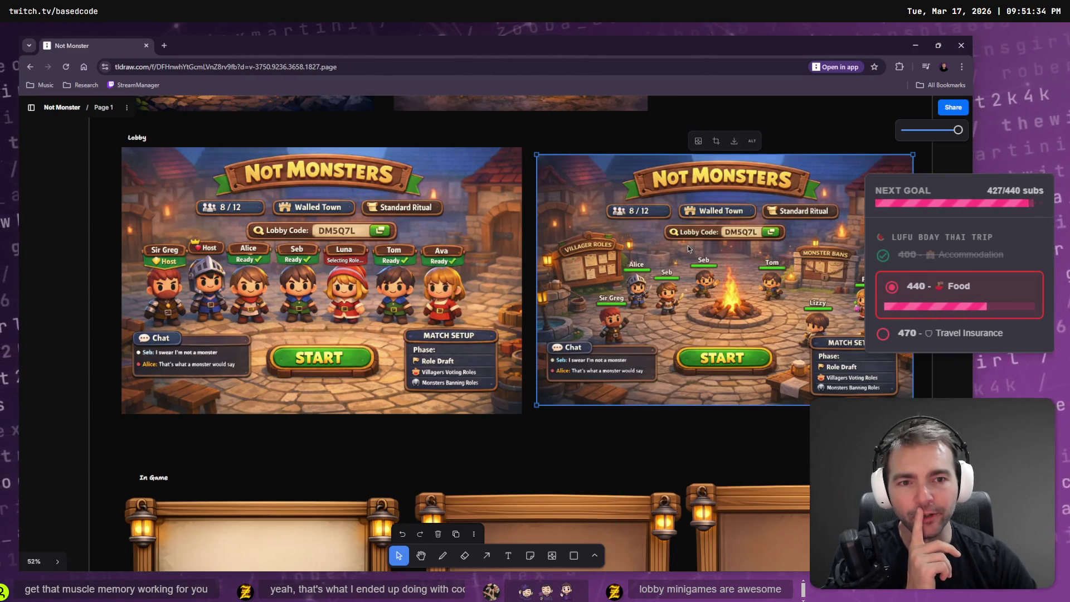
click(696, 429)
click(692, 342)
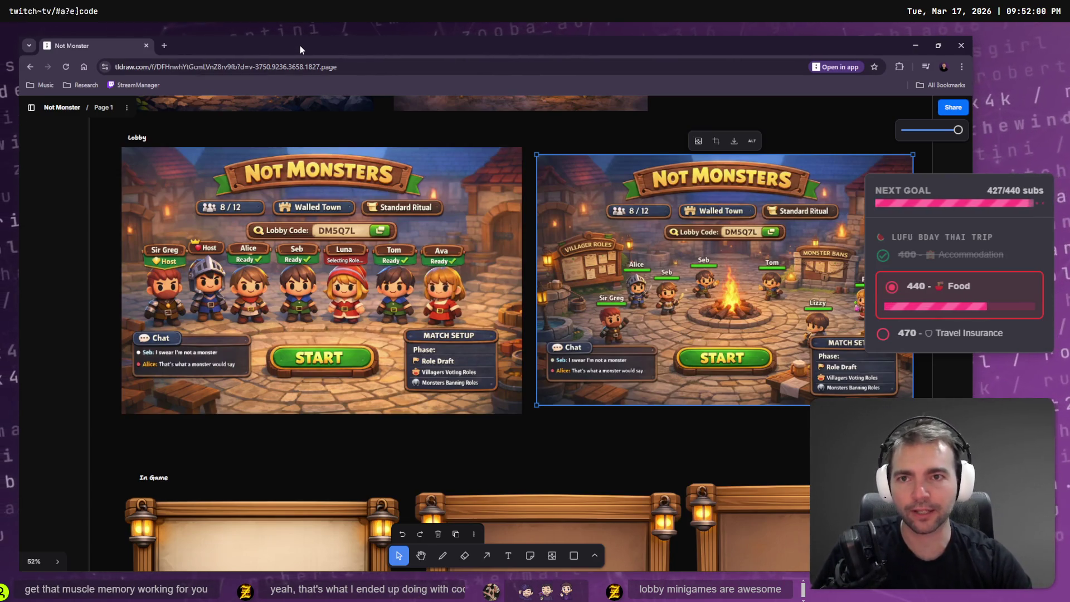
Open Google Images in a new tab, then close it again.
key(ctrl+t)
text(ima)
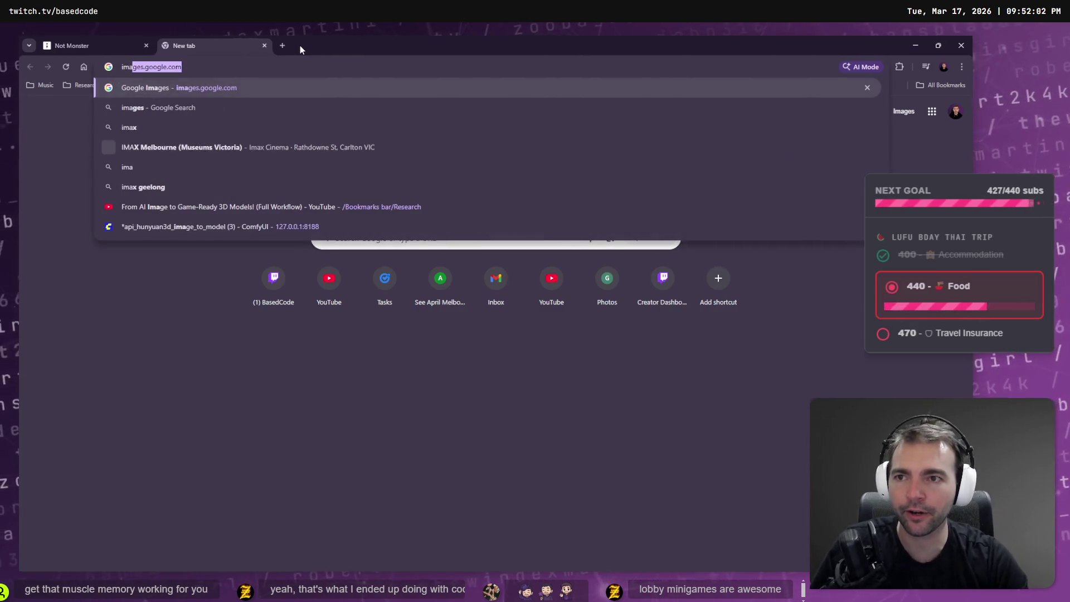
key(Return)
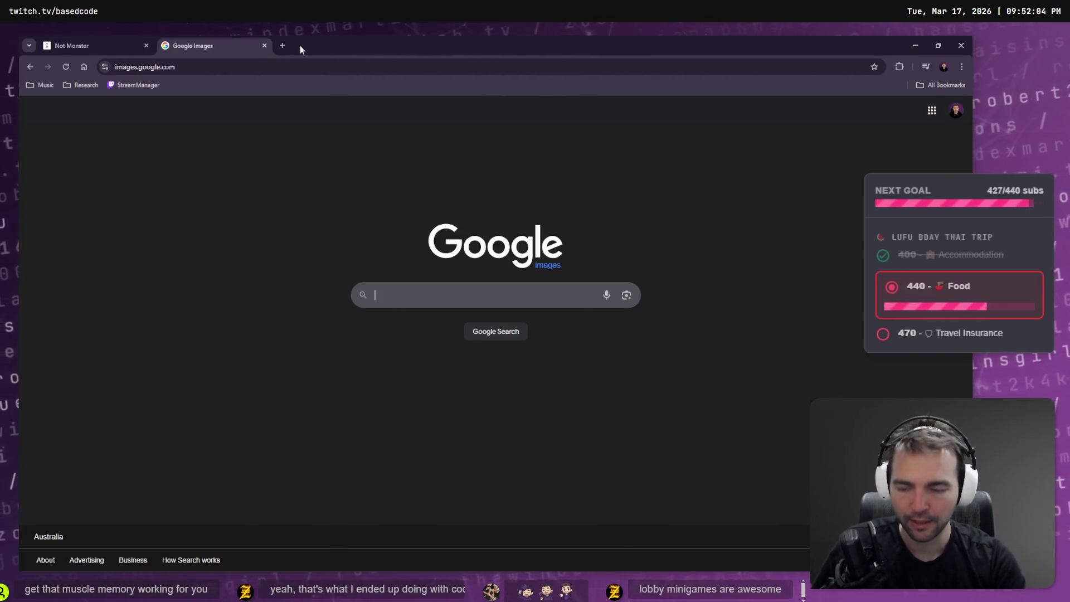
key(ctrl+w)
Go to youtube.com, search 'peak game lobby' and scroll through the results.
key(ctrl+t)
text(youtube)
key(Return)
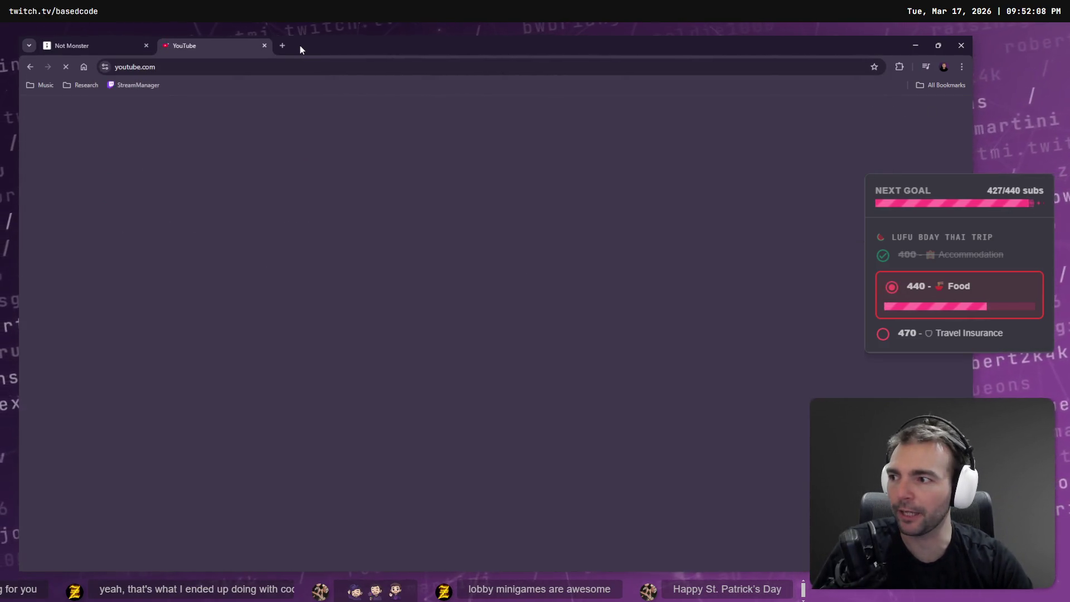
key(slash)
text(pea)
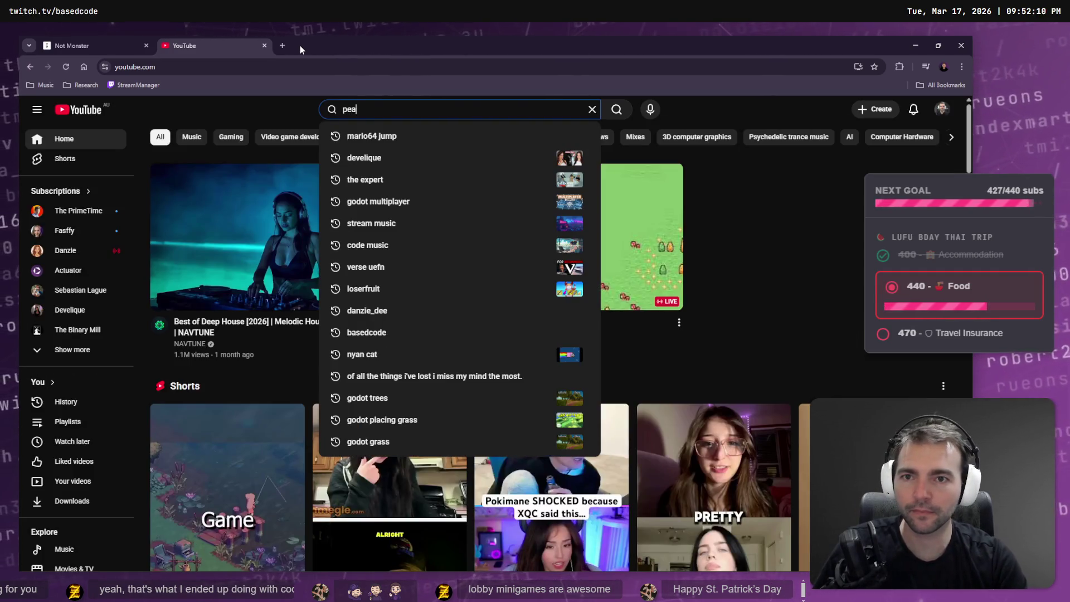
text(k game lobby)
key(Return)
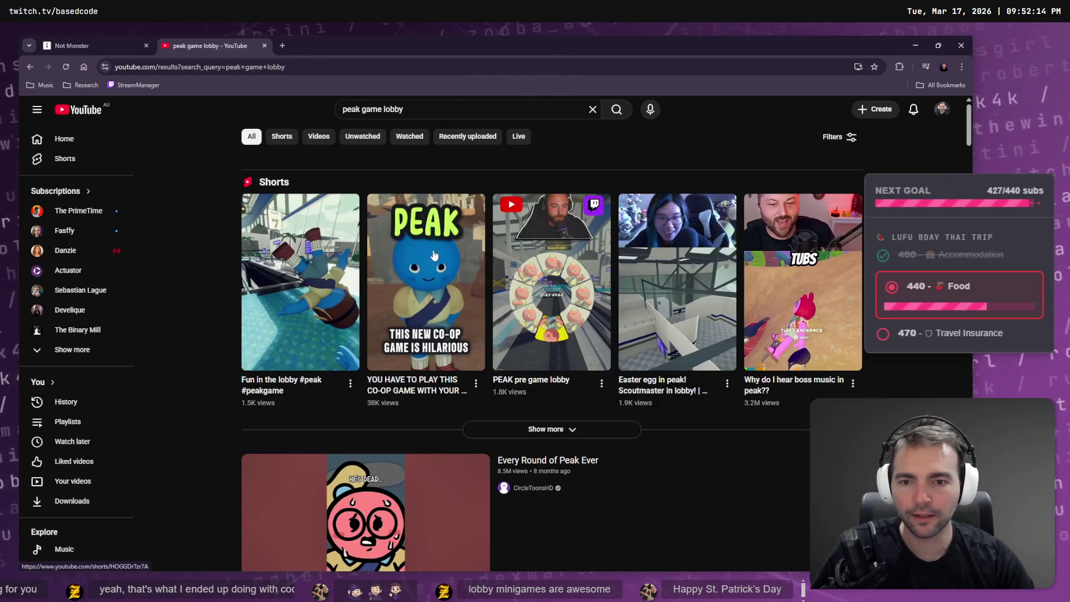
scroll(338, 259, down, 1)
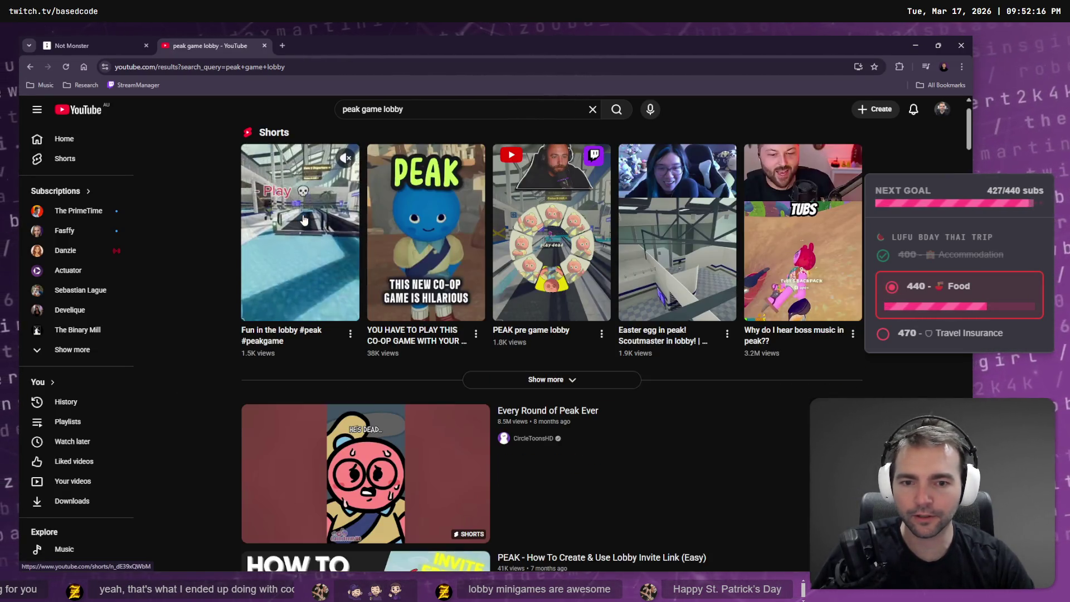
scroll(303, 226, down, 1)
scroll(302, 224, down, 6)
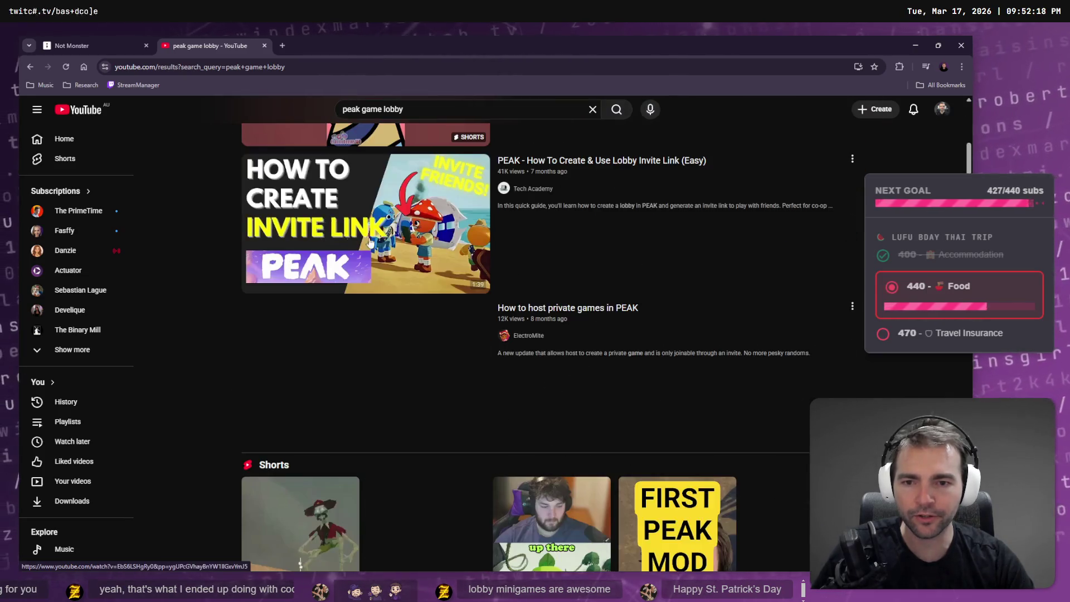
middle_click(365, 348)
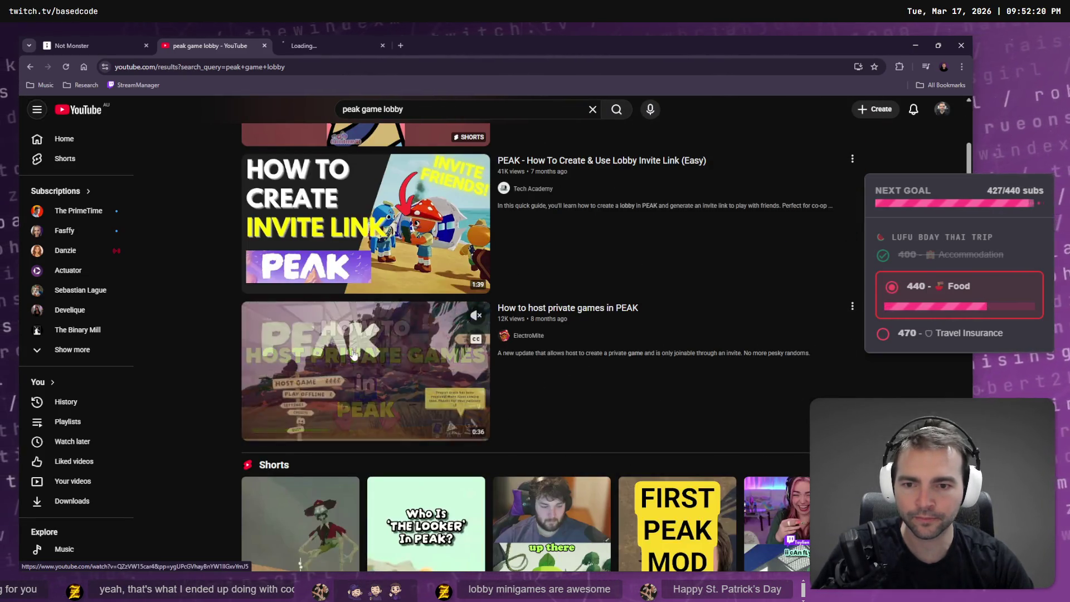
click(332, 45)
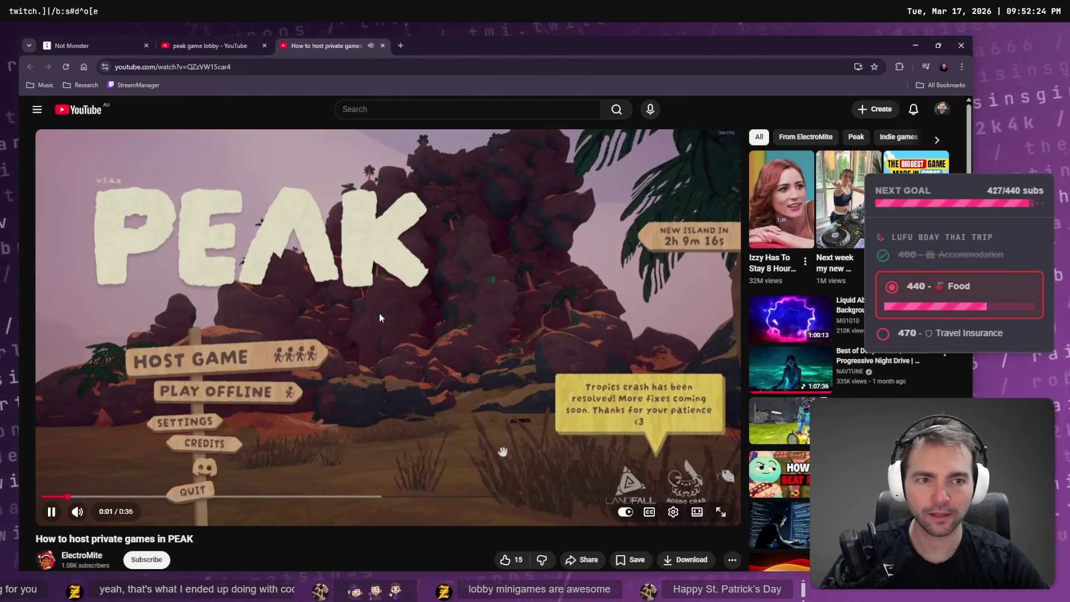
drag(379, 337, 378, 336)
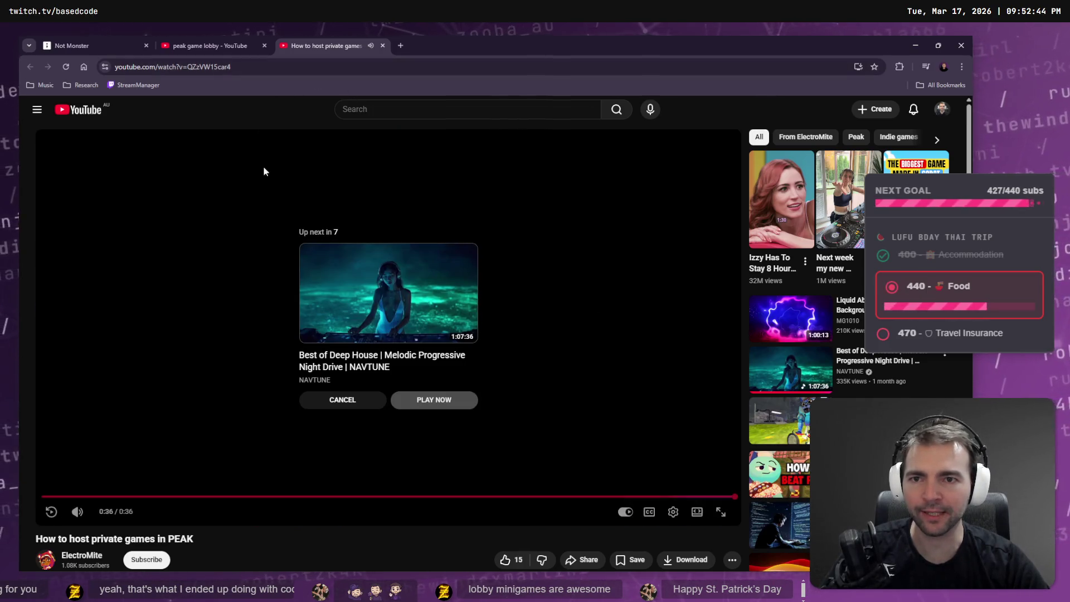
middle_click(331, 49)
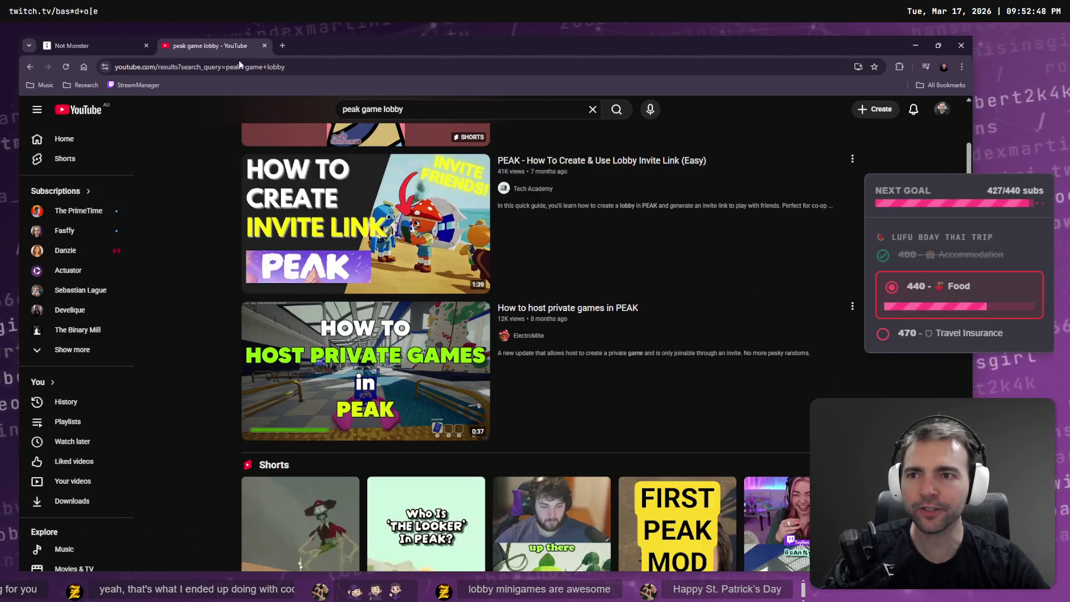
click(383, 379)
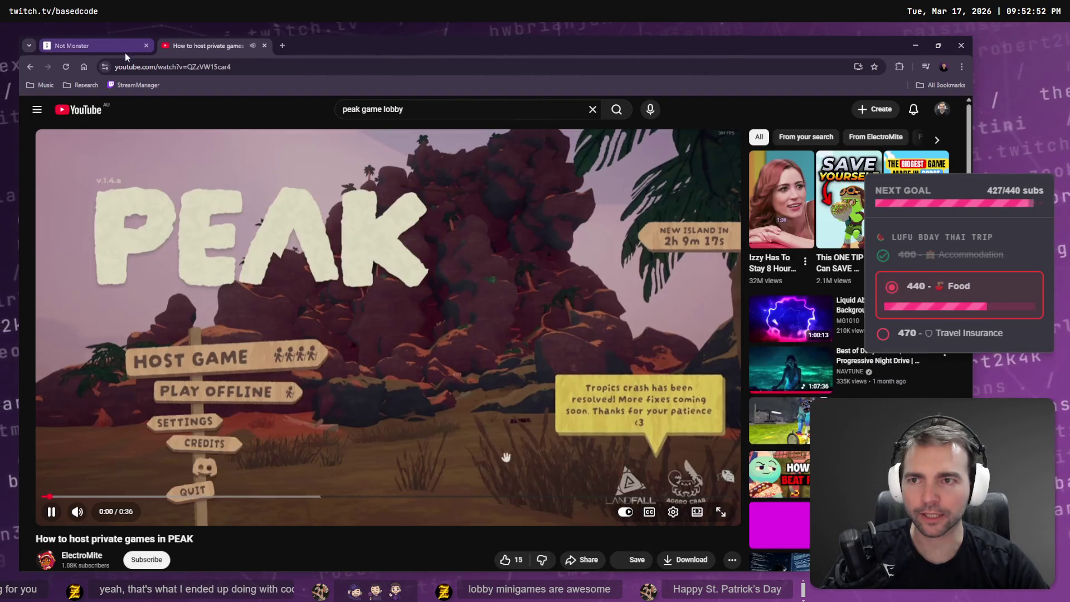
right_click(31, 71)
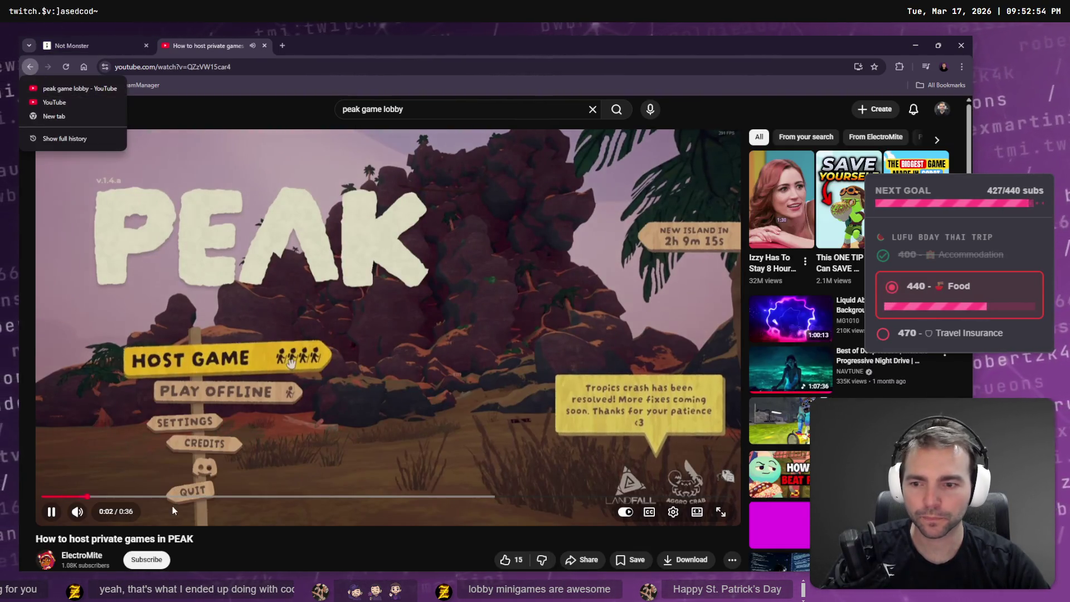
click(270, 496)
click(427, 495)
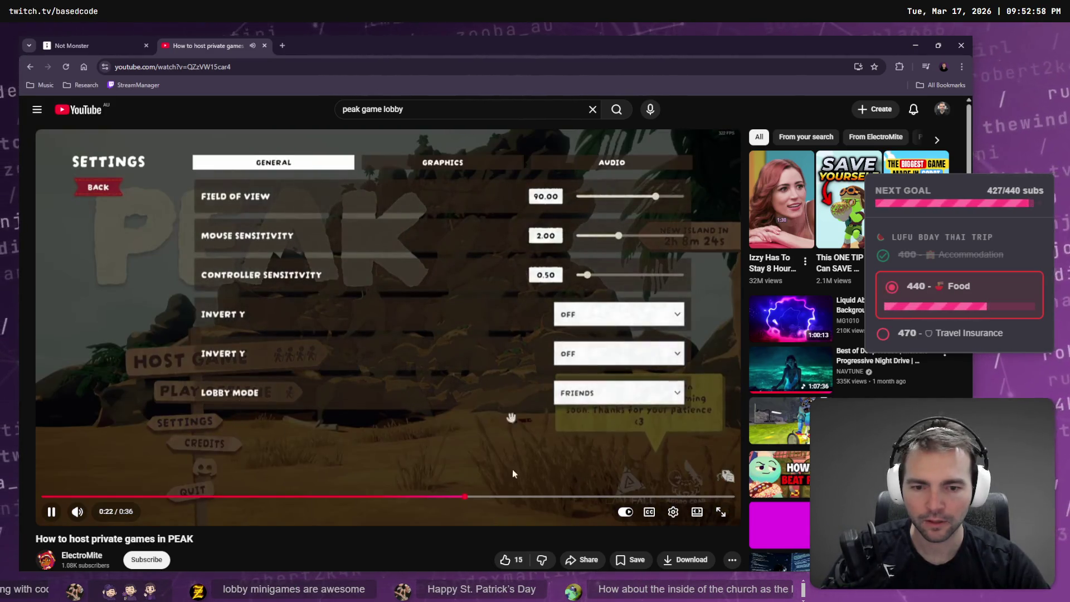
click(583, 495)
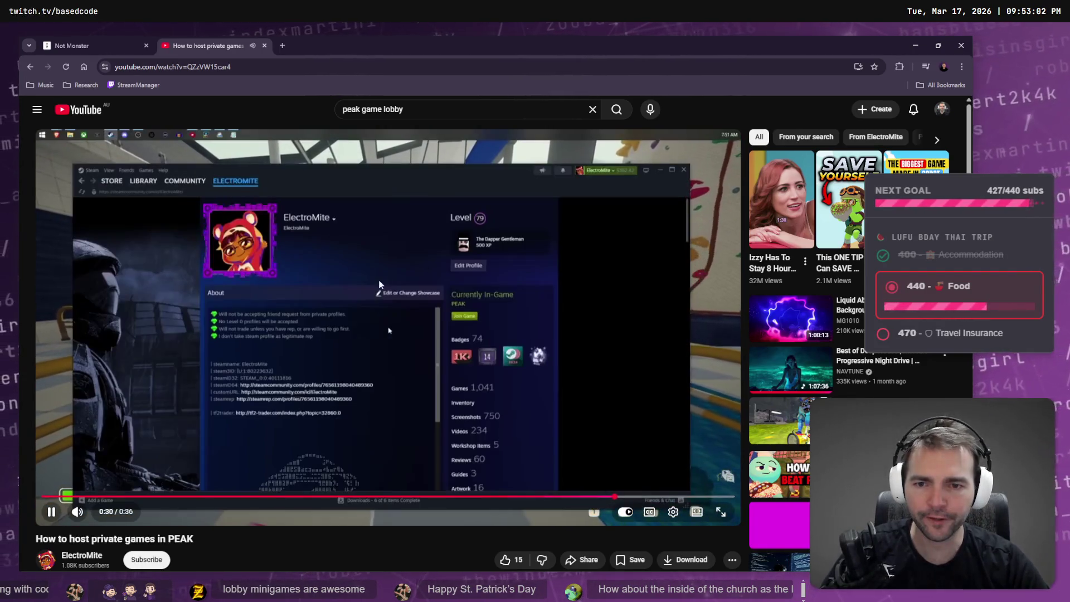
click(379, 284)
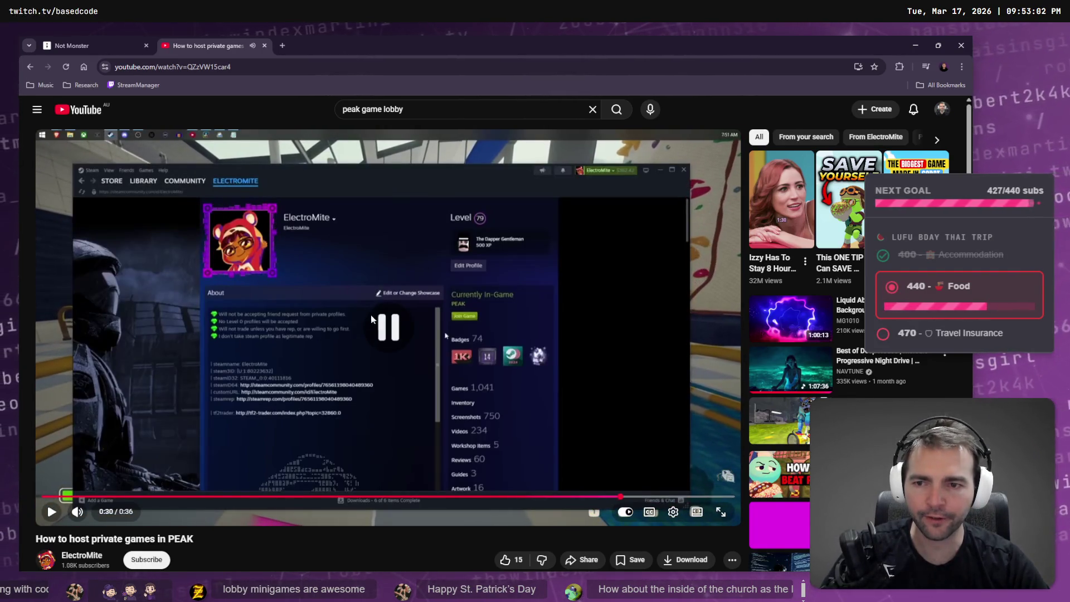
click(30, 67)
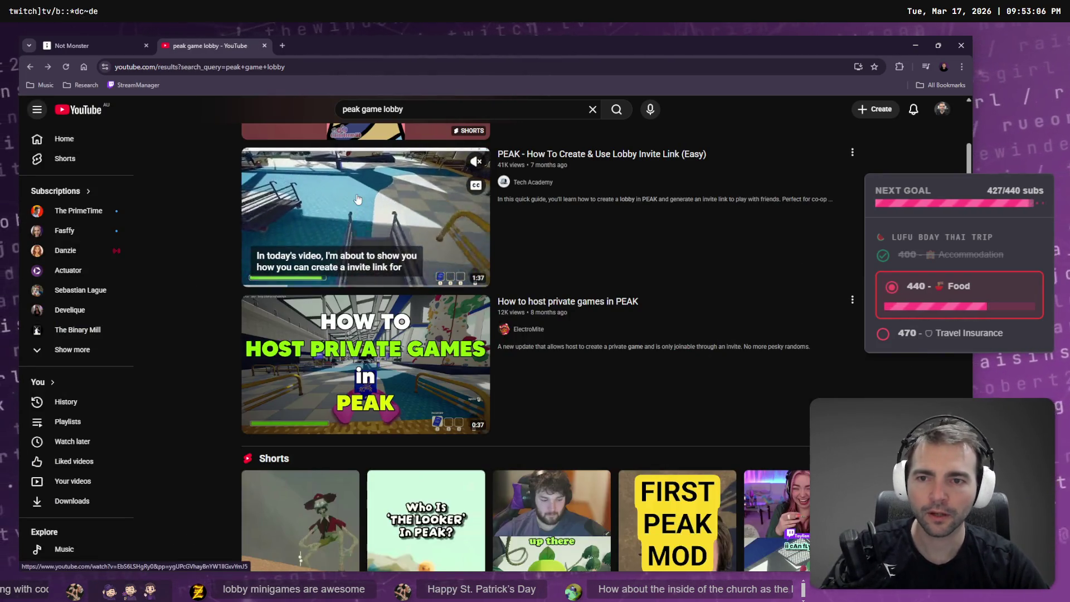
Open 'PEAK - How To Create & Use Lobby Invite Link' in a new tab, pause it, and return to the Not Monster board.
middle_click(336, 198)
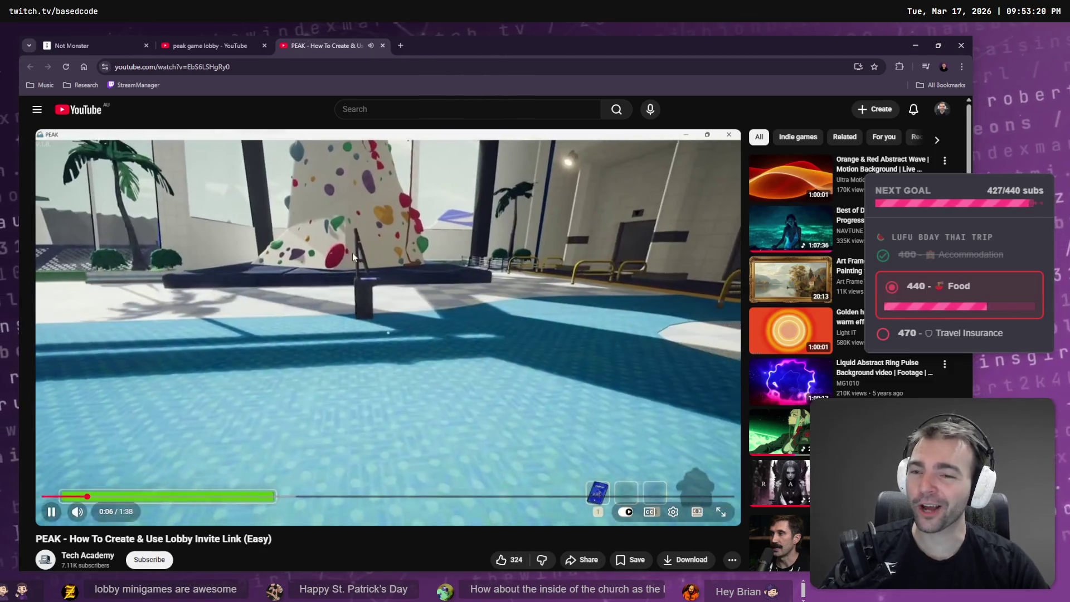
click(527, 357)
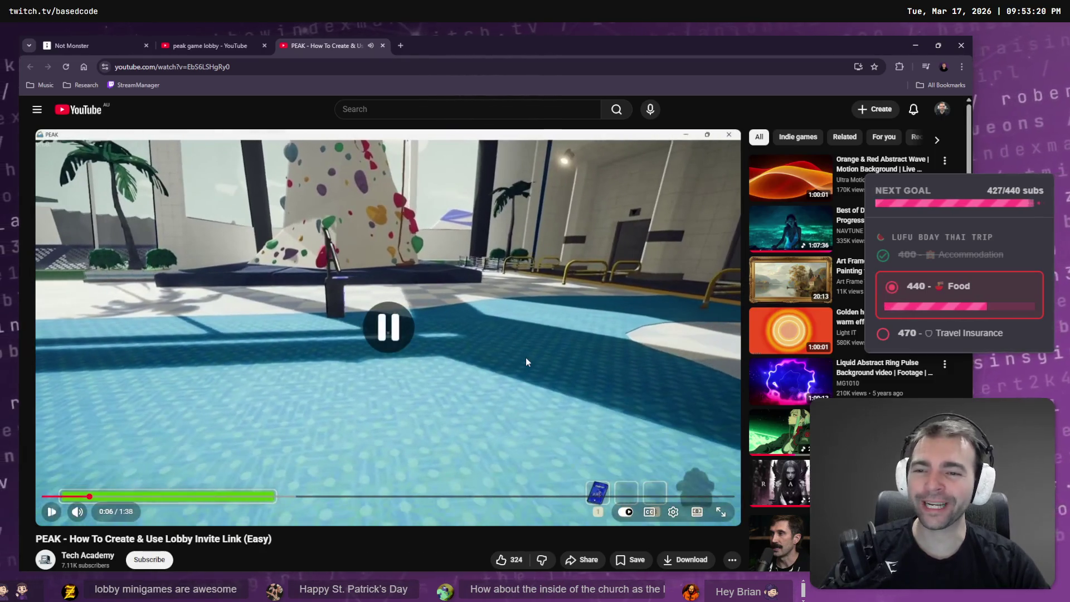
click(69, 39)
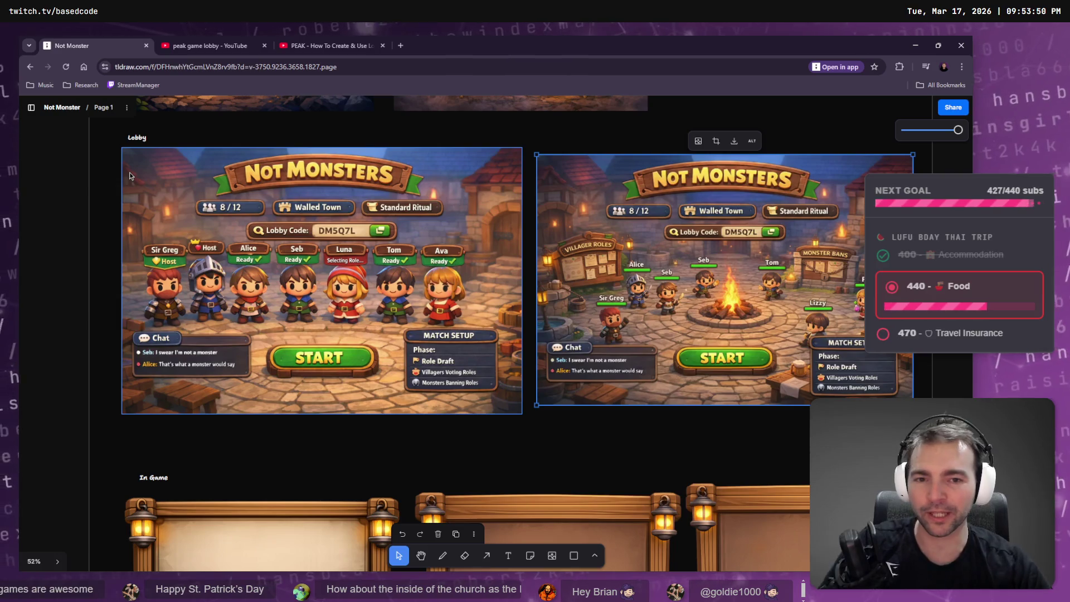
Pan the board to the two Lobby mockups, then play the PEAK lobby invite tutorial.
scroll(712, 346, right, 2)
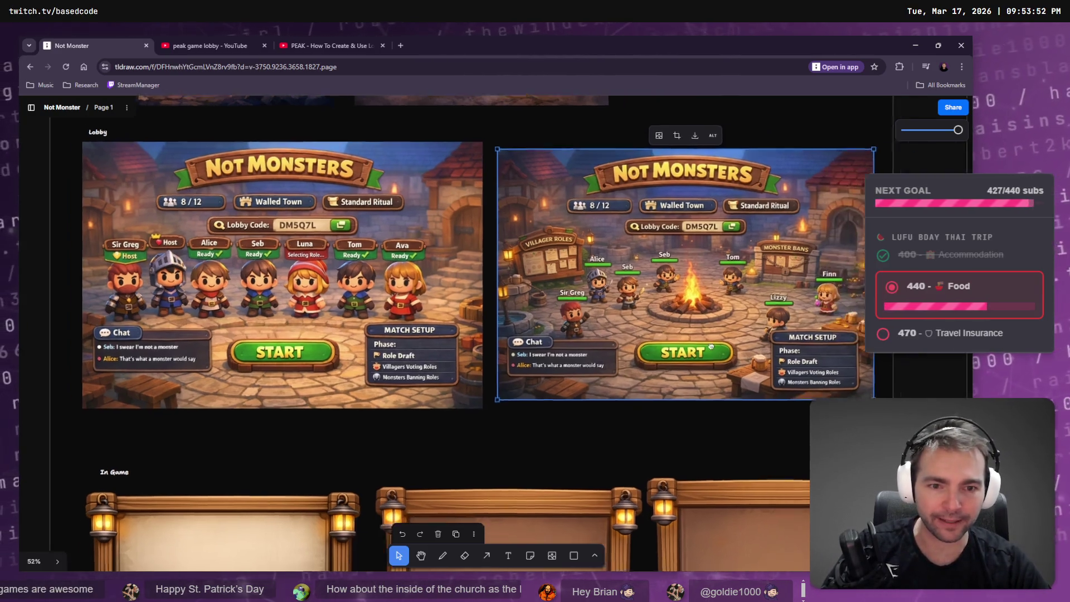
scroll(711, 347, right, 3)
scroll(711, 347, up, 2)
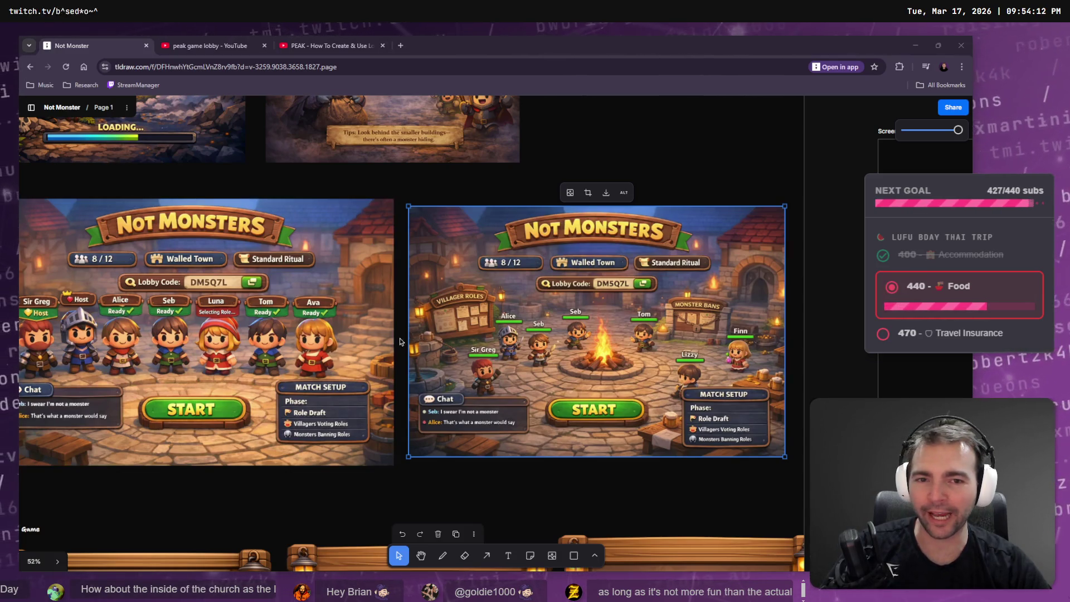
mouse_move(400, 338)
mouse_down()
mouse_move(592, 334)
mouse_move(456, 332)
mouse_up()
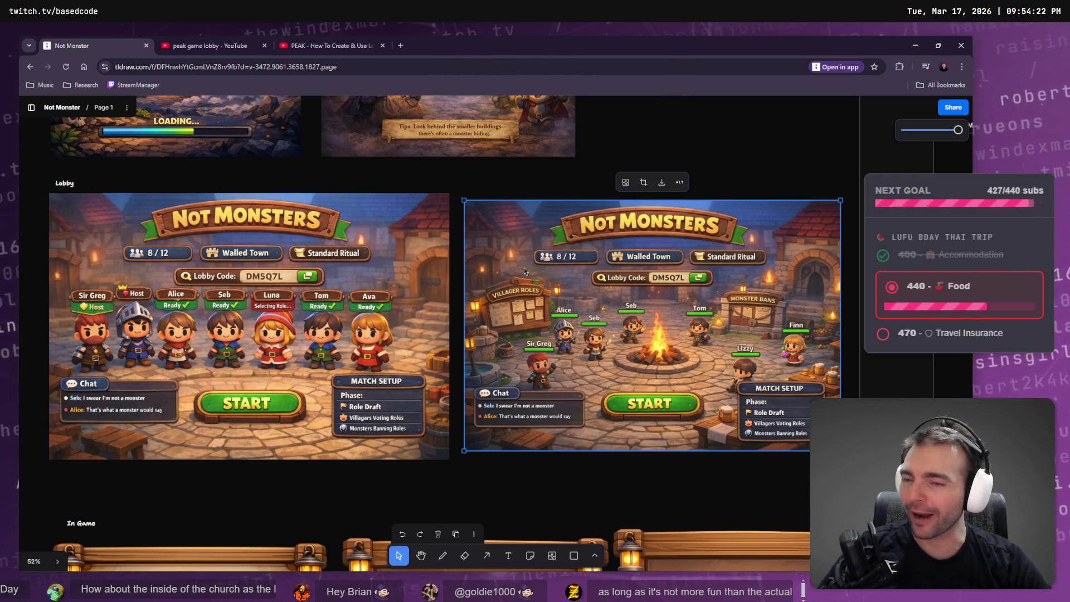
drag(525, 274, 526, 269)
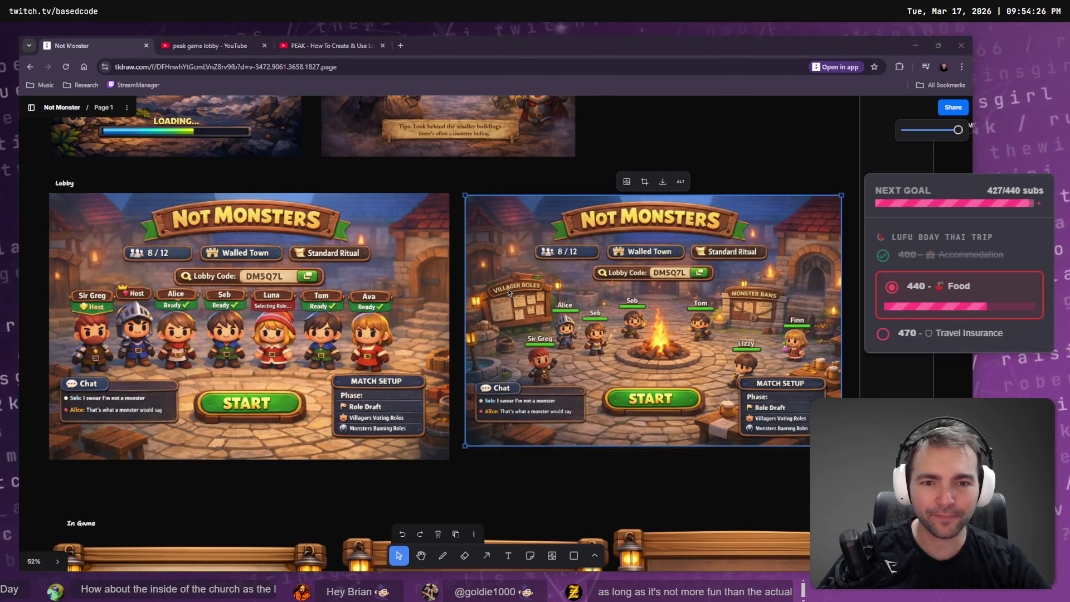
click(361, 44)
click(365, 281)
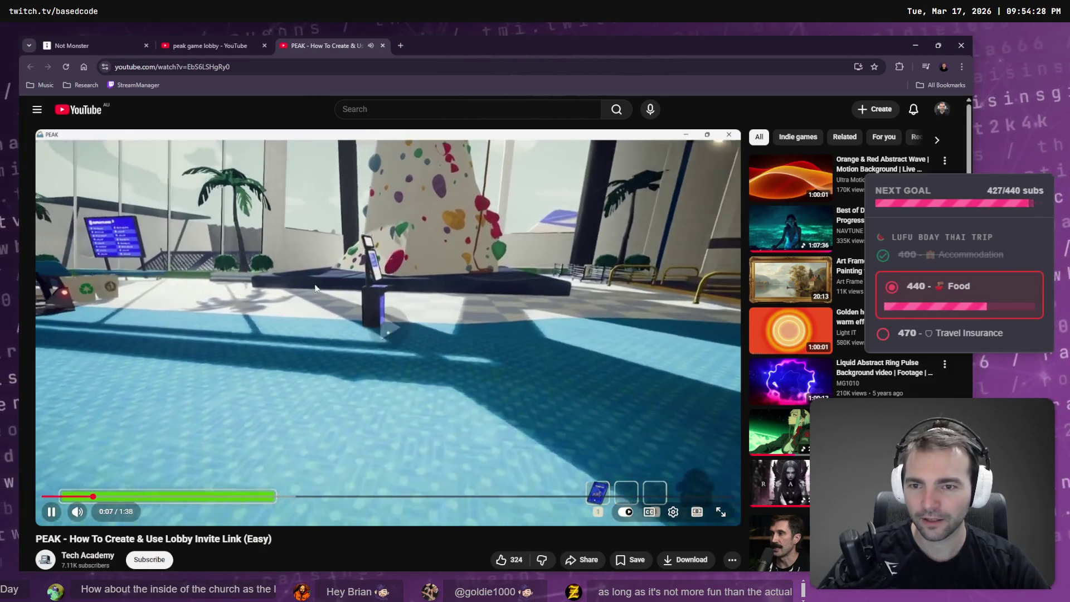
Speed up the PEAK tutorial, jump to about 0:28, and pause on the Invite Friends menu.
key(shift+period)
key(shift+period)
key(shift+period)
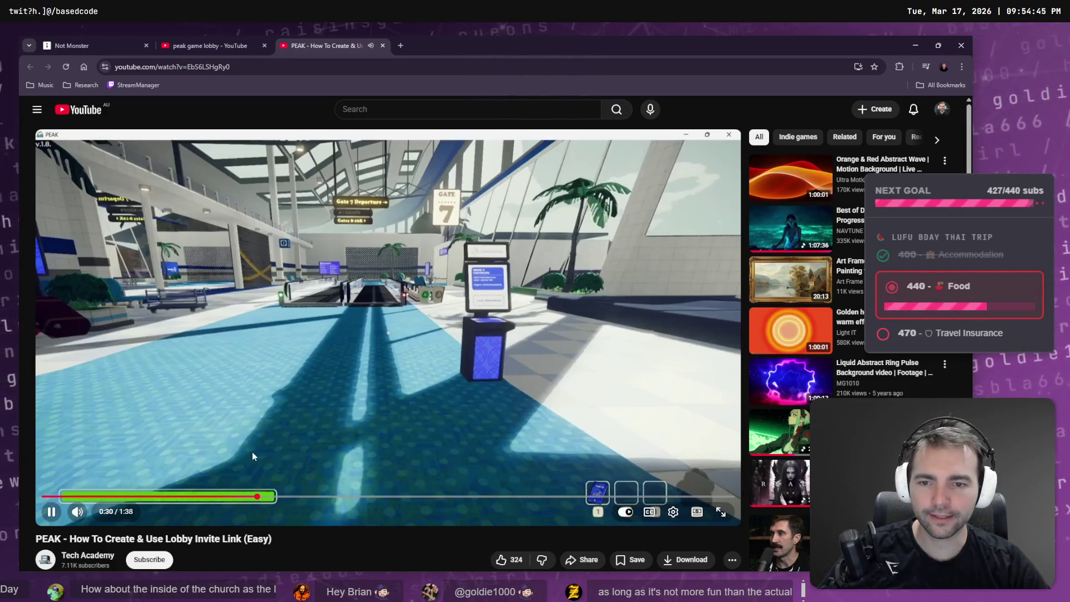
click(252, 451)
click(245, 496)
click(309, 419)
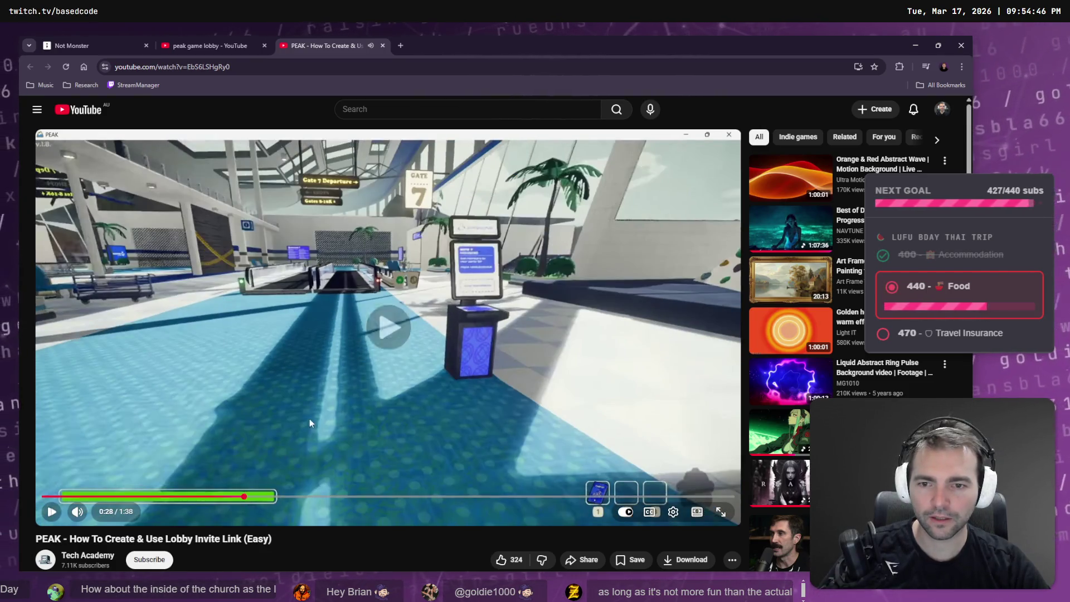
click(368, 362)
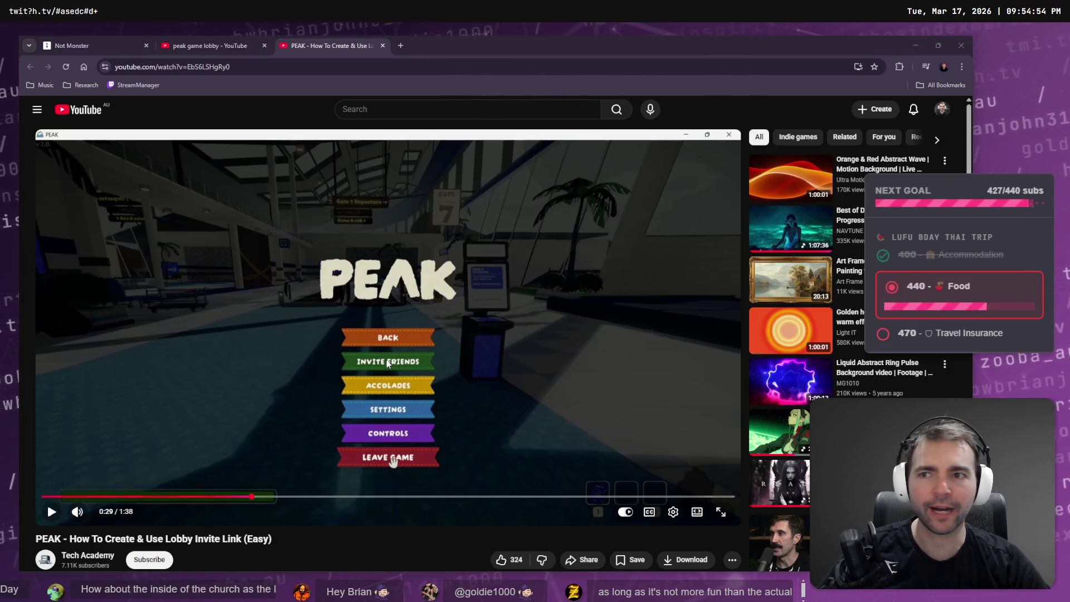
In a new ChatGPT chat, dictate and send a question asking whether Peak or Among Us allow joining mid-game.
key(alt+Tab)
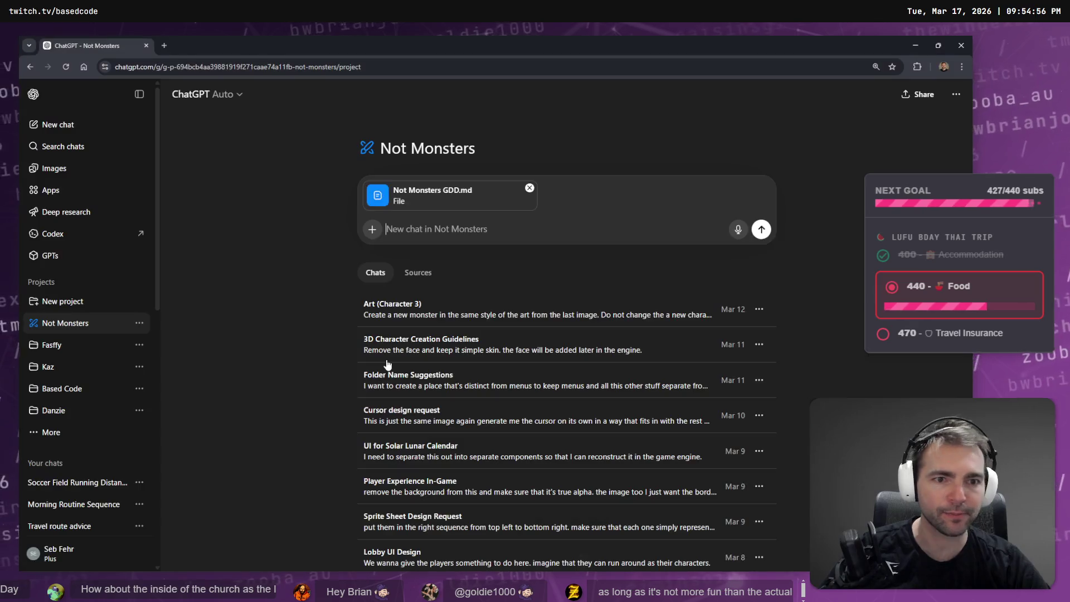
click(70, 123)
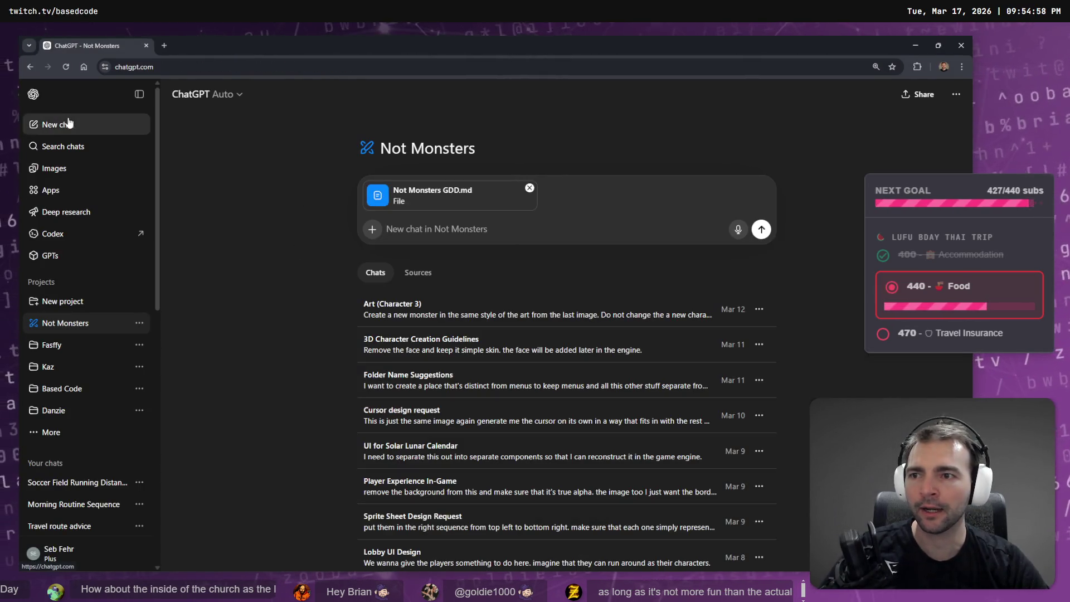
click(139, 94)
click(369, 301)
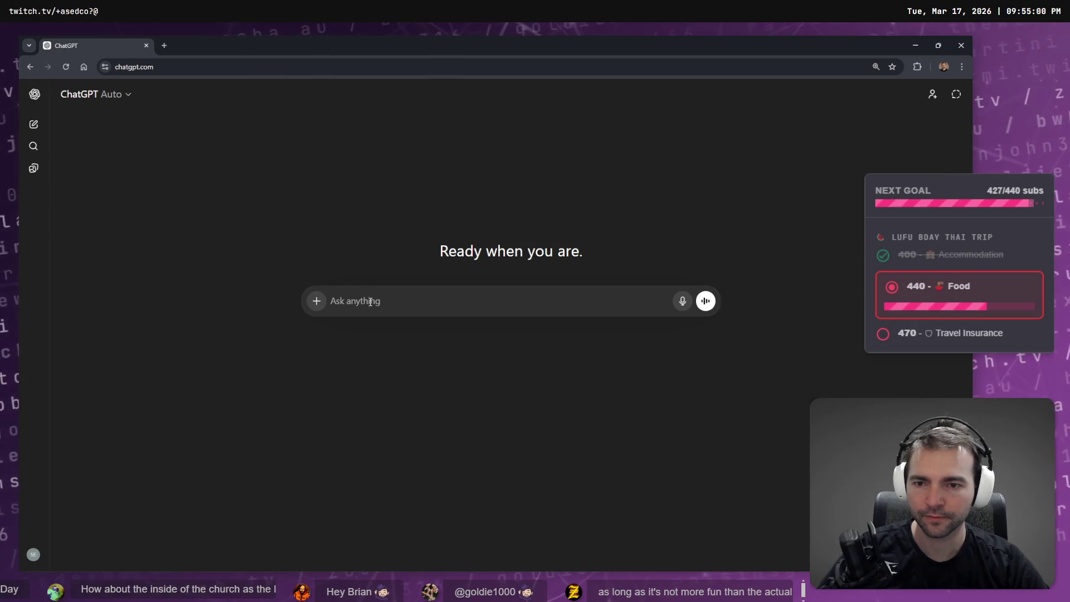
key(super+h)
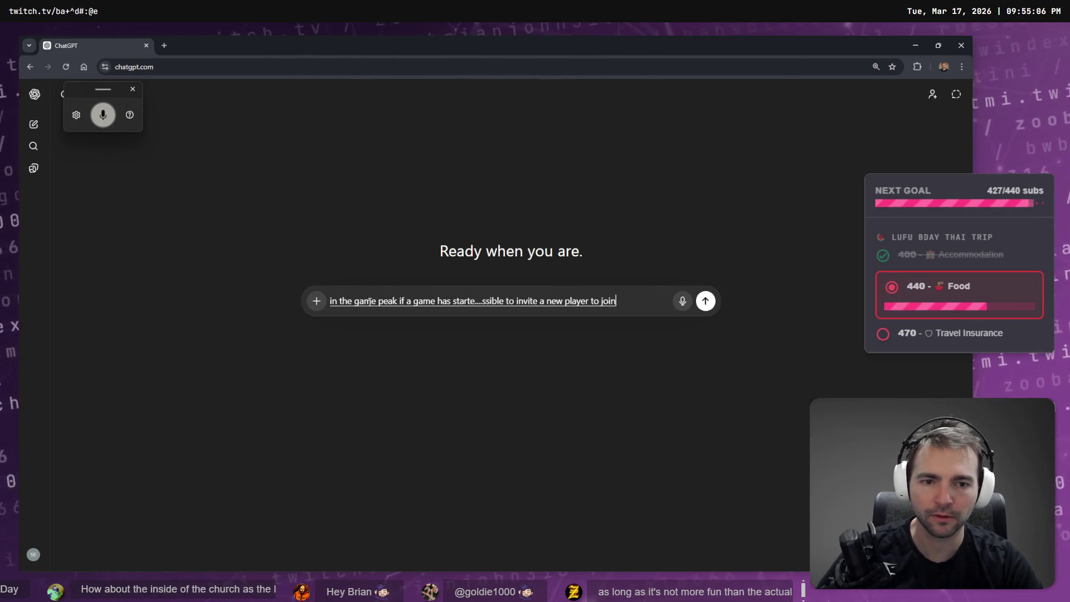
key(Home)
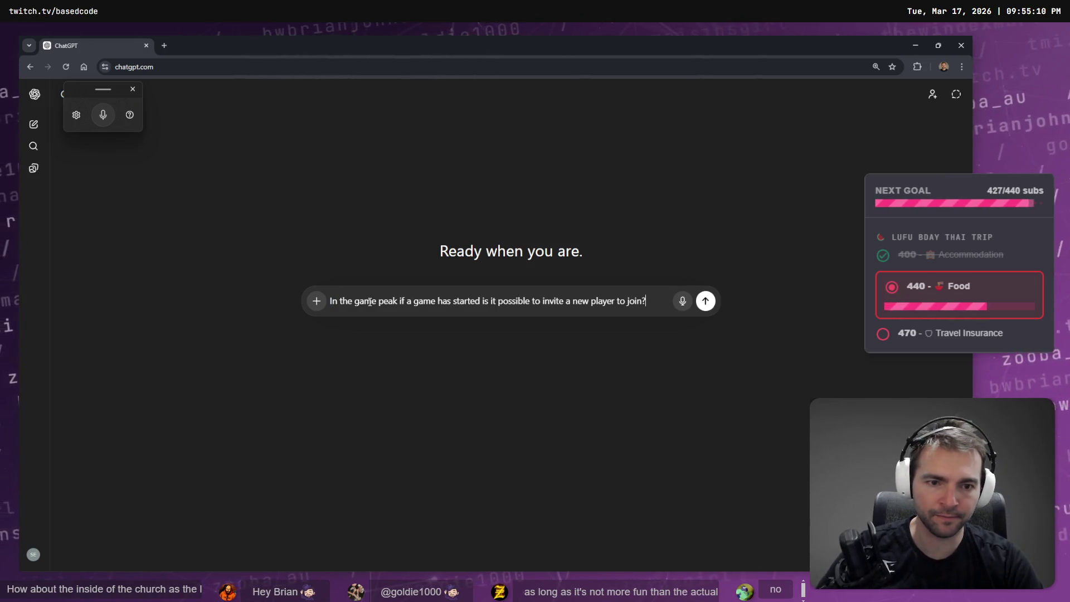
key(super+h)
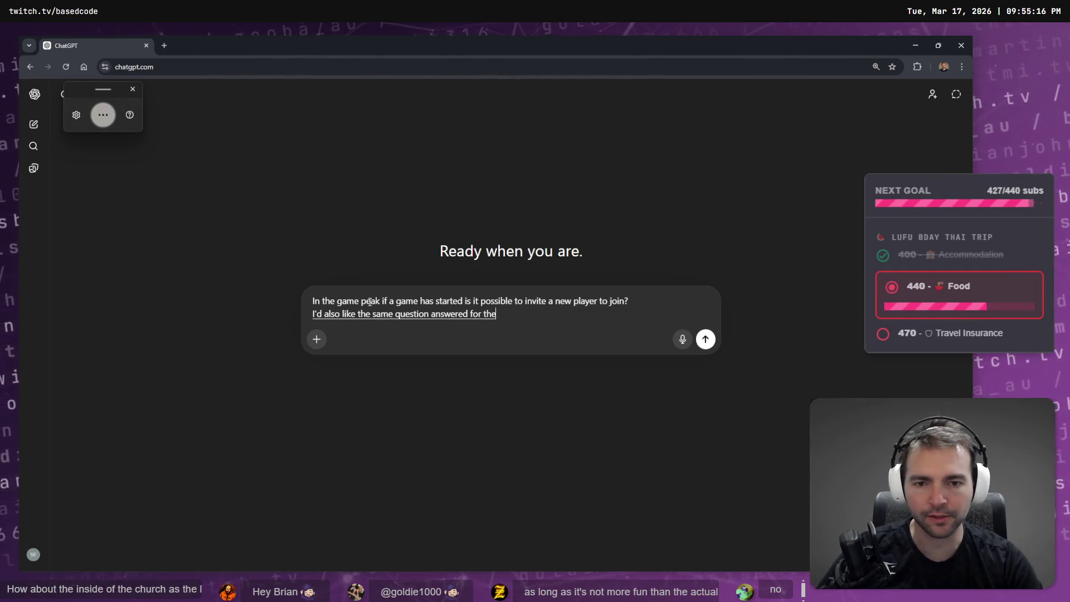
key(shift+Return)
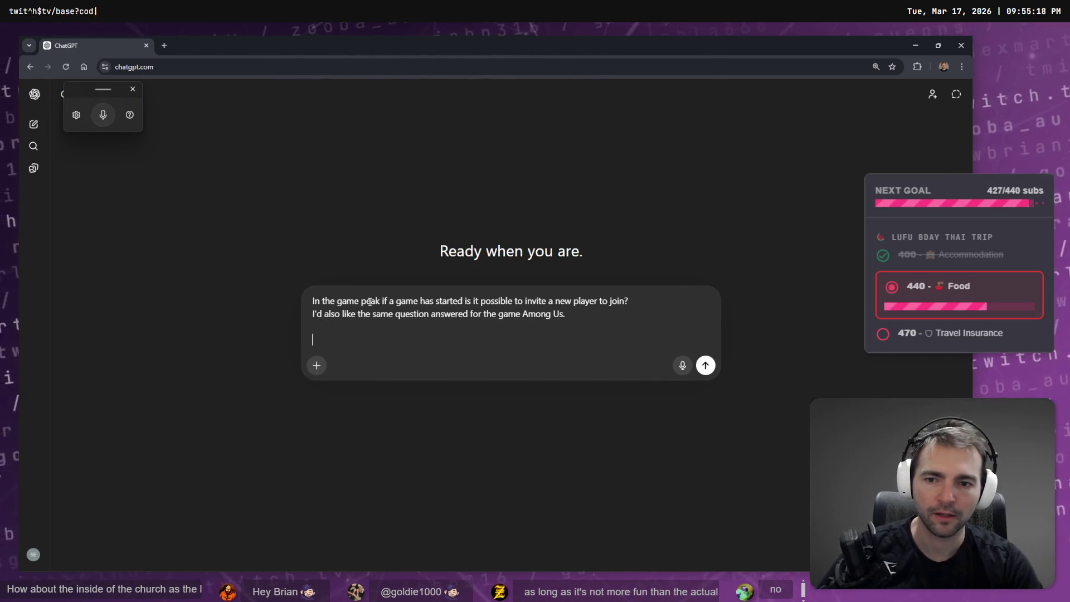
key(super+h)
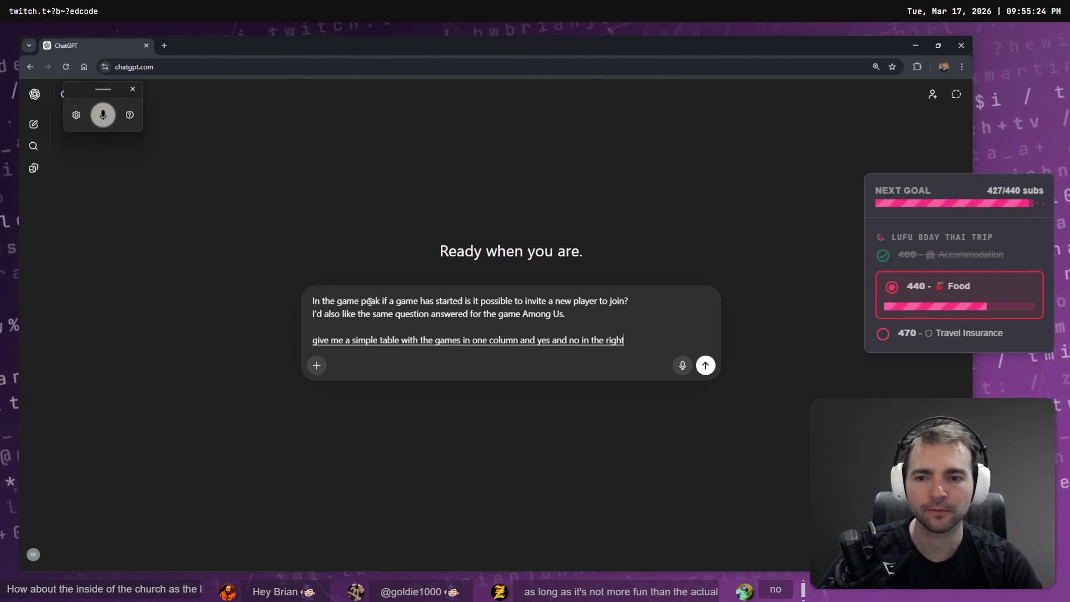
key(super+h)
key(Return)
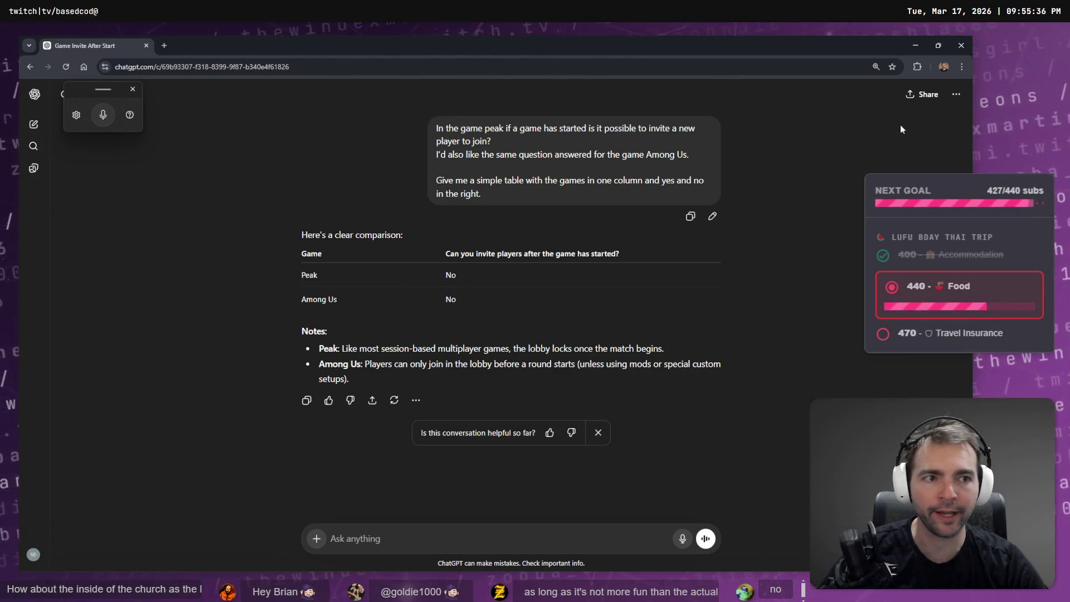
Delete the chat, close voice typing, minimize ChatGPT, and resume the PEAK tutorial.
click(956, 94)
click(576, 299)
key(ctrl+shift+BackSpace)
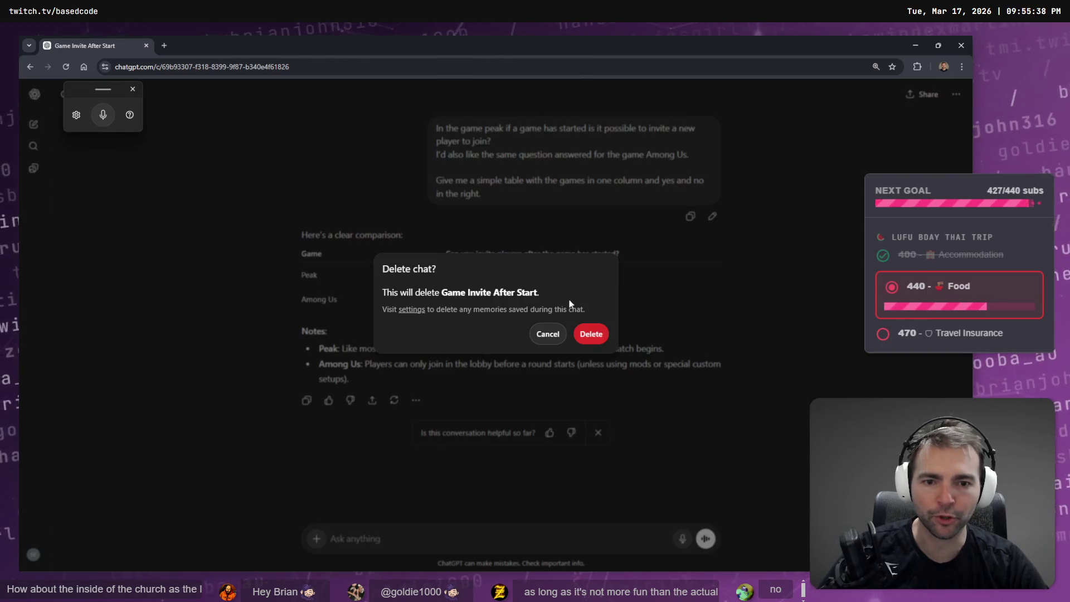
click(588, 333)
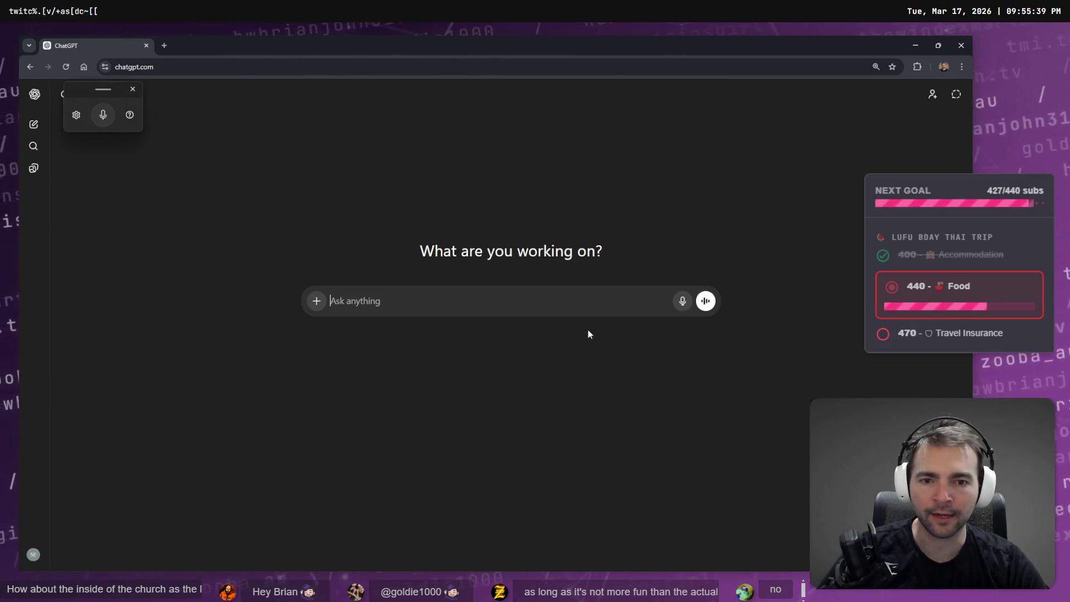
click(553, 285)
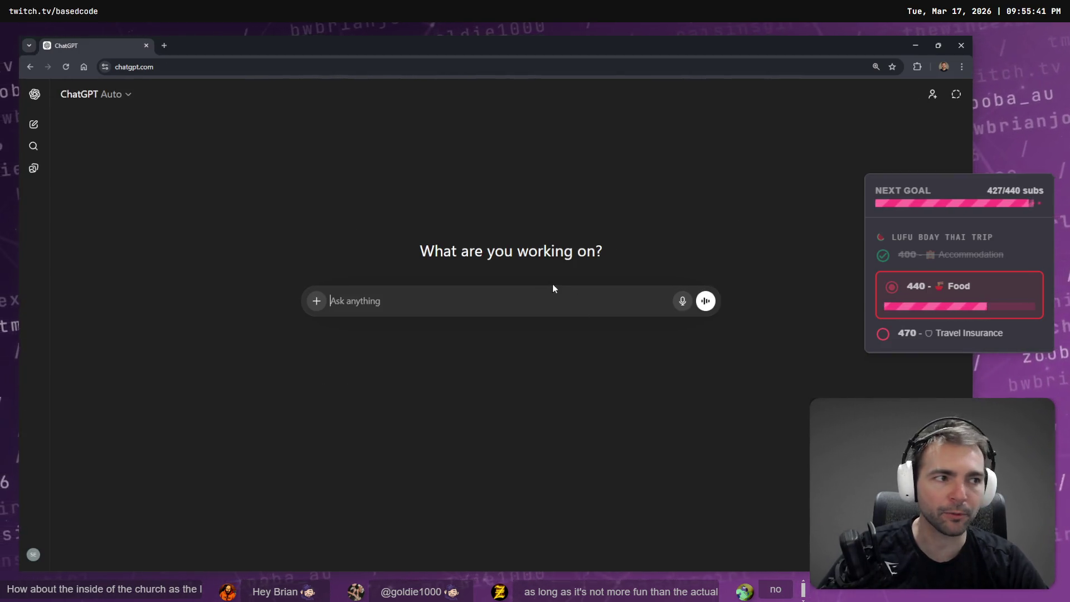
click(915, 45)
click(404, 361)
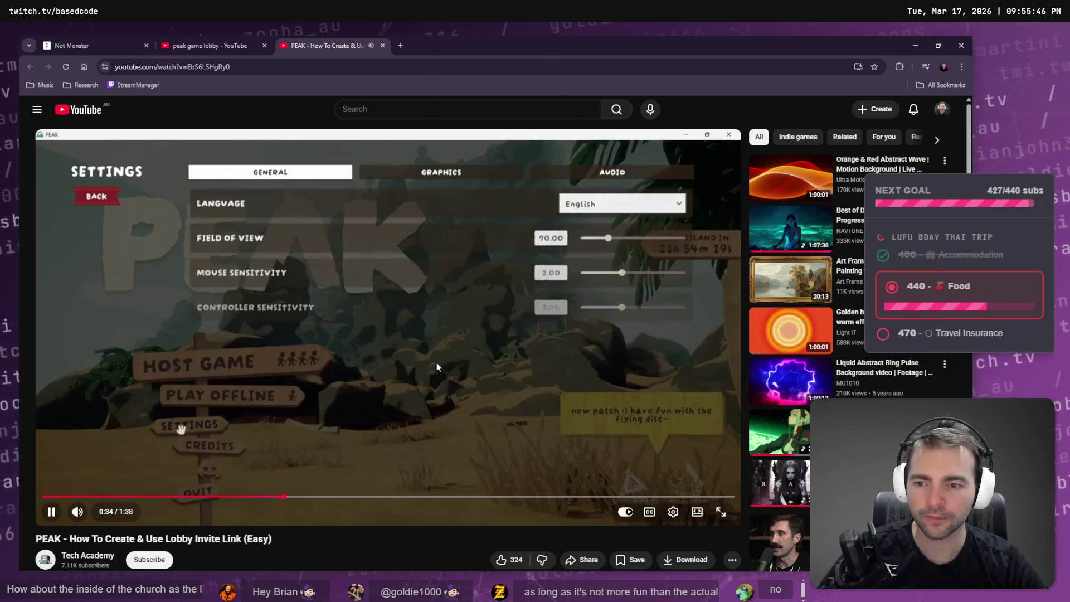
Skip ahead through the PEAK tutorial, then close the video and search results tabs.
key(Right)
key(Right)
key(Right)
key(Right)
key(Right)
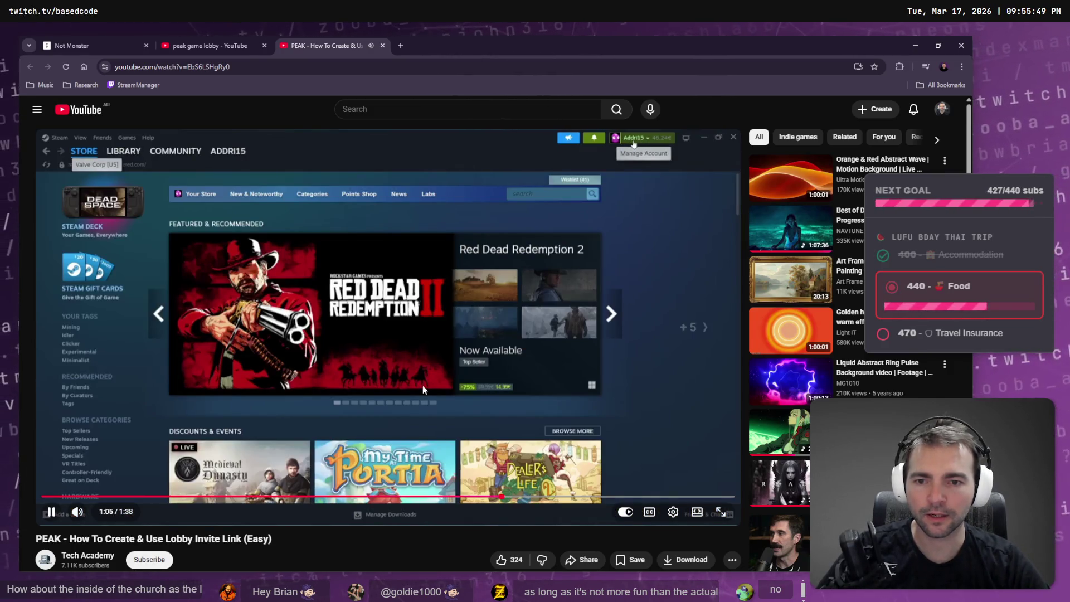
key(Right)
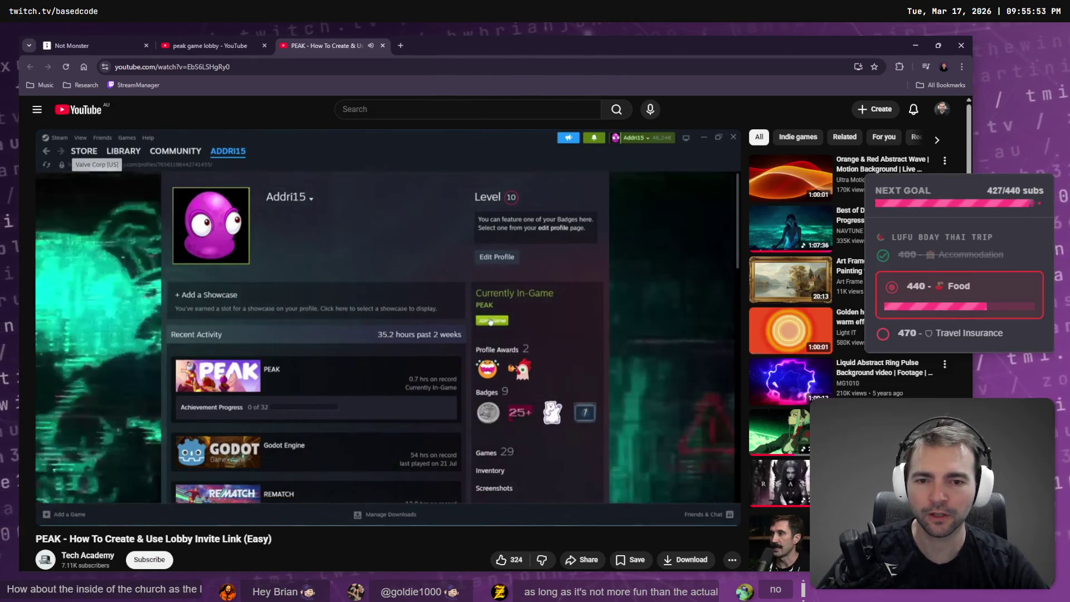
key(Right)
key(Right)
key(Right)
key(Right)
key(Right)
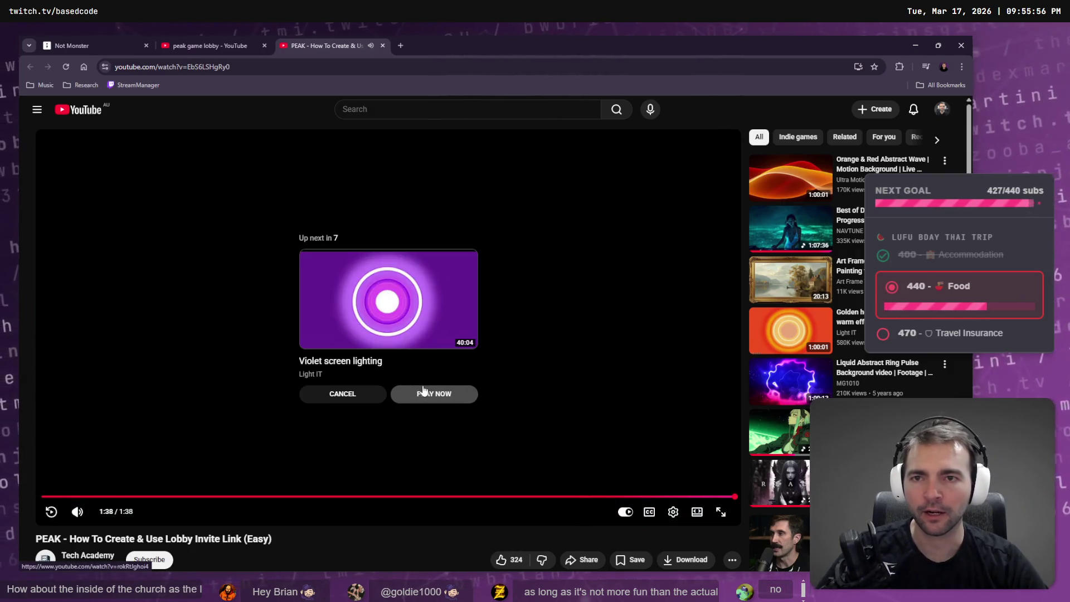
key(ctrl+w)
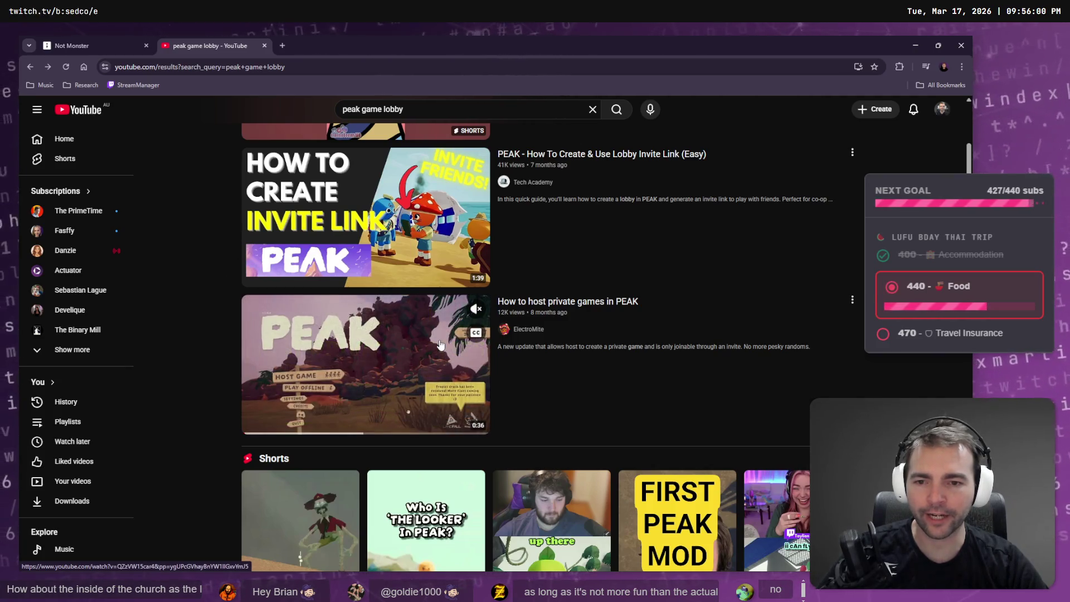
middle_click(192, 49)
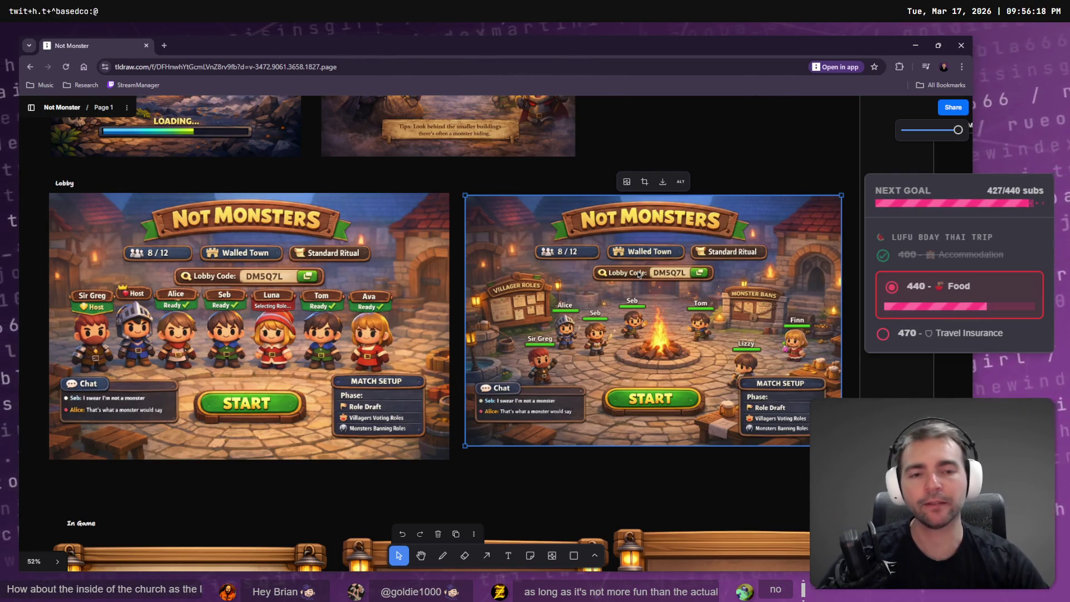
scroll(613, 331, down, 10)
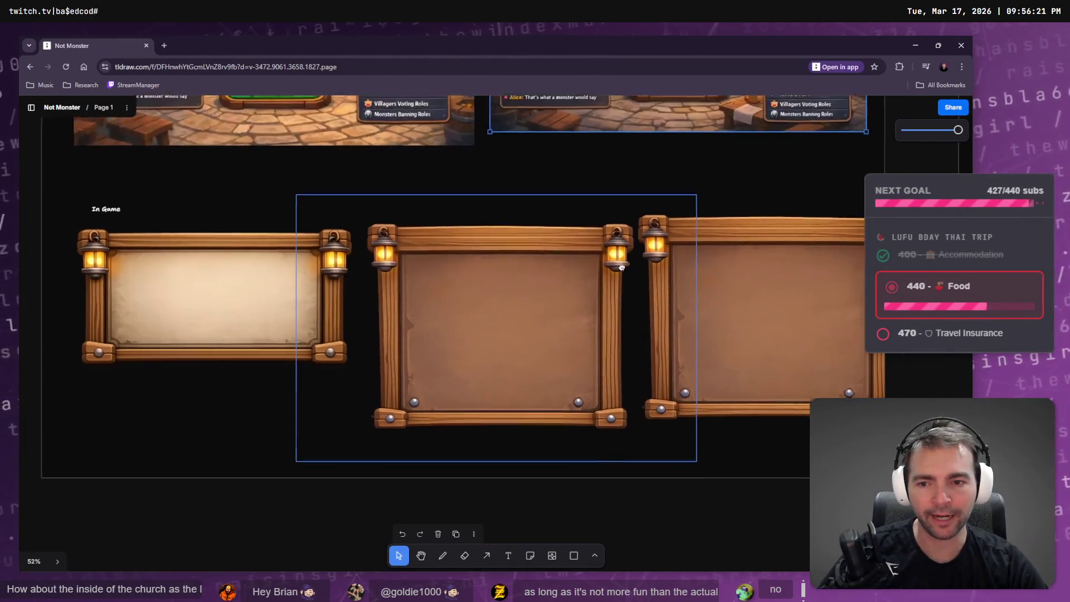
drag(622, 268, 623, 261)
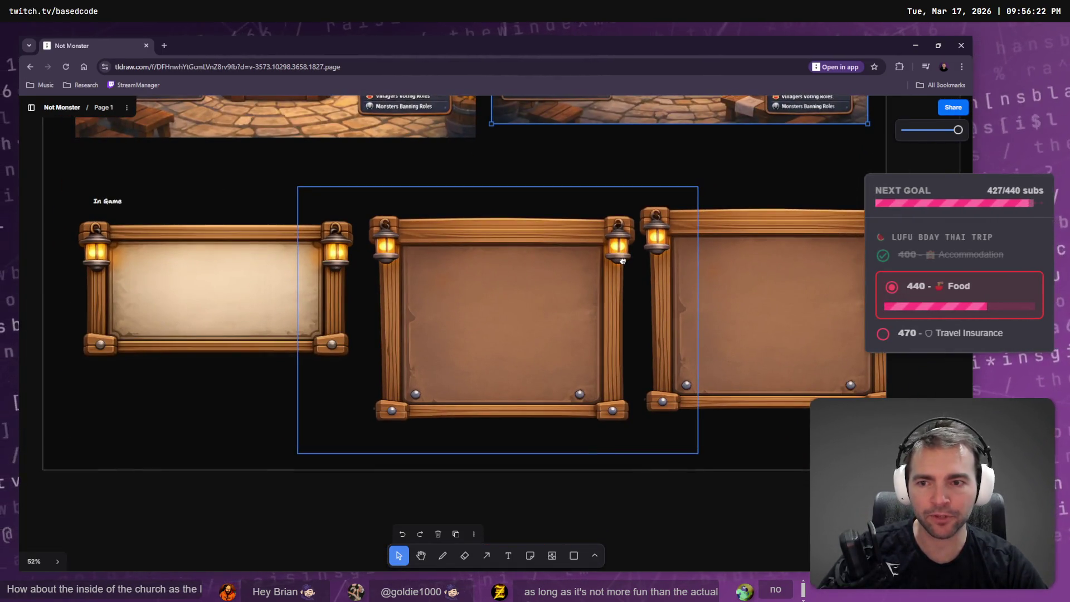
scroll(623, 261, up, 10)
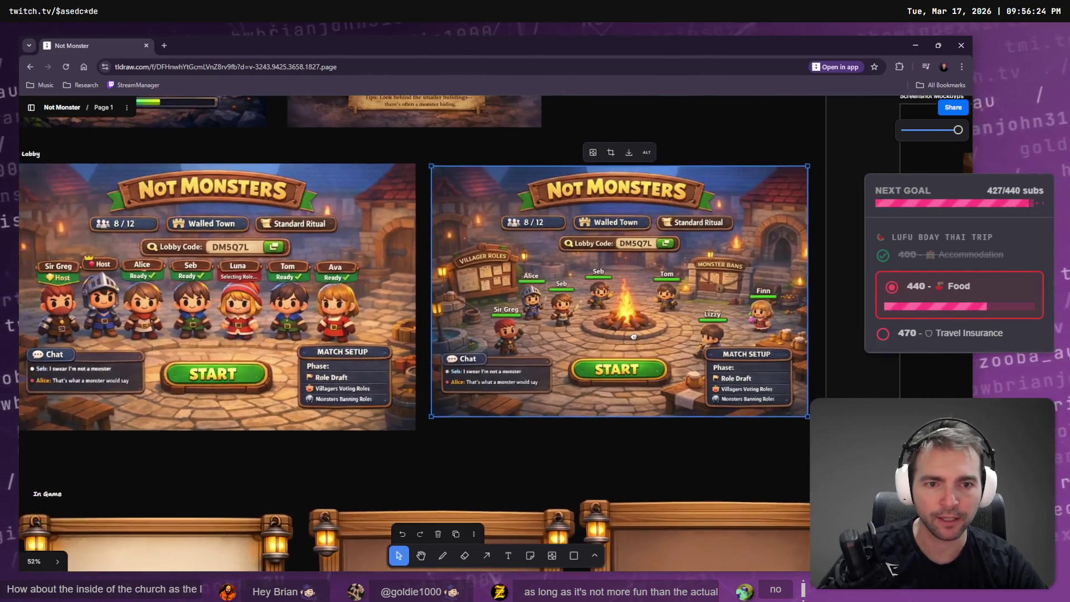
scroll(634, 337, left, 2)
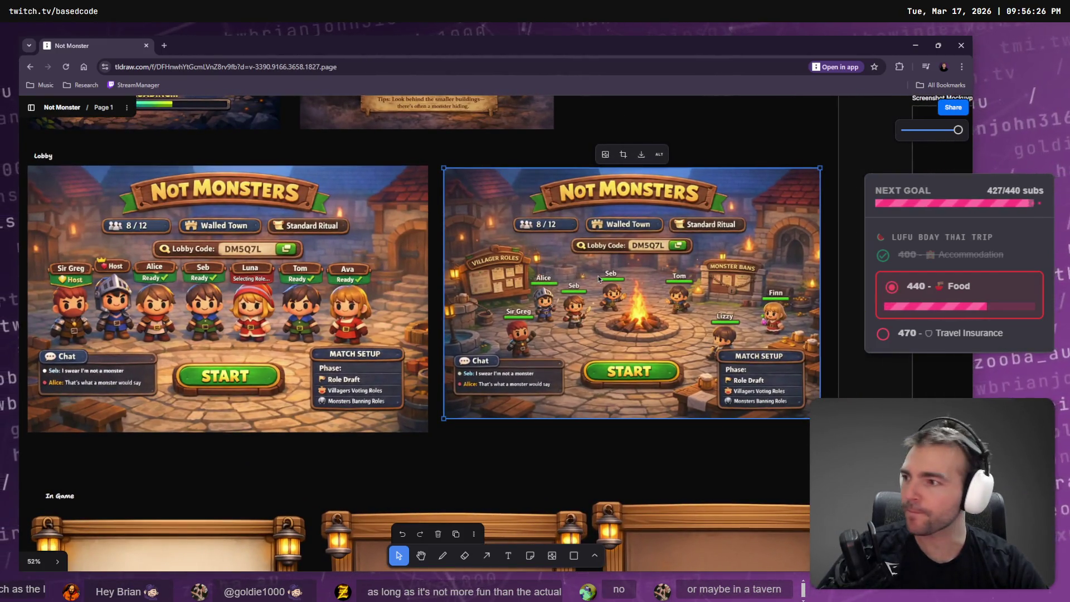
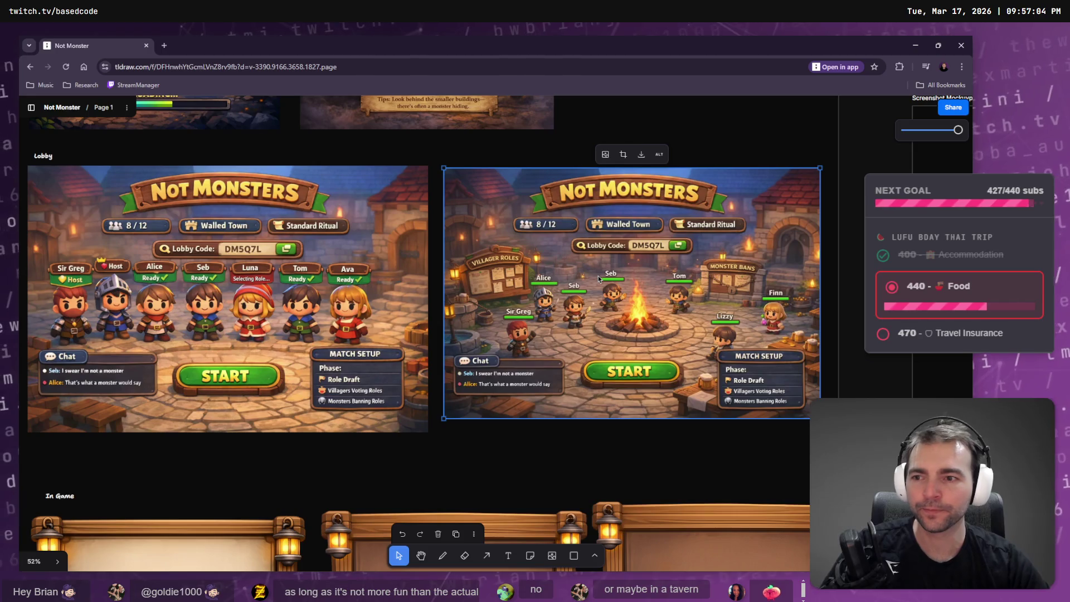
Pan across the board to bring the Main Menu and Loading rows into view.
scroll(724, 363, down, 4)
scroll(572, 408, up, 10)
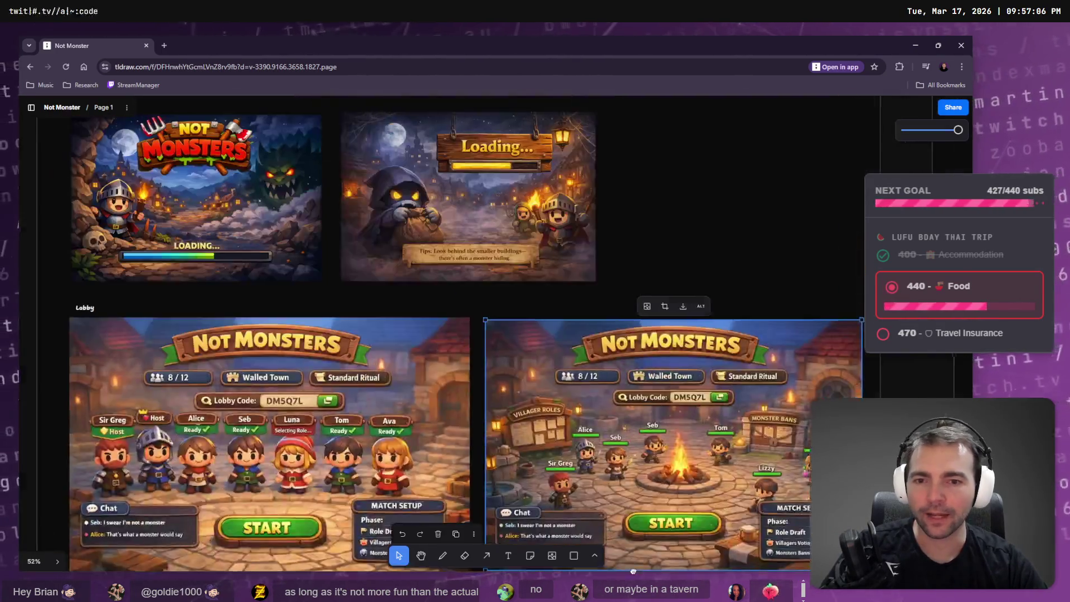
scroll(572, 408, down, 6)
scroll(801, 376, up, 2)
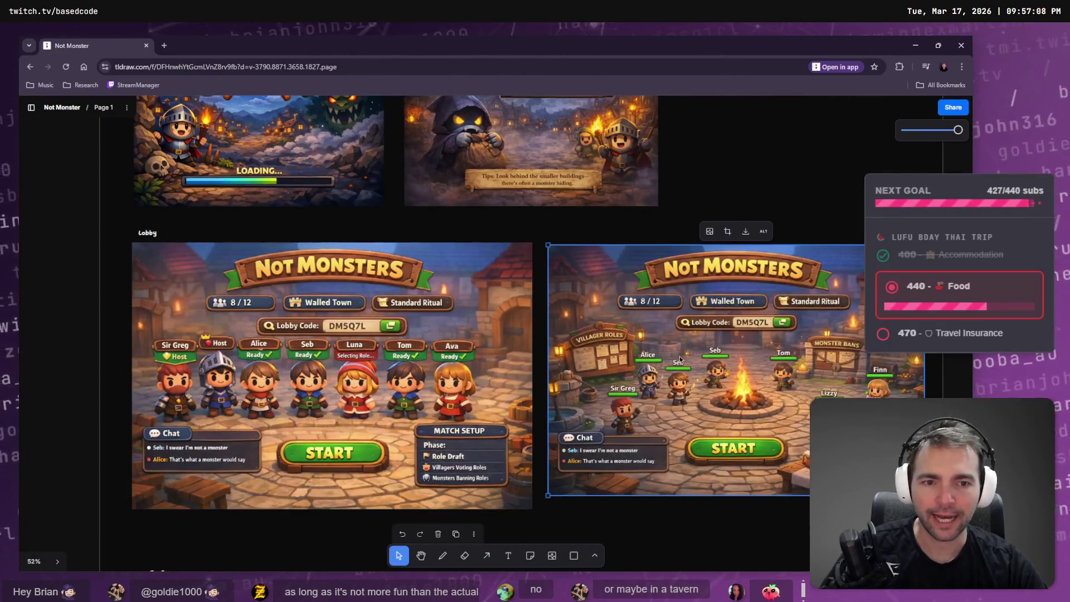
scroll(801, 376, right, 3)
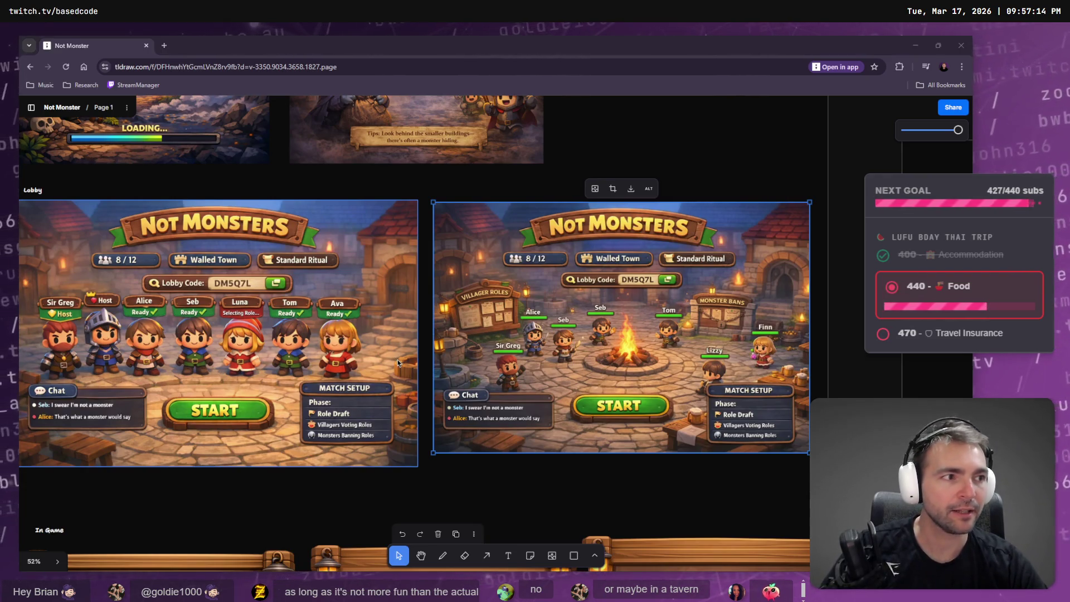
key(alt+Tab)
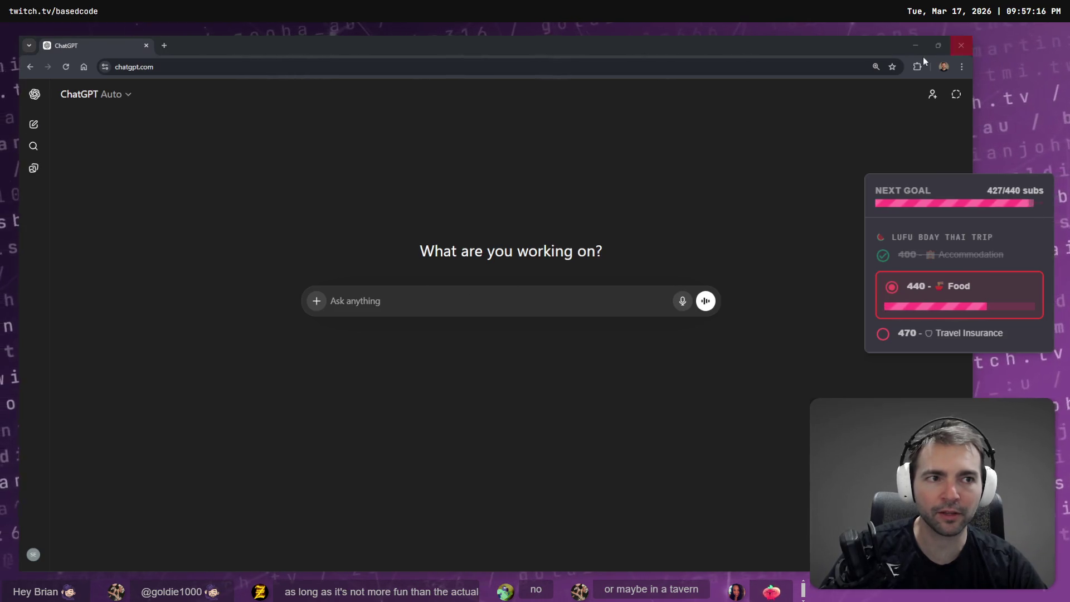
key(alt+Tab)
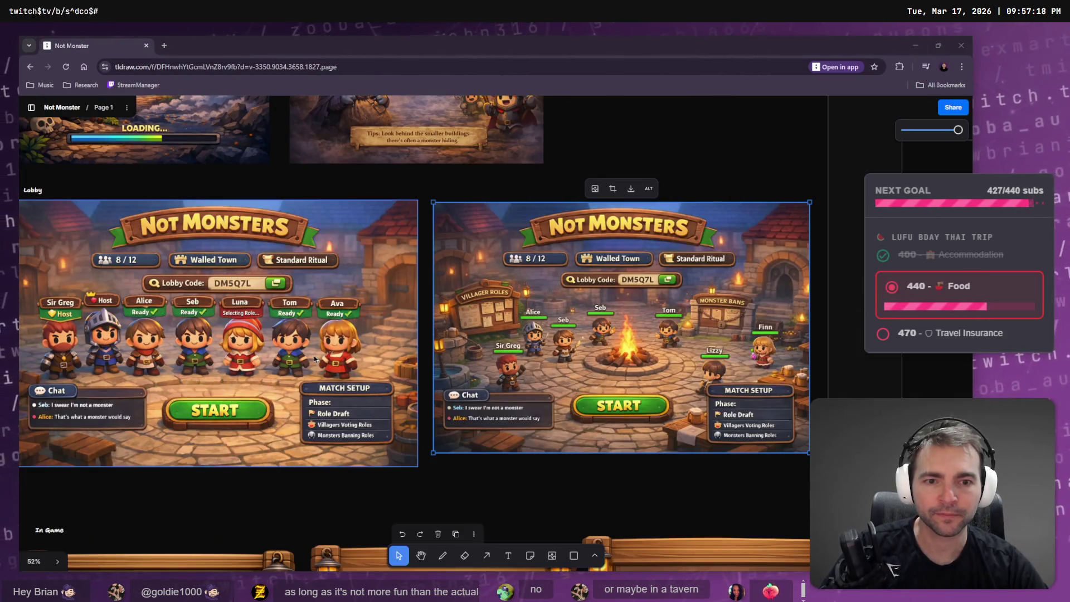
drag(358, 340, 465, 319)
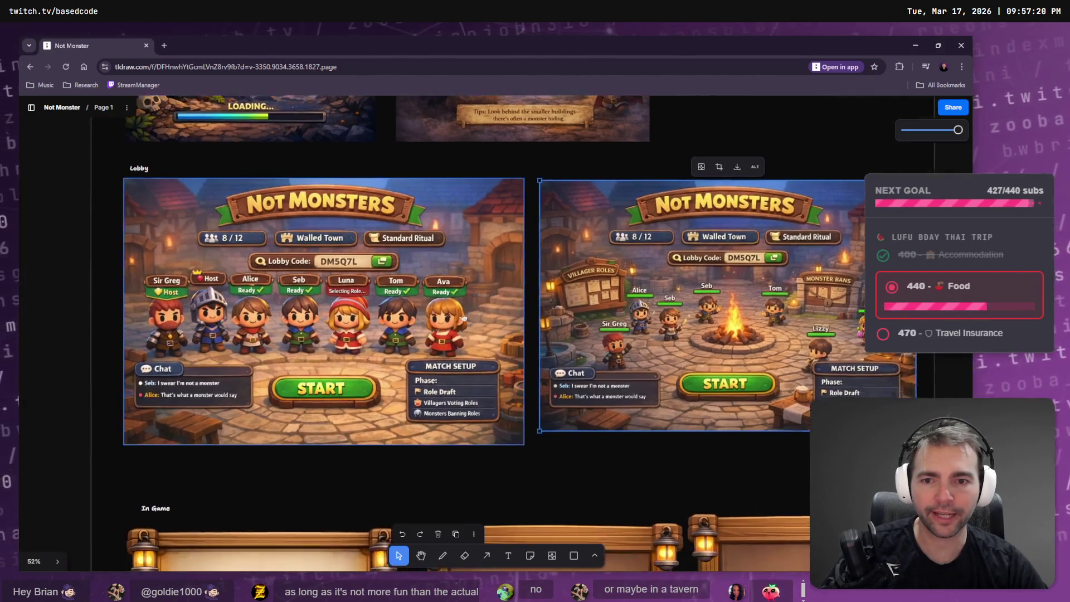
scroll(464, 319, right, 3)
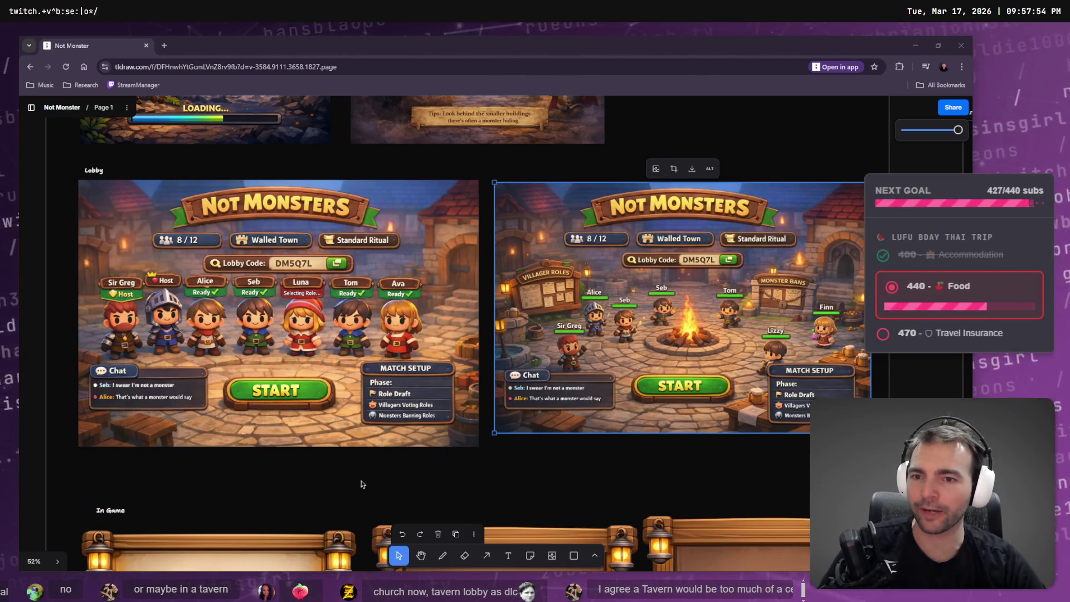
scroll(368, 482, up, 6)
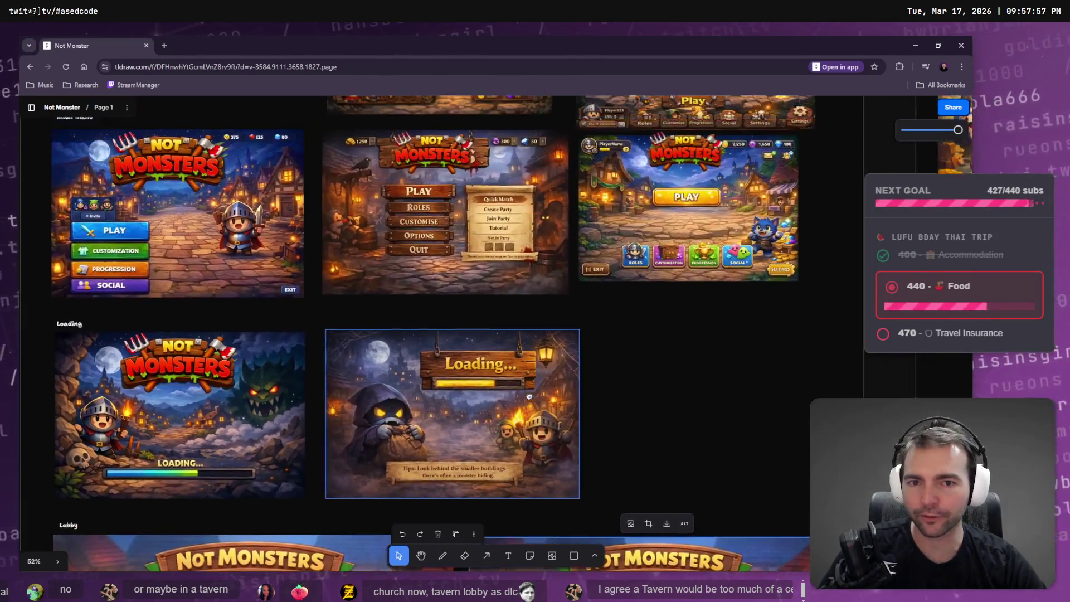
mouse_move(529, 397)
mouse_down()
mouse_move(508, 397)
mouse_move(546, 394)
mouse_up()
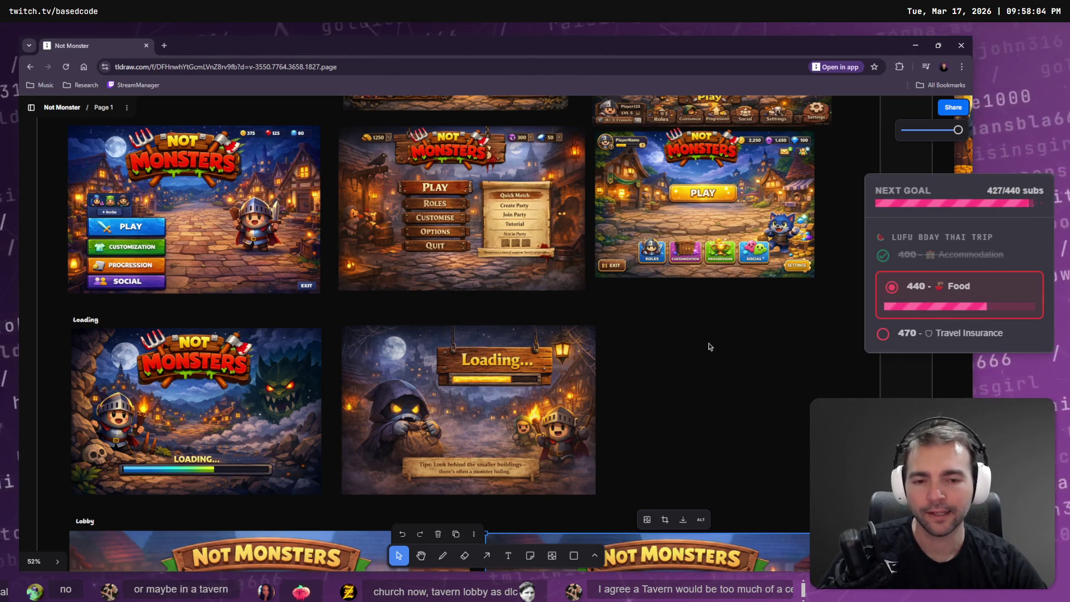
mouse_move(709, 347)
mouse_down()
mouse_move(681, 337)
mouse_move(537, 394)
mouse_move(685, 282)
mouse_move(718, 289)
mouse_up()
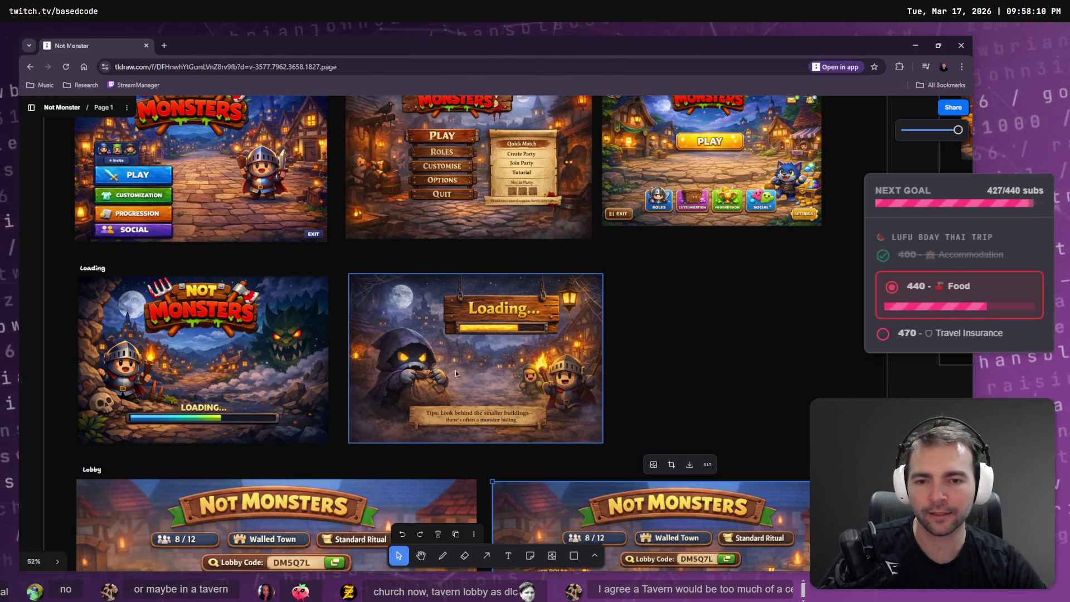
Select the Loading screen mockup, zoom to 100%, then zoom out to 10% for an overview.
click(411, 355)
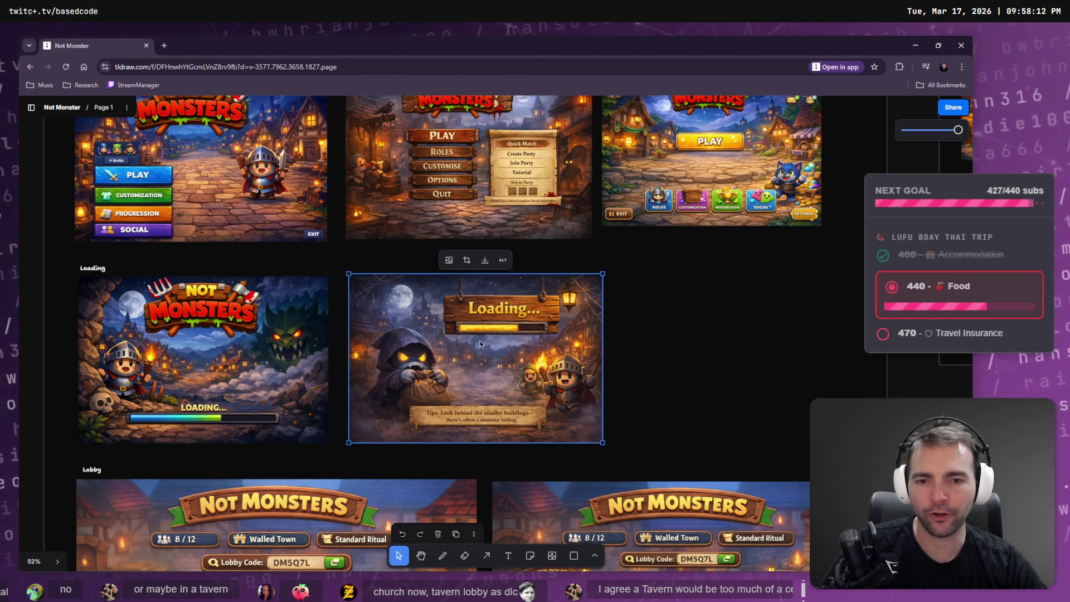
scroll(477, 360, up, 5)
scroll(479, 351, down, 1)
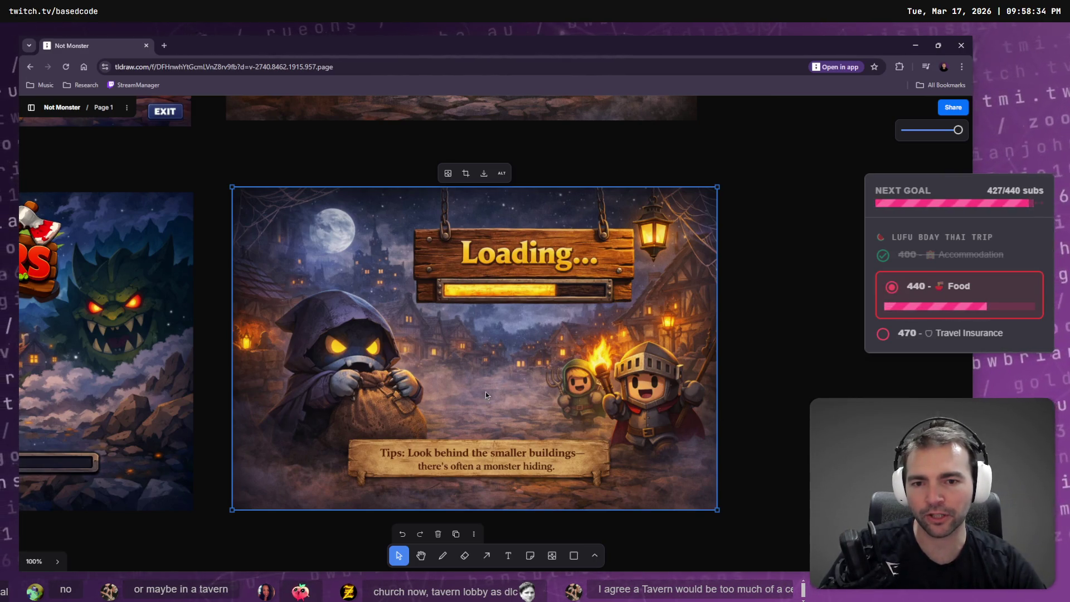
drag(473, 389, 631, 229)
scroll(549, 438, down, 5)
mouse_move(550, 438)
mouse_down()
mouse_move(549, 338)
mouse_move(466, 249)
mouse_move(514, 154)
mouse_up()
scroll(515, 155, down, 4)
scroll(506, 310, up, 6)
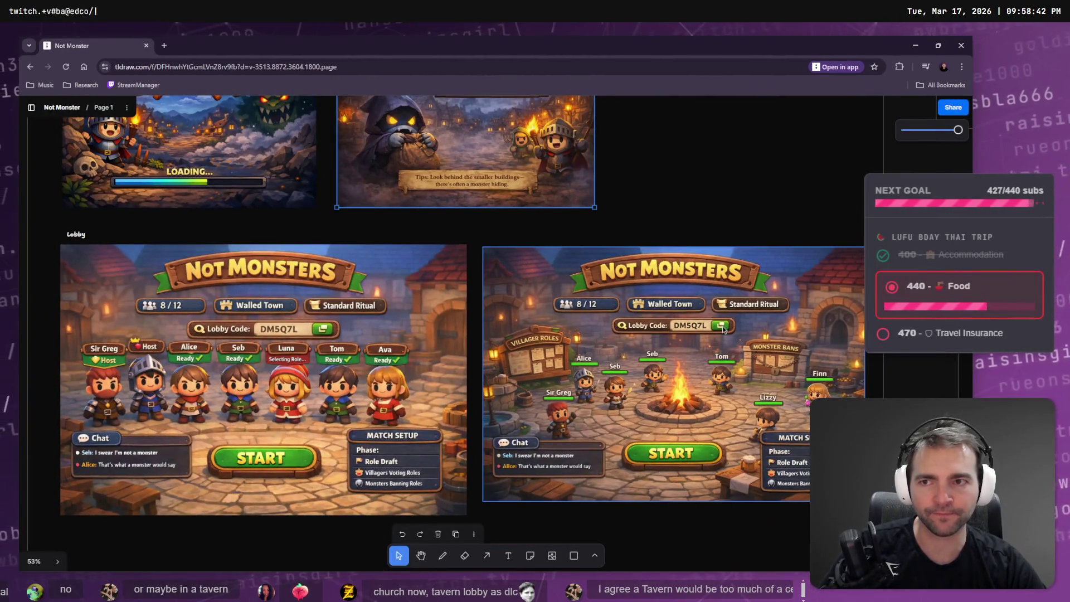
scroll(402, 313, down, 10)
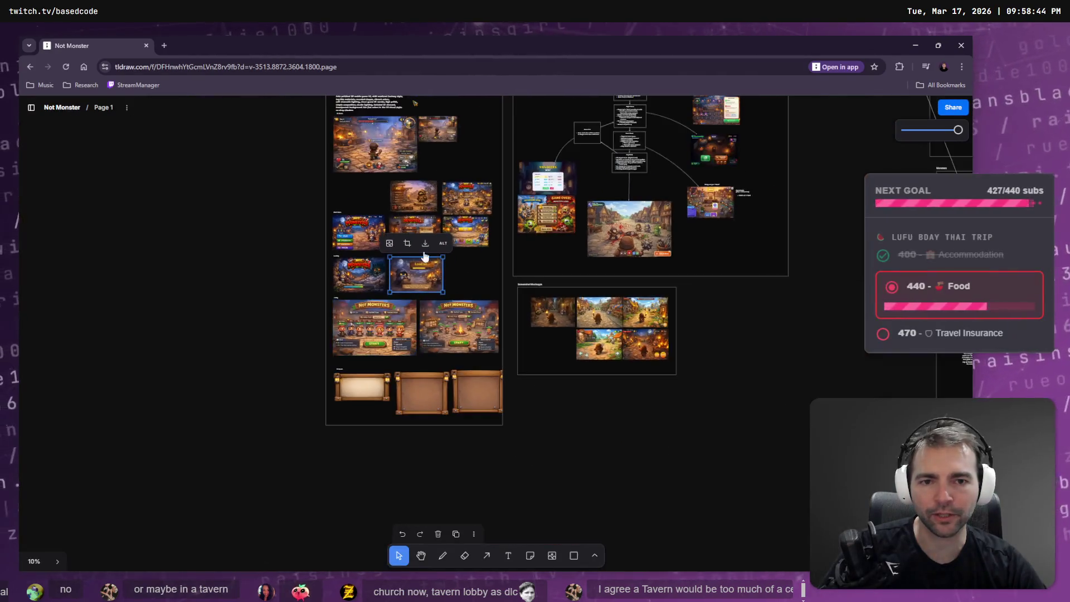
Write a 'Loading Redesign Parallax' note with Town BG, Building MG, Townspeople FG bullets and nudge it into place.
scroll(485, 324, up, 5)
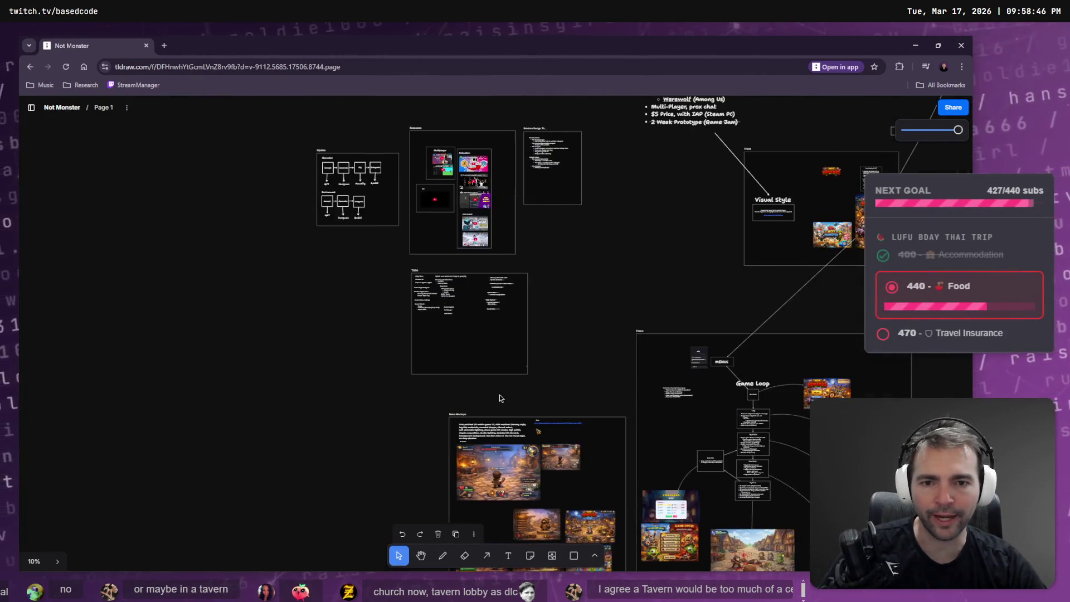
scroll(485, 324, up, 8)
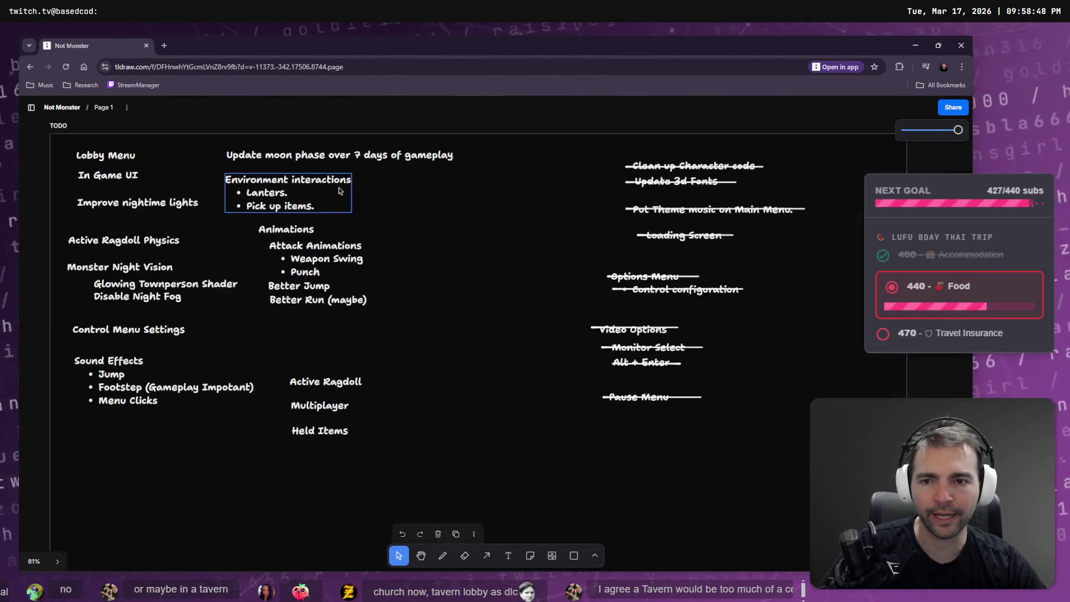
scroll(513, 294, up, 3)
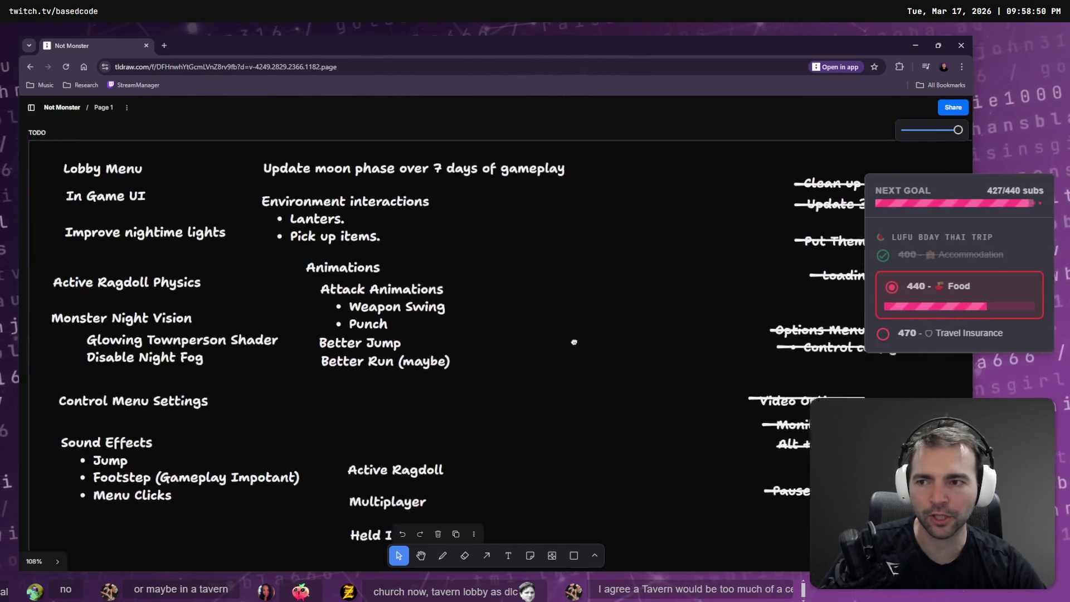
key(t)
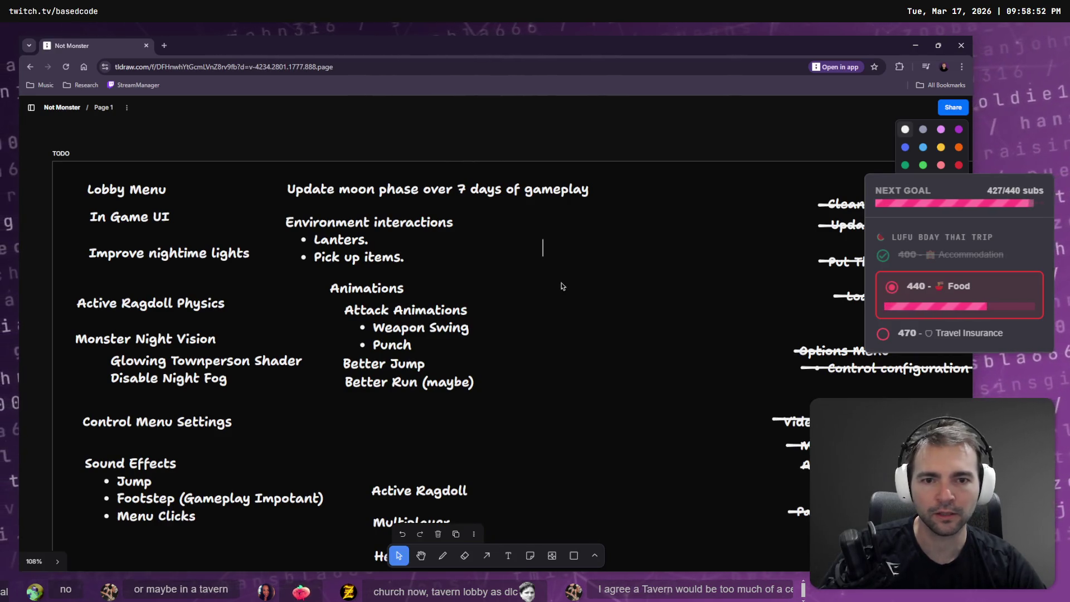
text(oading Red)
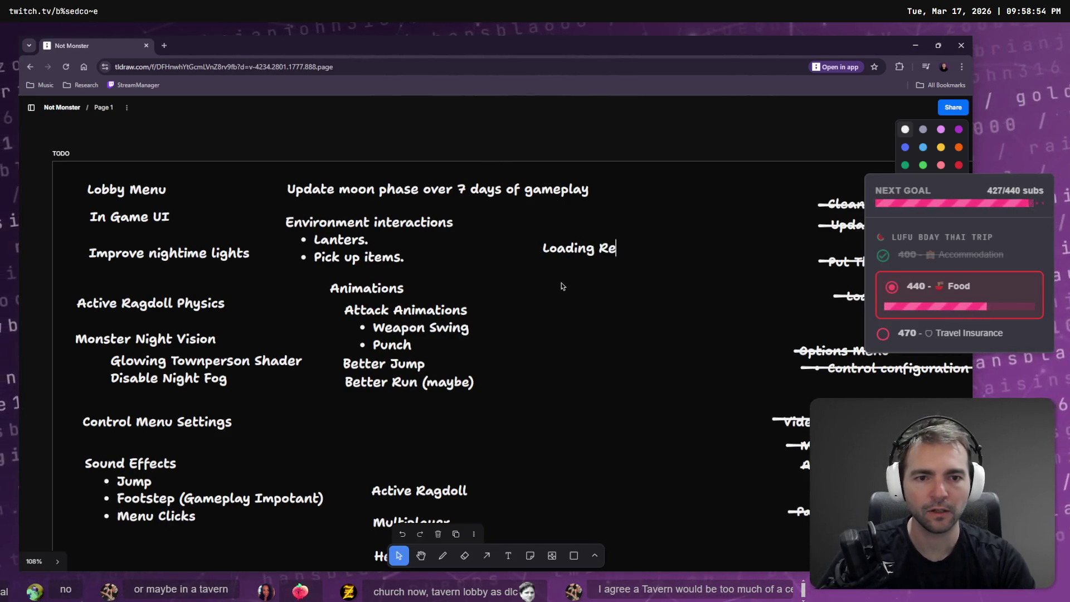
text(esign)
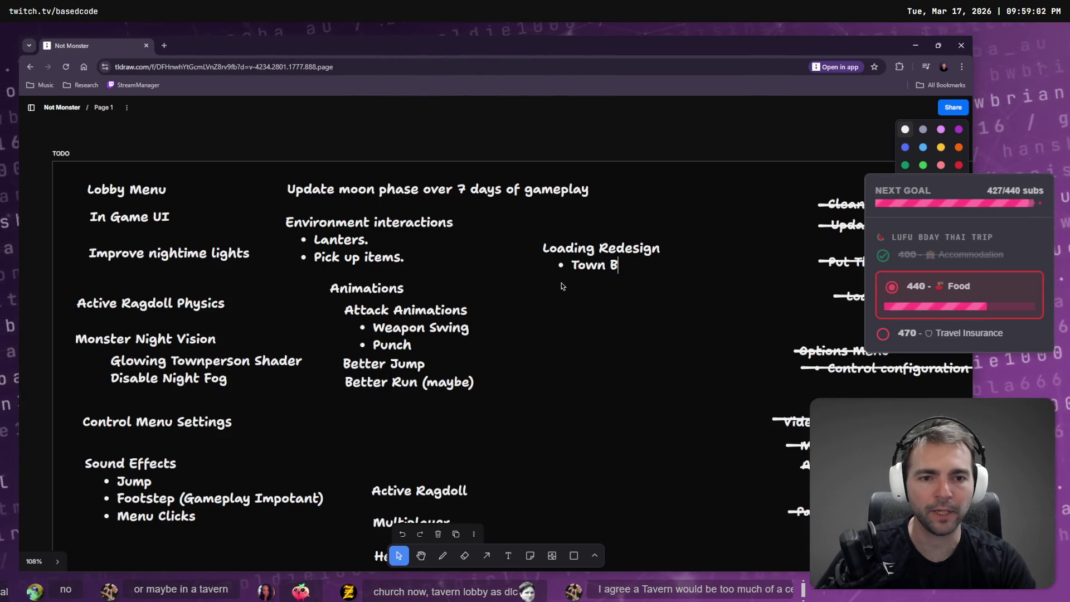
text(G)
key(Return)
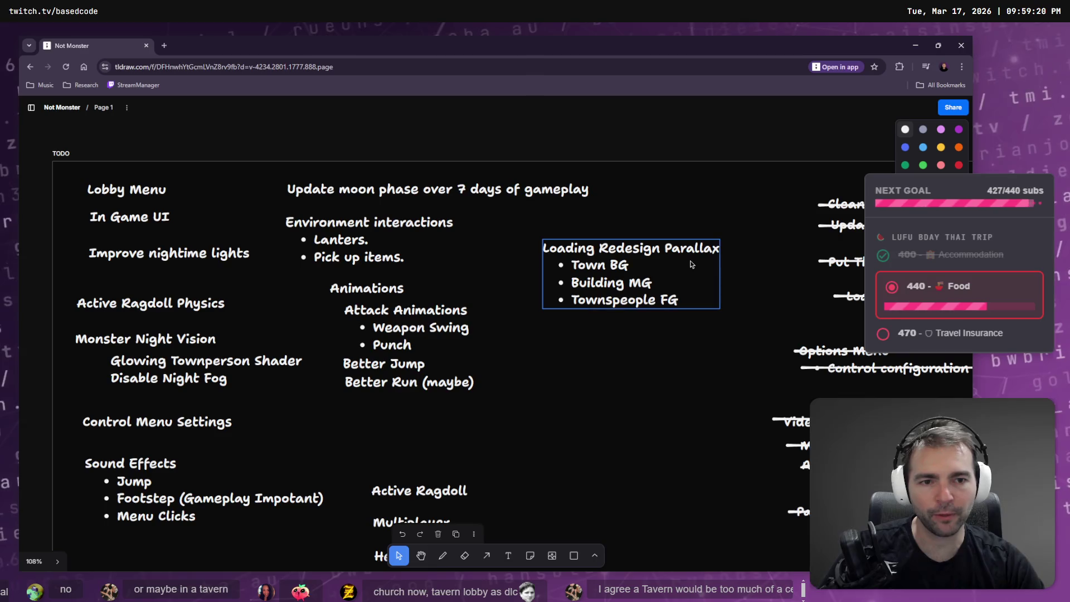
drag(655, 281, 650, 274)
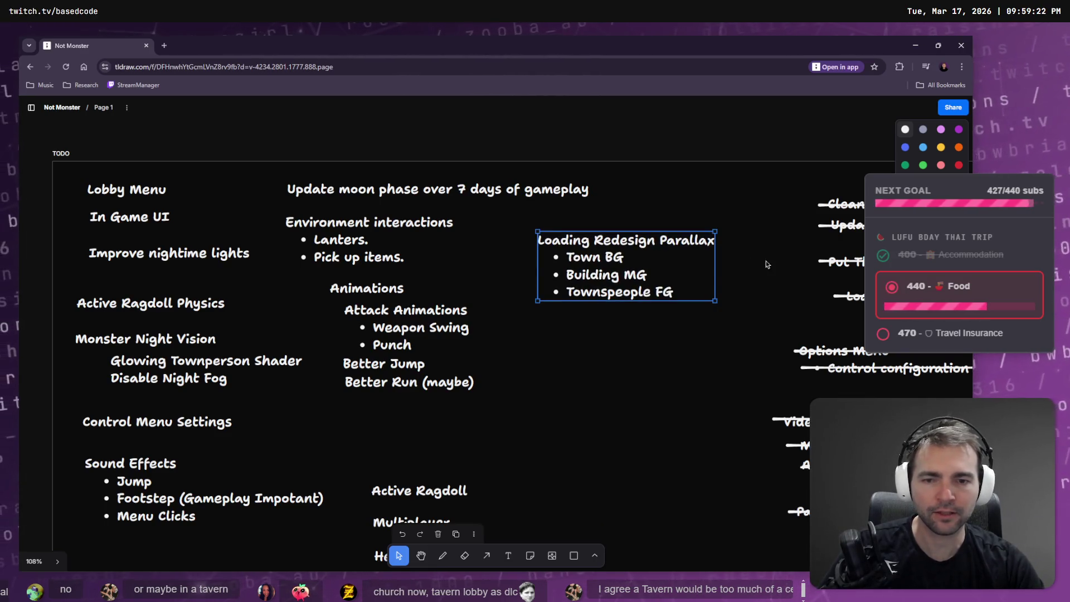
key(alt+Tab)
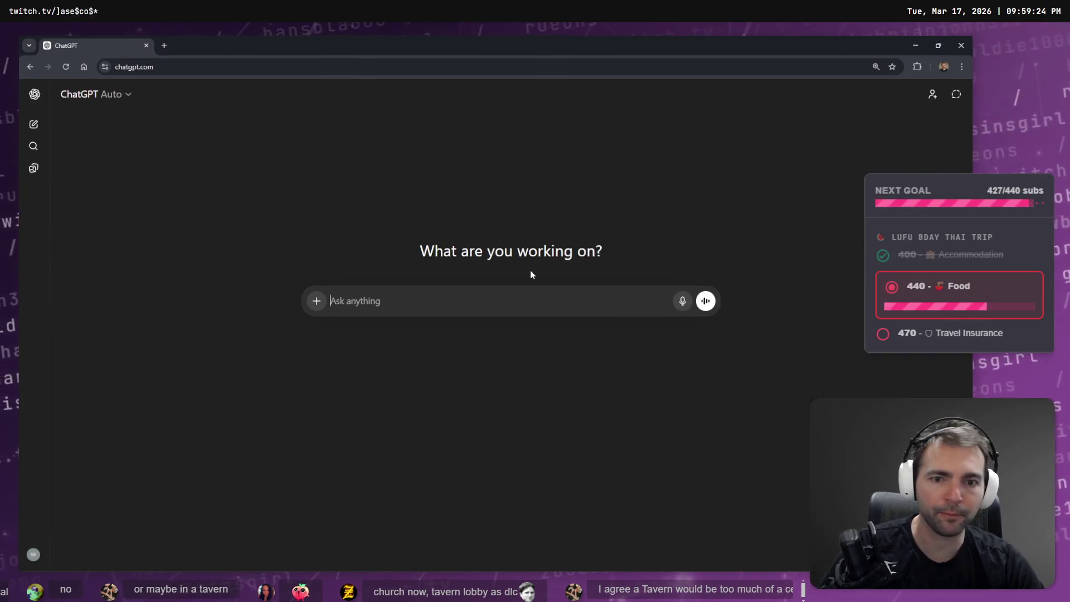
key(alt+Tab)
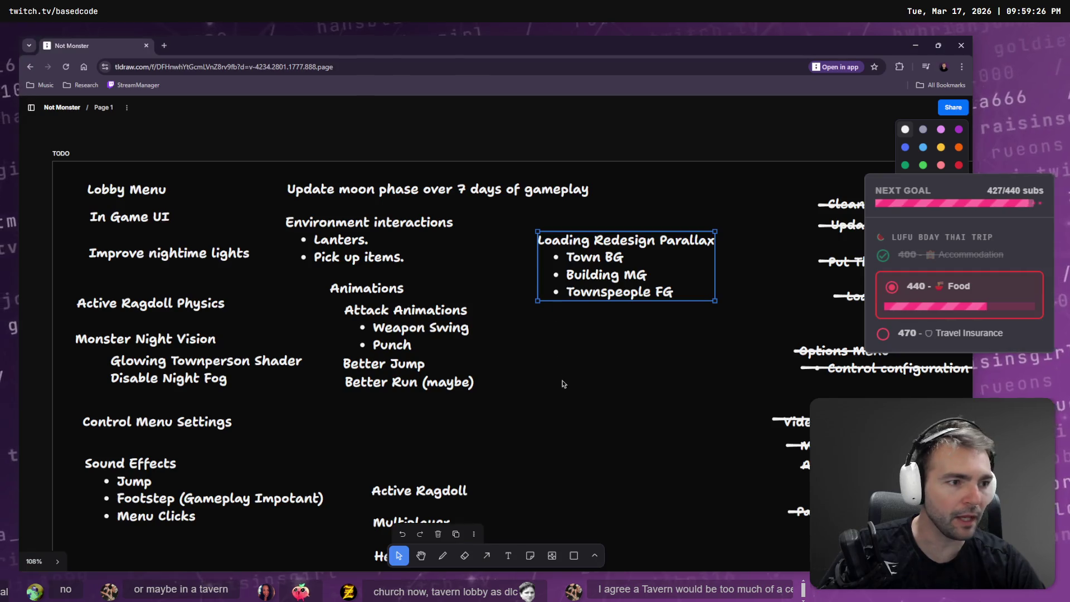
scroll(724, 369, down, 5)
Scroll the canvas from the TODO frame to the game screenshot mockups and their prompt text.
scroll(724, 370, down, 10)
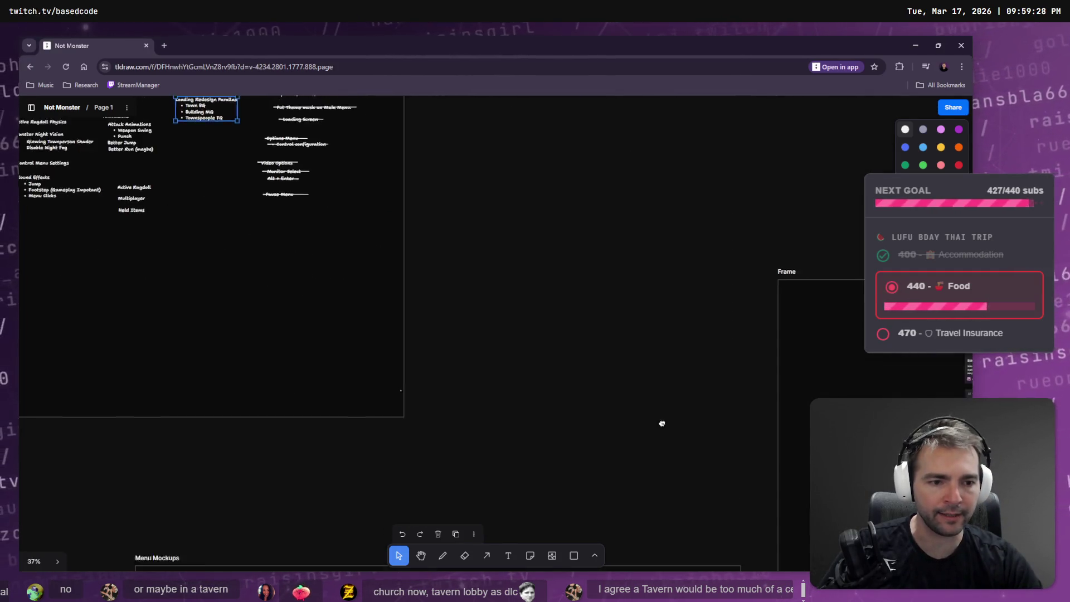
scroll(612, 242, up, 3)
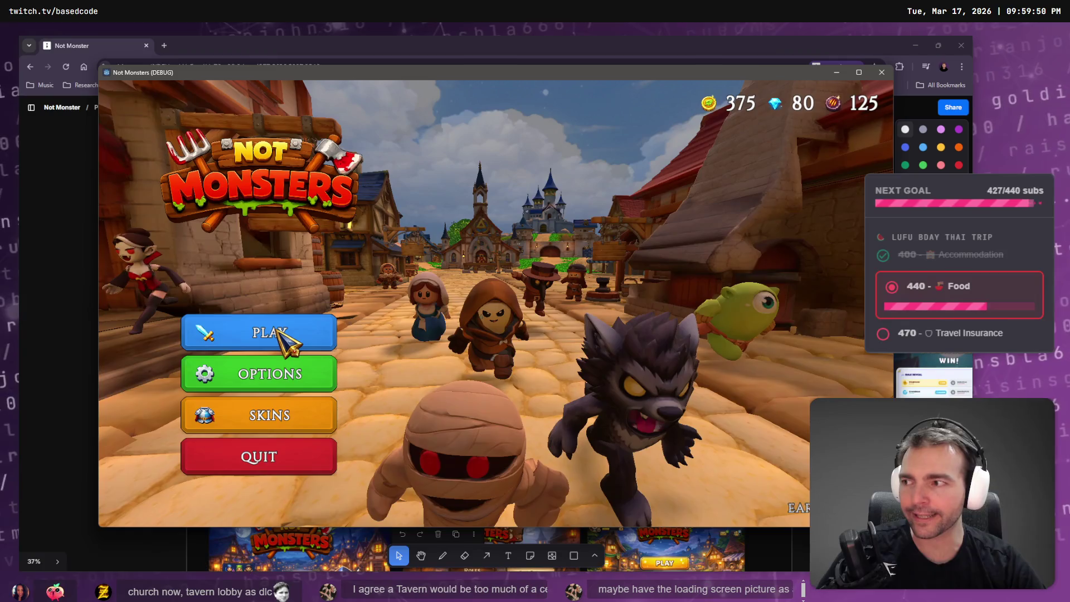
Play into the town match twice, running the dwarf forward and leaving via the pause menu each time.
click(277, 330)
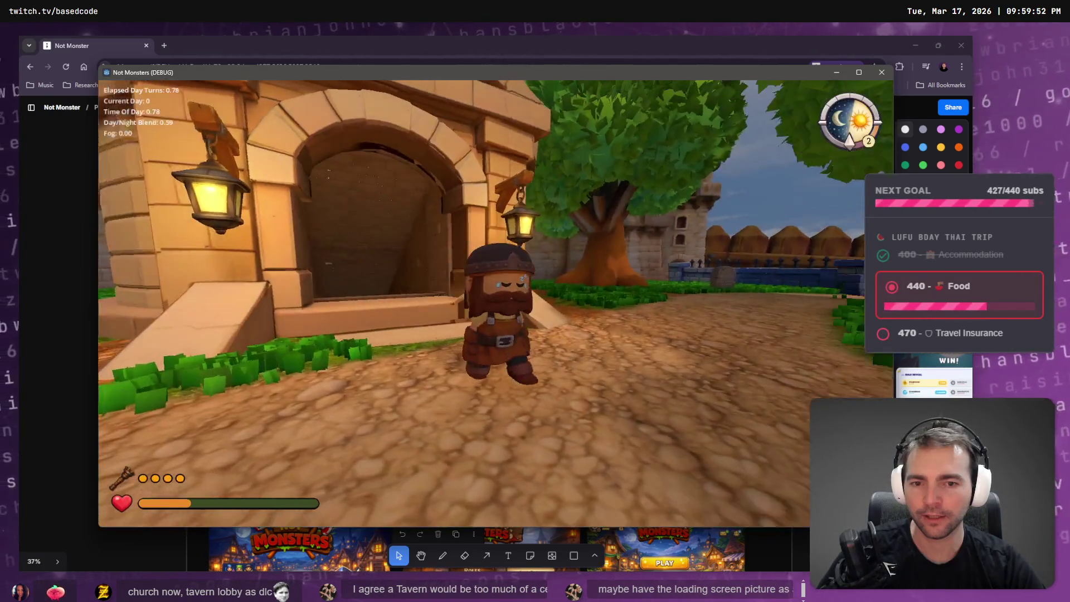
key(w)
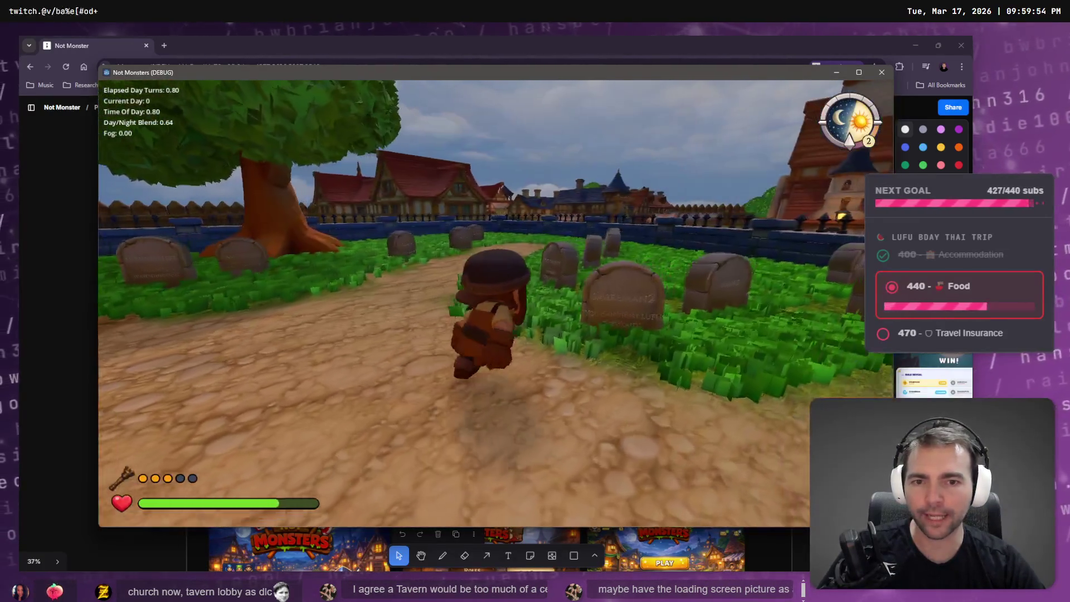
key(Escape)
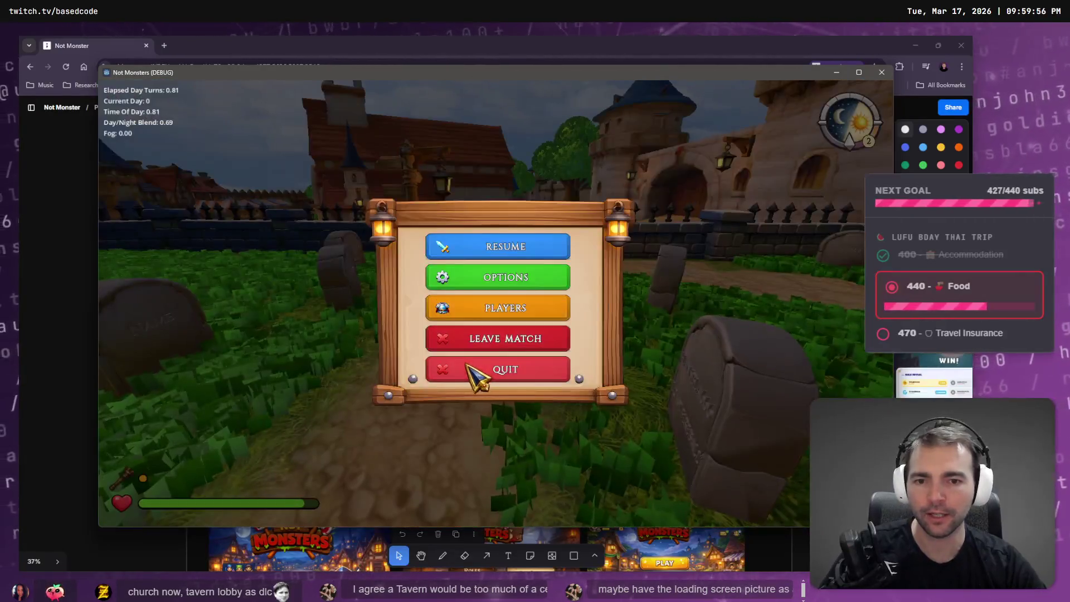
click(502, 310)
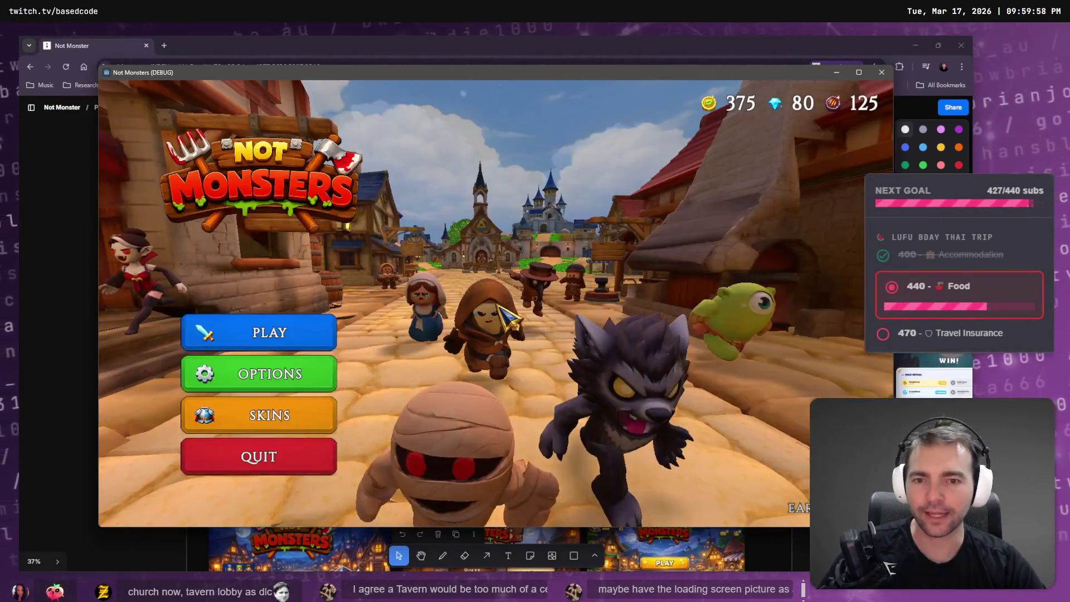
click(312, 333)
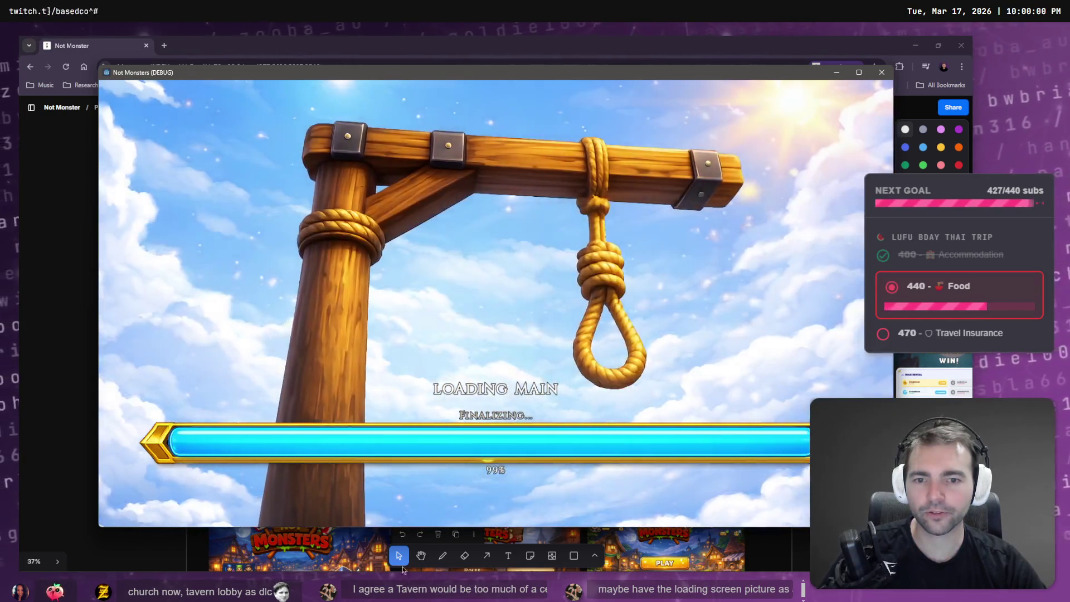
key(w)
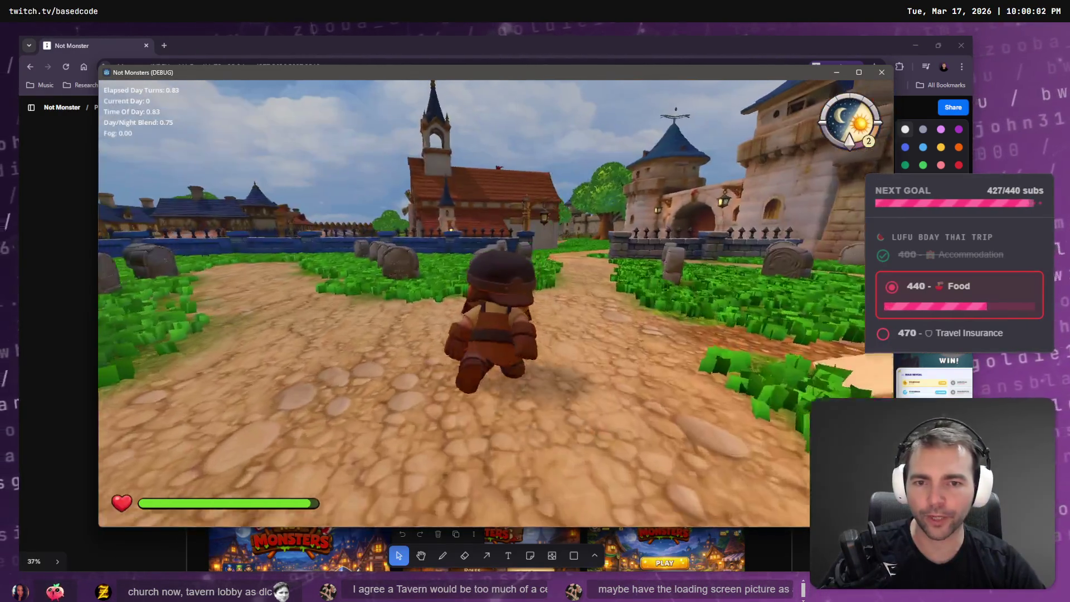
key(Escape)
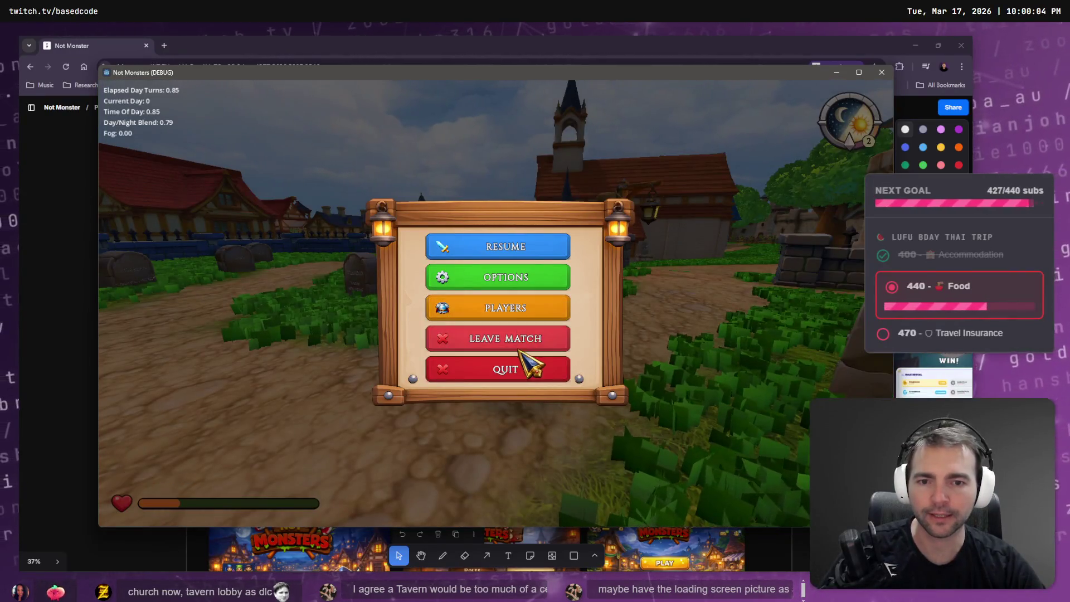
click(513, 336)
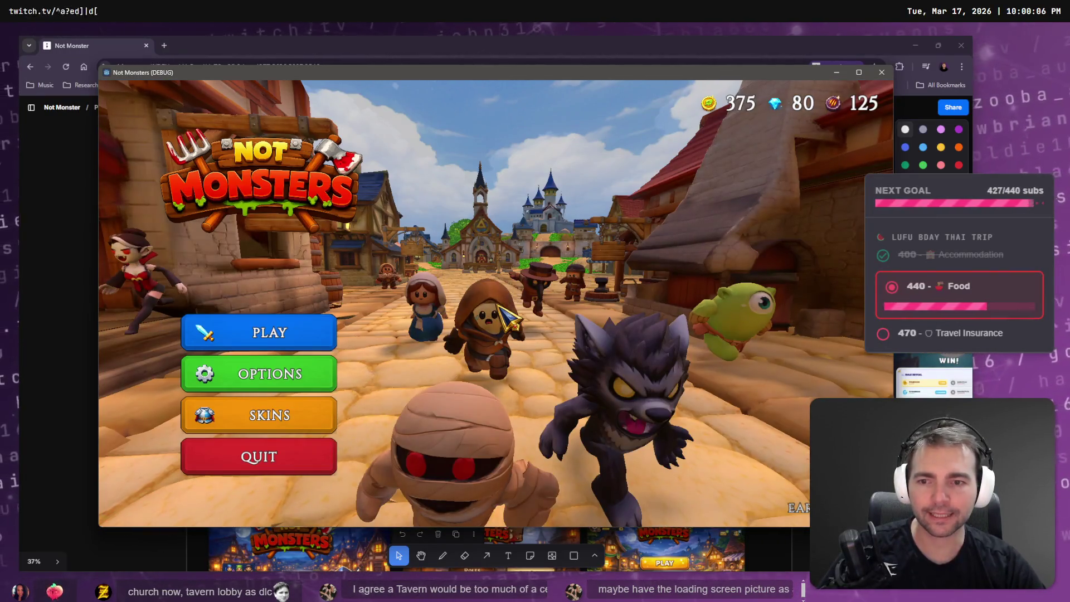
Close the game window, deselect the mockup image, and scroll to the Loading and Lobby mockups.
key(alt+F4)
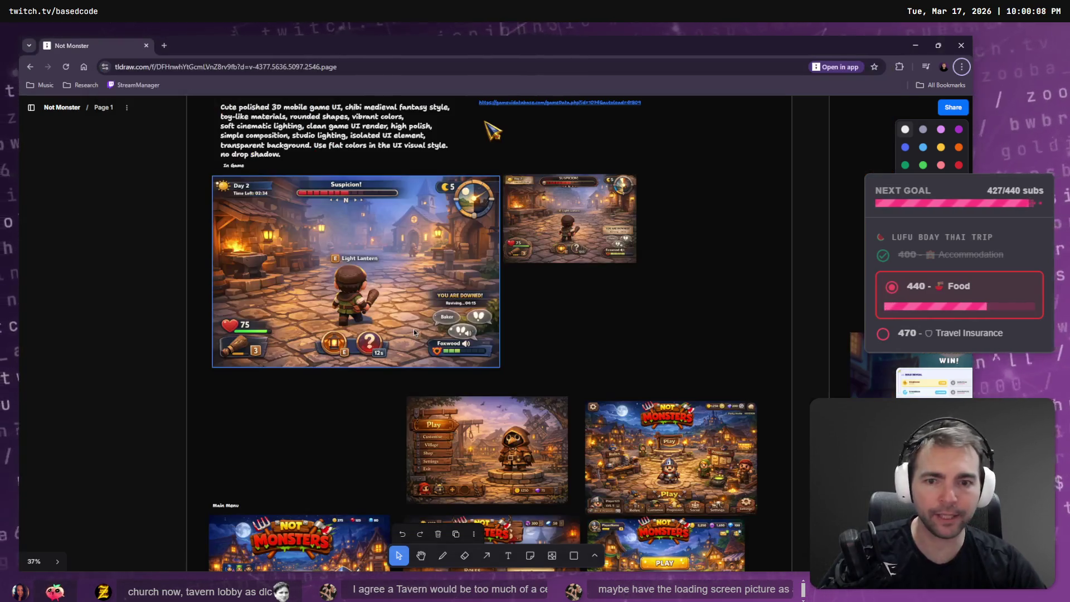
click(670, 379)
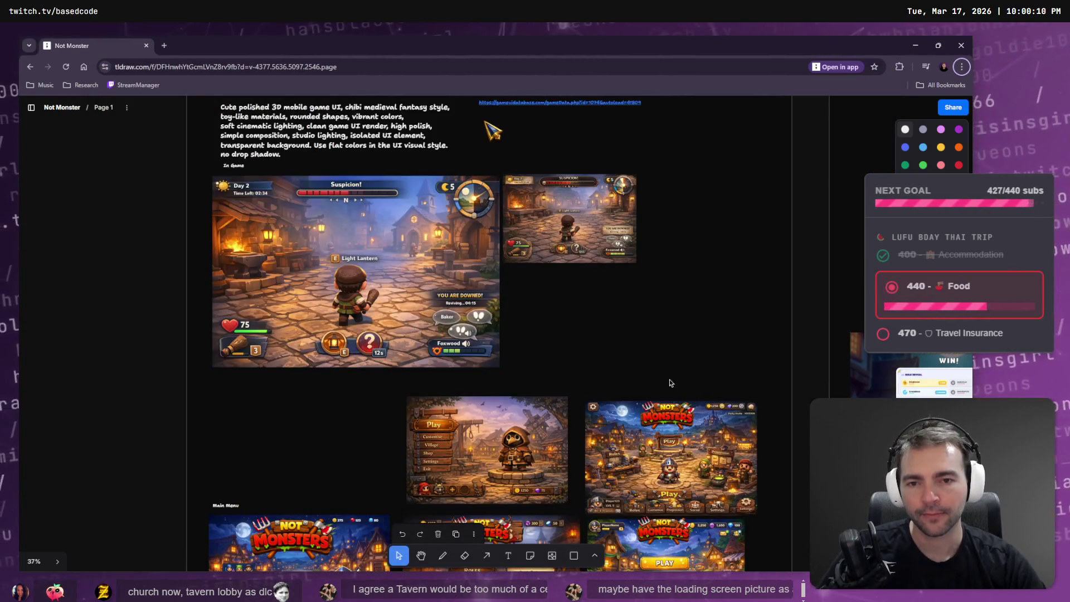
scroll(670, 379, down, 7)
scroll(607, 377, up, 8)
scroll(606, 377, down, 10)
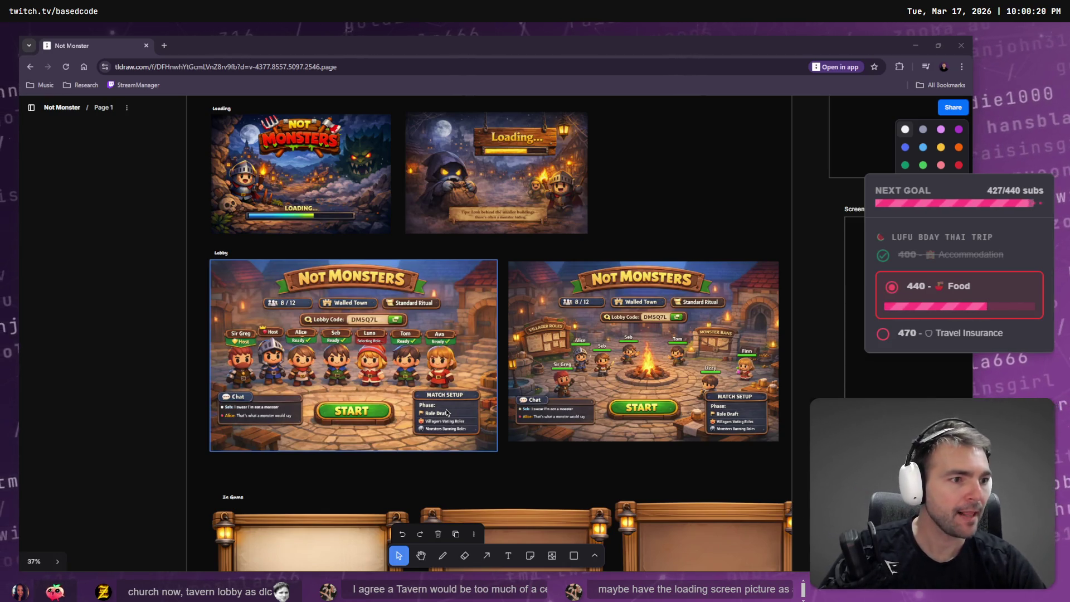
Switch to Godot, collapse Menus and Runtime, and browse Content's Environment and Achitecture folders.
key(alt+Tab)
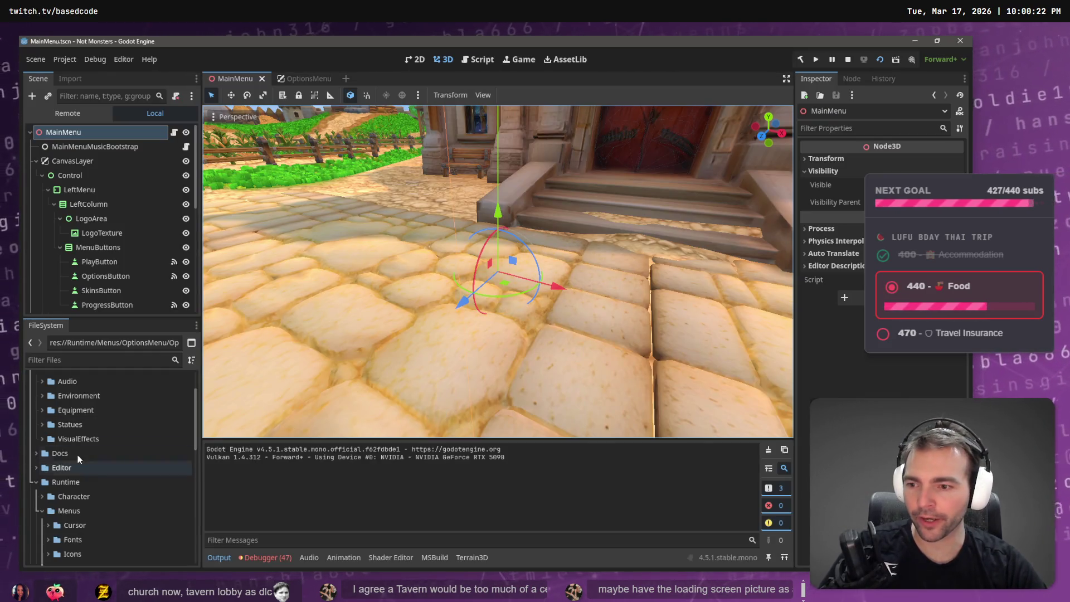
click(42, 516)
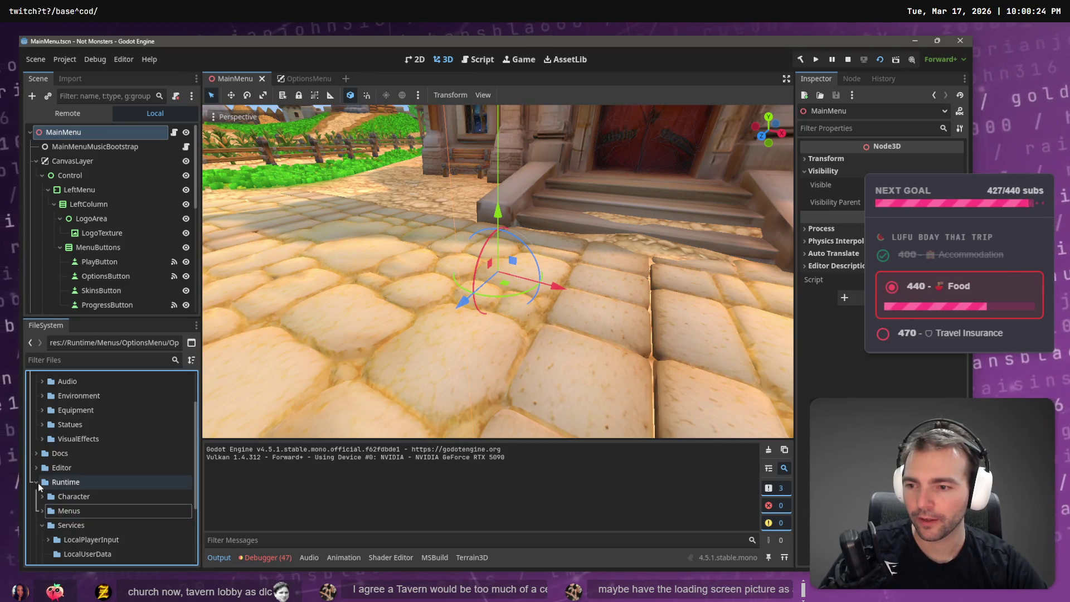
click(36, 512)
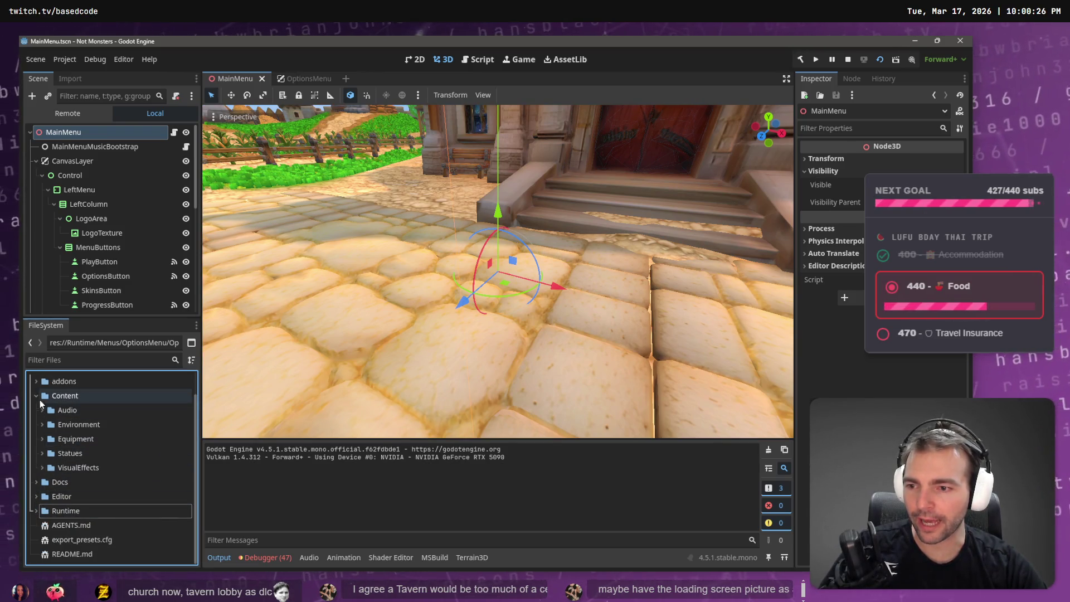
click(42, 426)
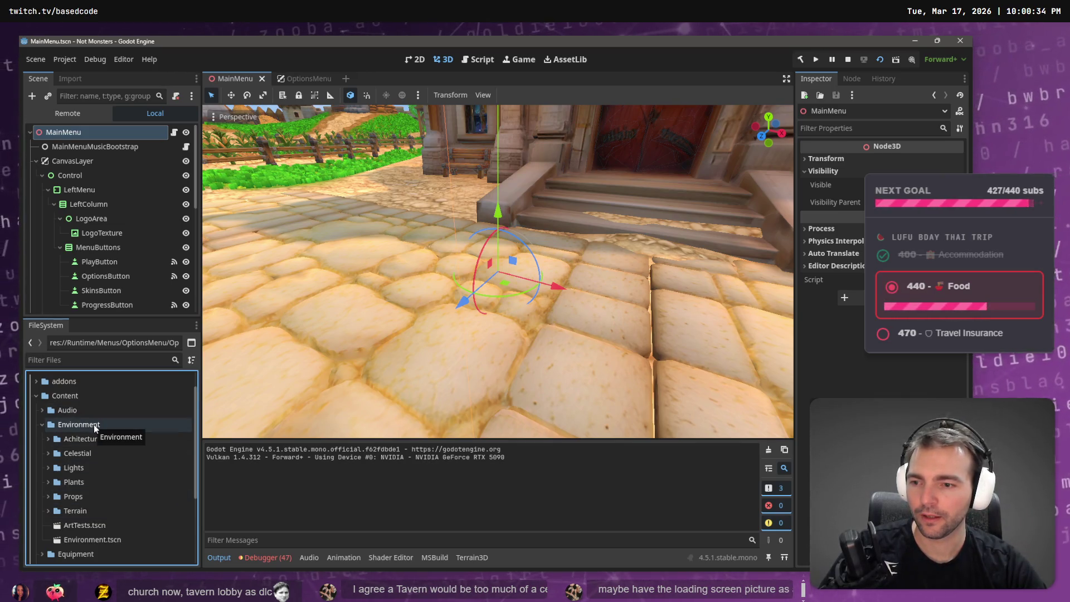
scroll(68, 506, down, 3)
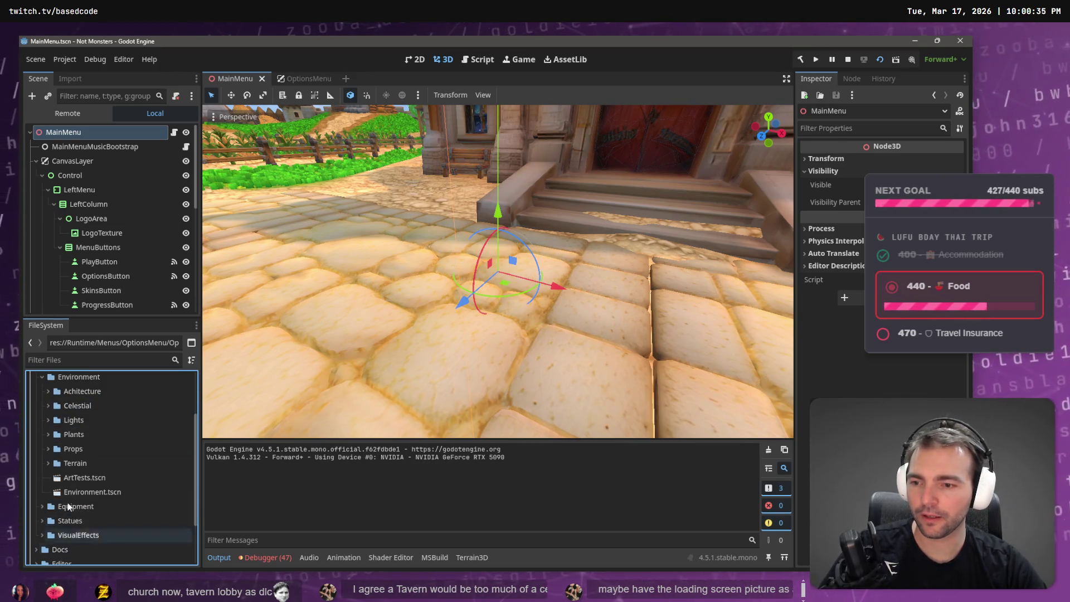
click(47, 390)
click(47, 389)
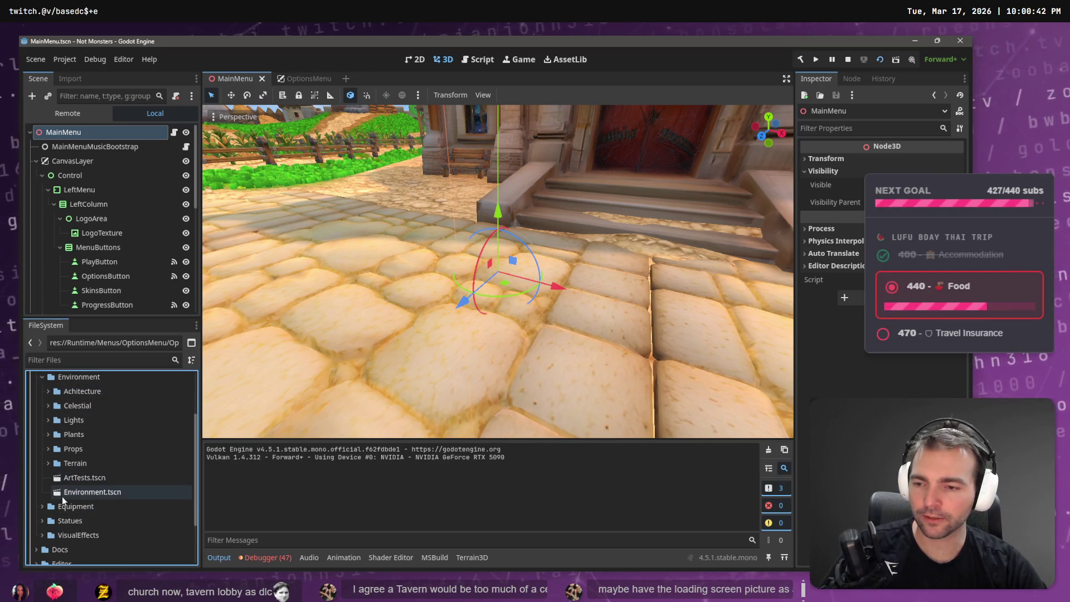
scroll(79, 490, down, 3)
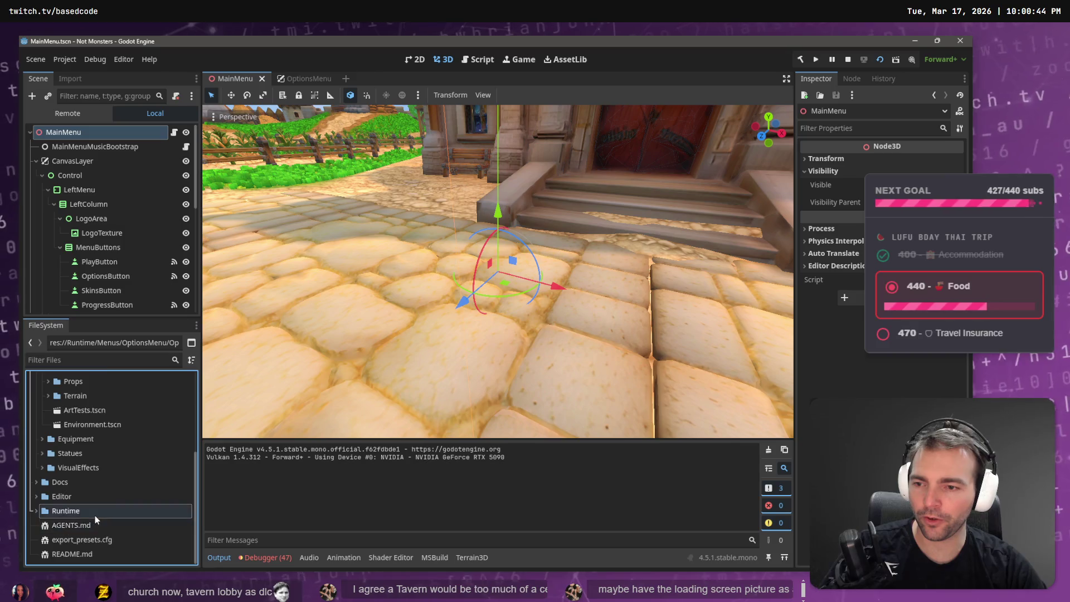
scroll(86, 493, up, 5)
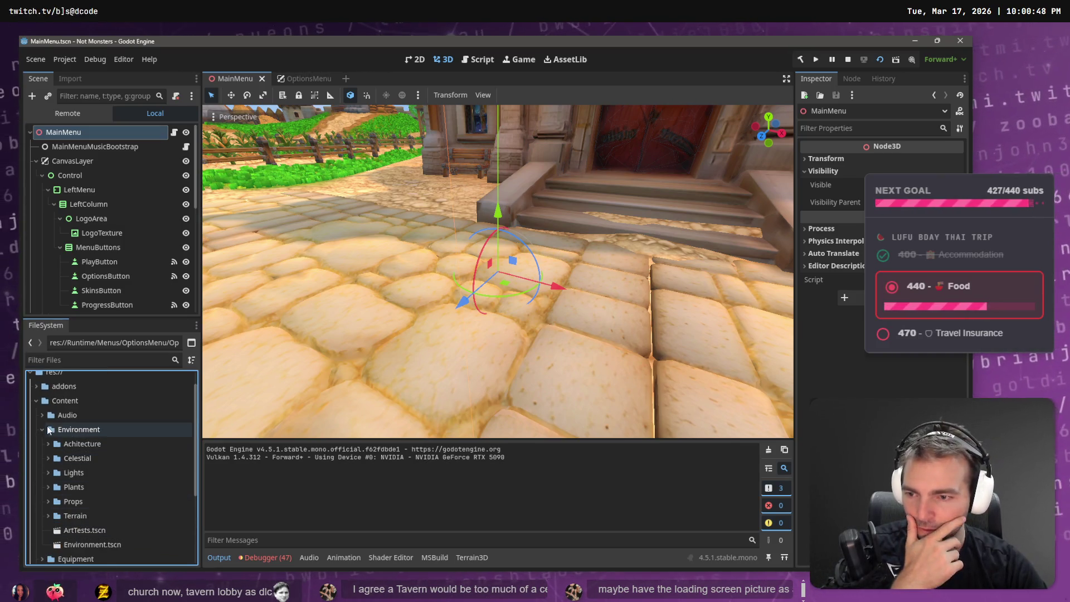
click(42, 429)
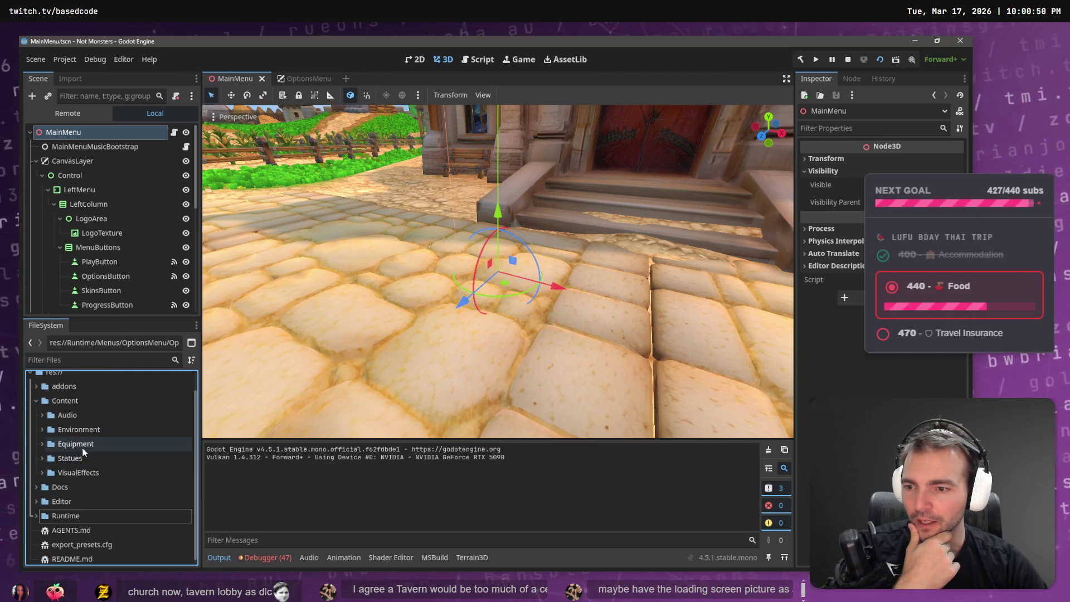
Bring up the Content folder's context menu, then browse Environment's Props folder and collapse it again.
right_click(83, 401)
mouse_move(164, 362)
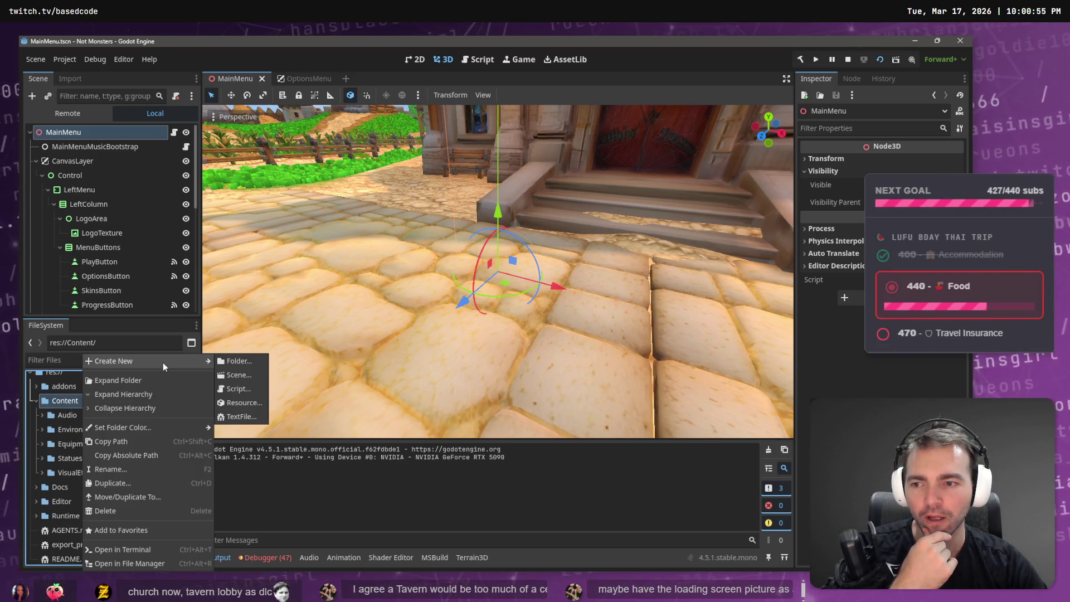
click(58, 431)
click(42, 430)
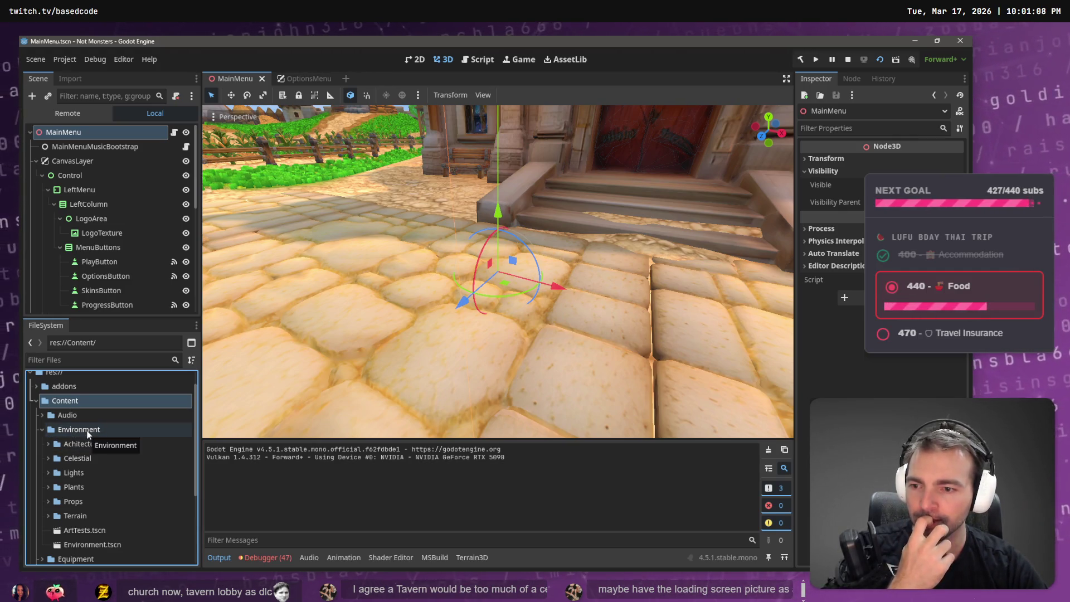
click(49, 501)
scroll(64, 495, down, 2)
scroll(65, 495, down, 2)
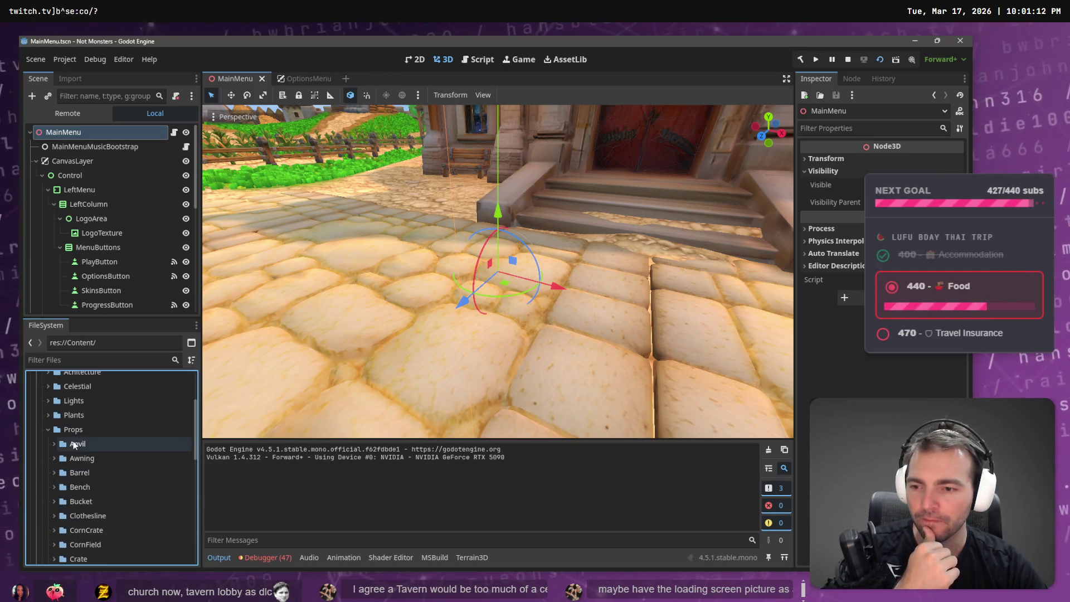
click(49, 430)
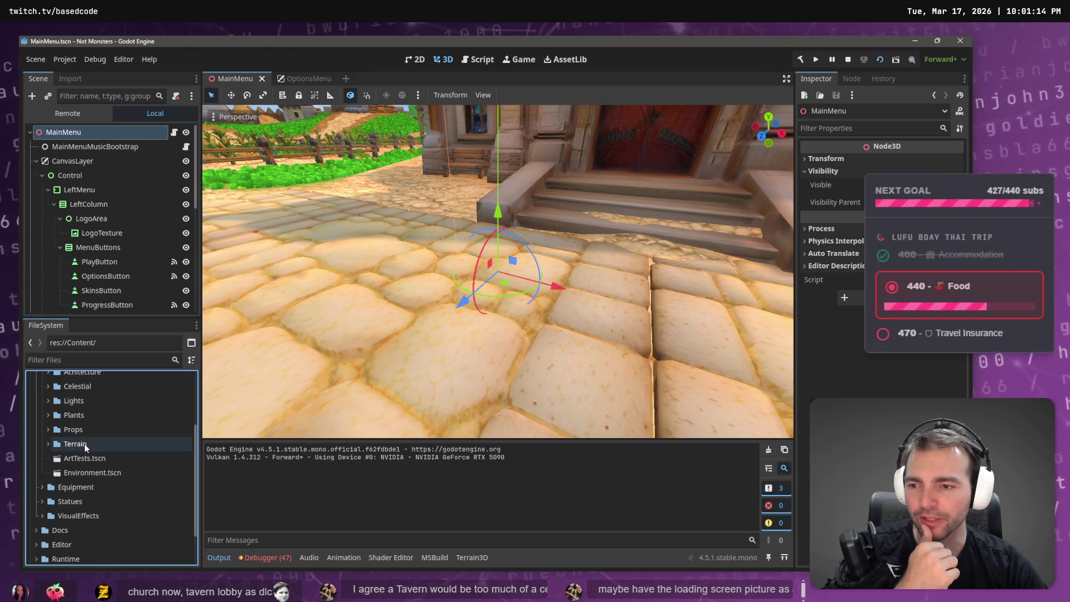
scroll(145, 449, up, 3)
scroll(146, 454, up, 2)
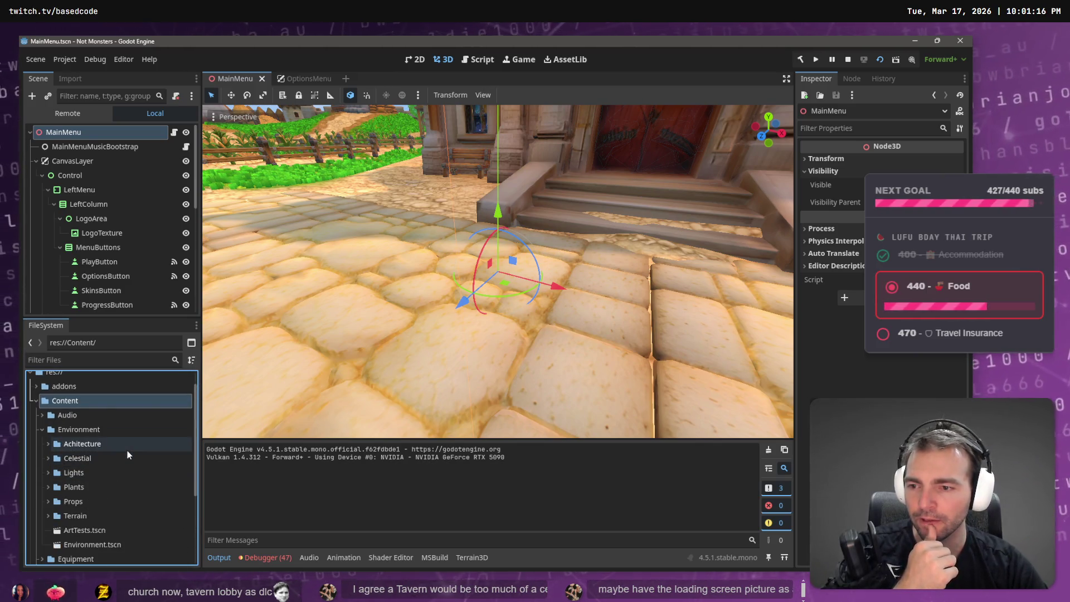
click(44, 429)
Create a new folder named Lobby inside Content.
right_click(83, 401)
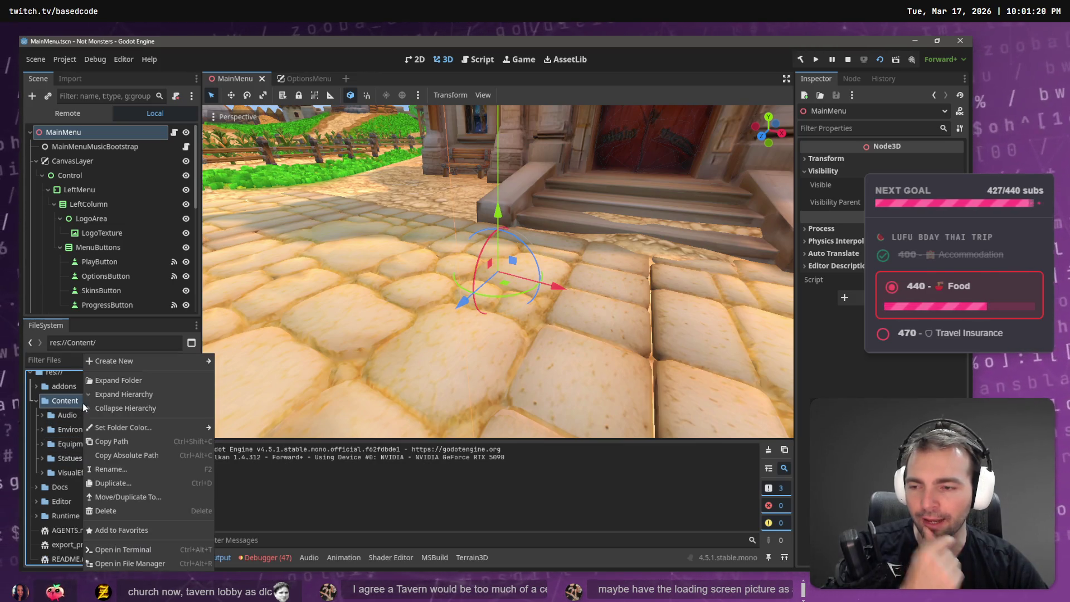
mouse_move(147, 360)
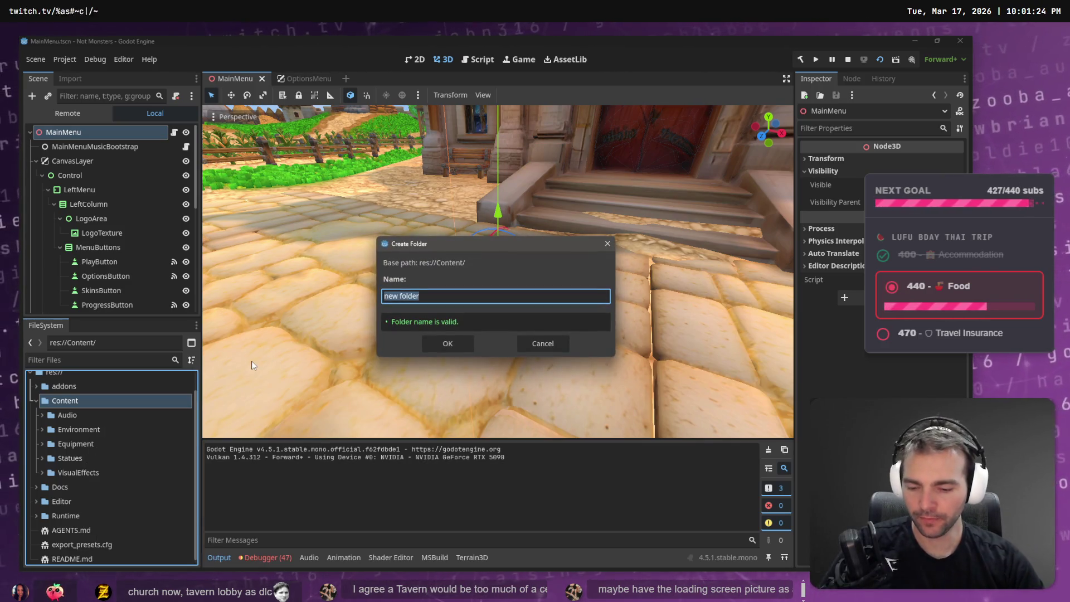
text(Lobby)
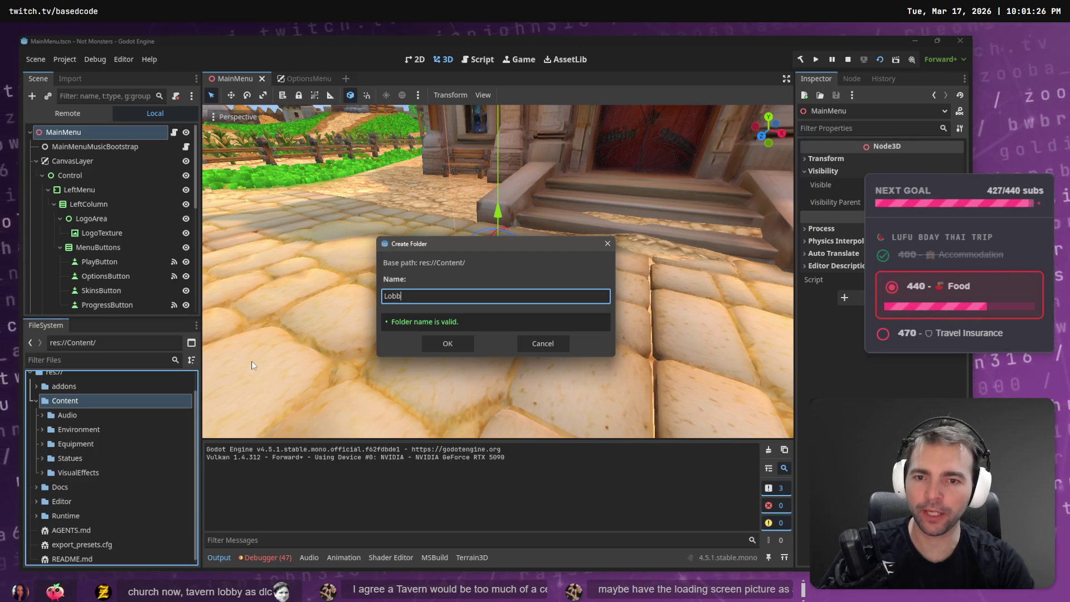
key(Return)
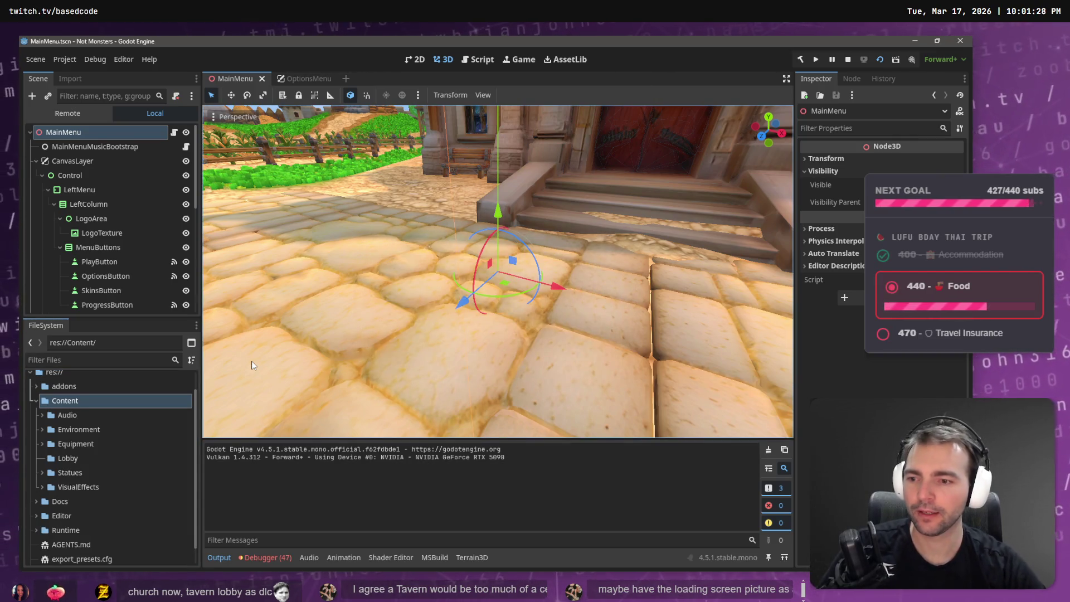
Create a new 3D scene named Lobby inside the Lobby folder.
click(81, 456)
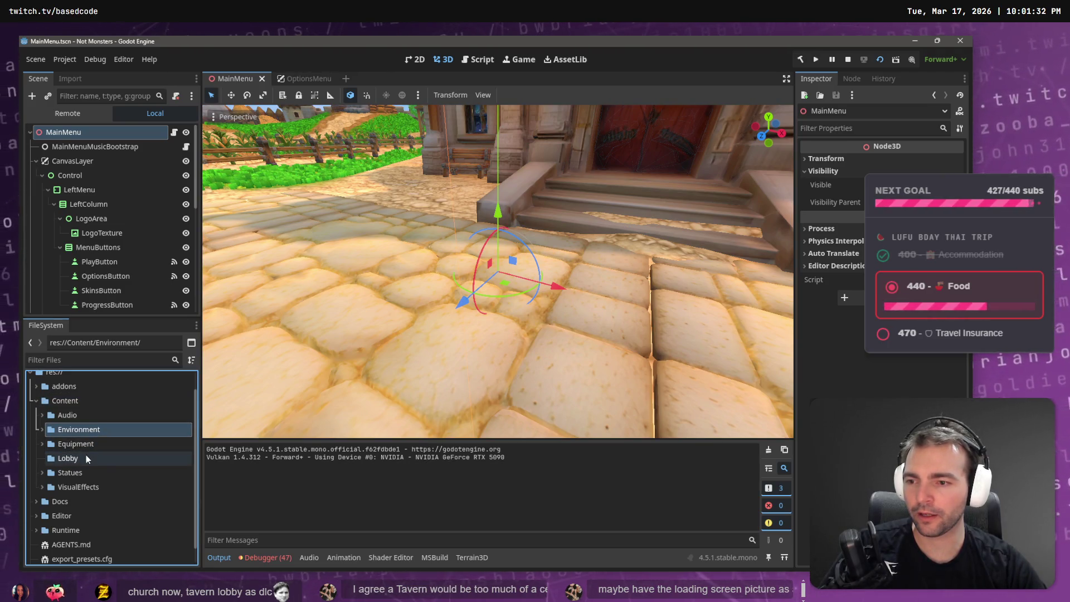
right_click(85, 457)
mouse_move(152, 359)
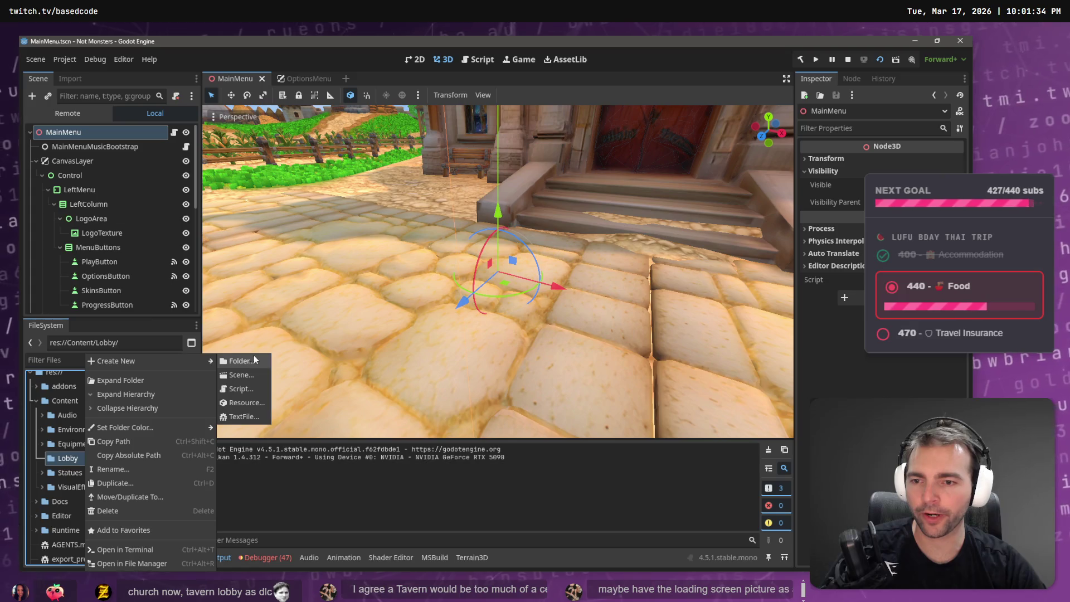
click(257, 372)
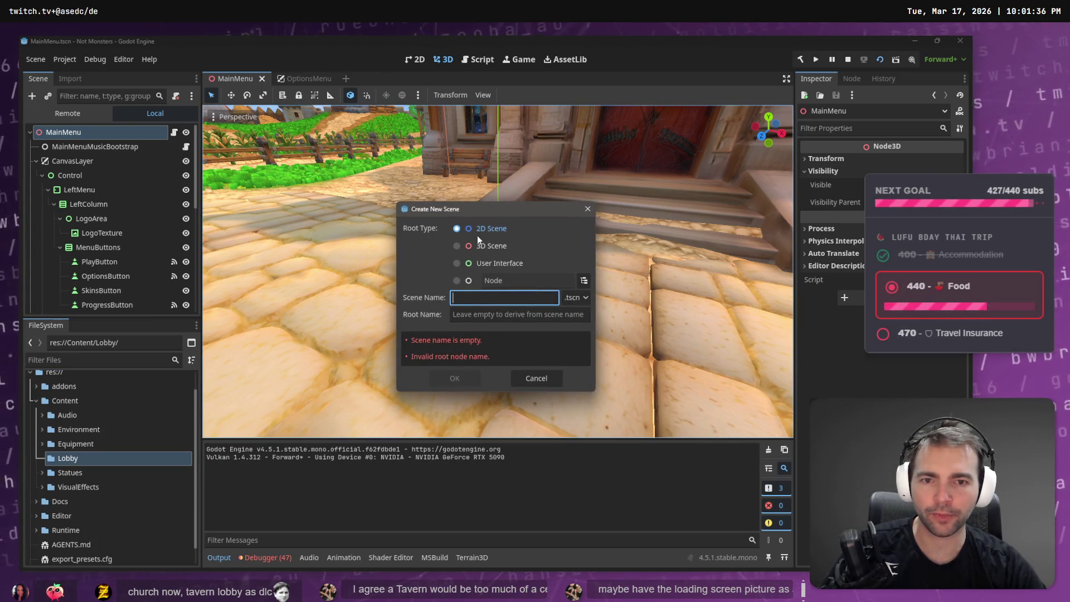
click(494, 247)
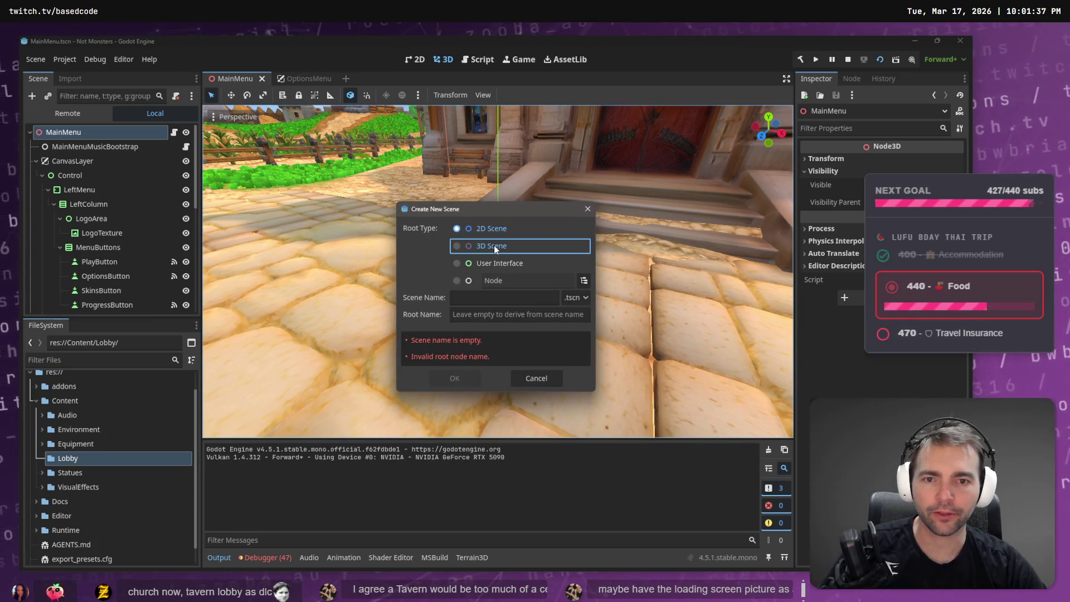
click(498, 298)
text(Lobby)
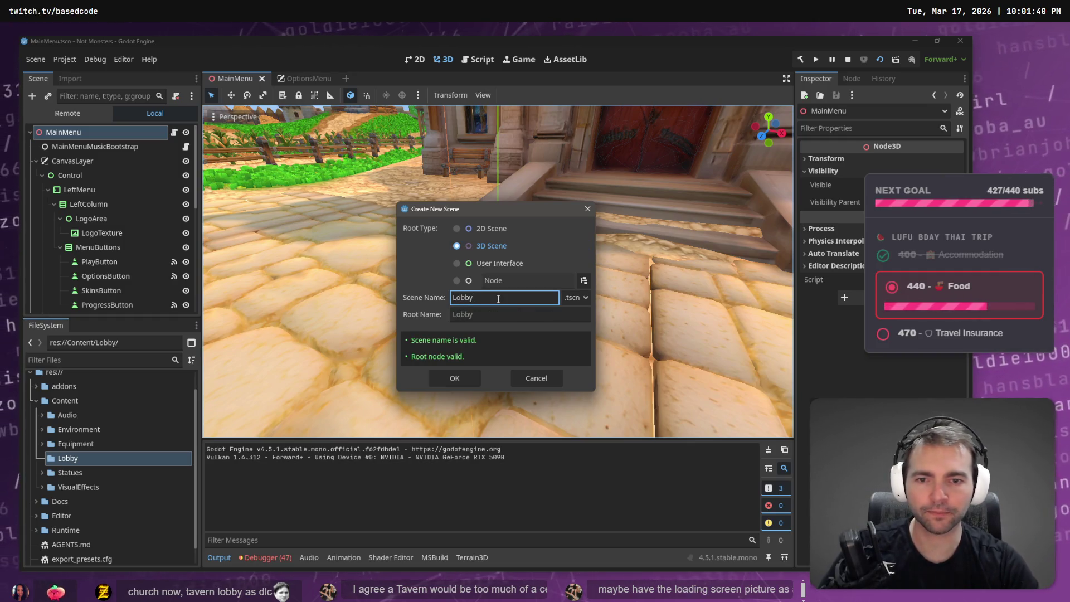
click(456, 377)
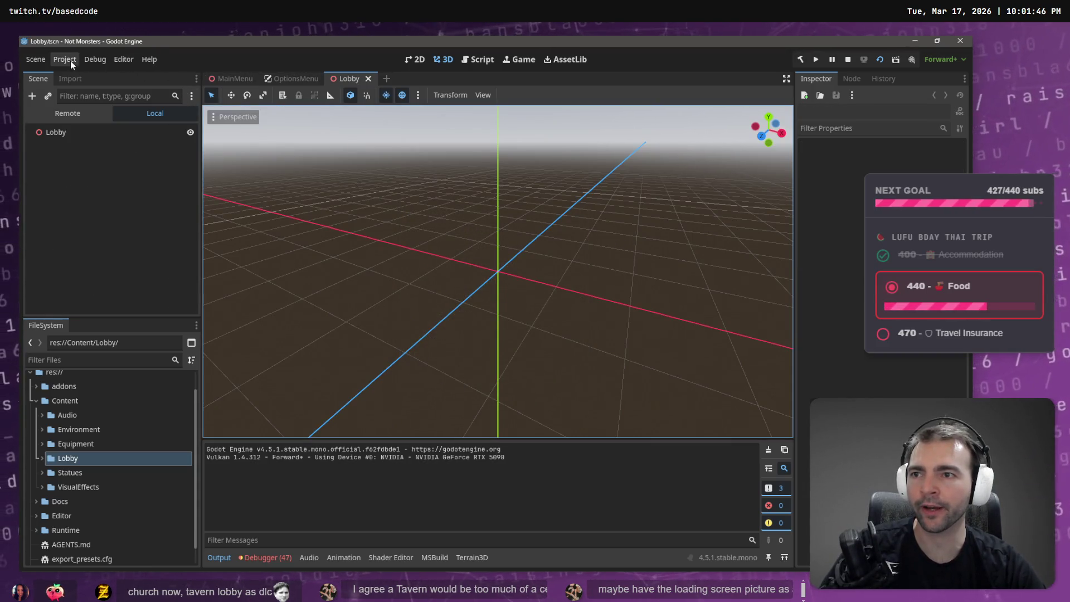
Add a MeshInstance3D child under Lobby and assign it a new PlaneMesh.
right_click(72, 138)
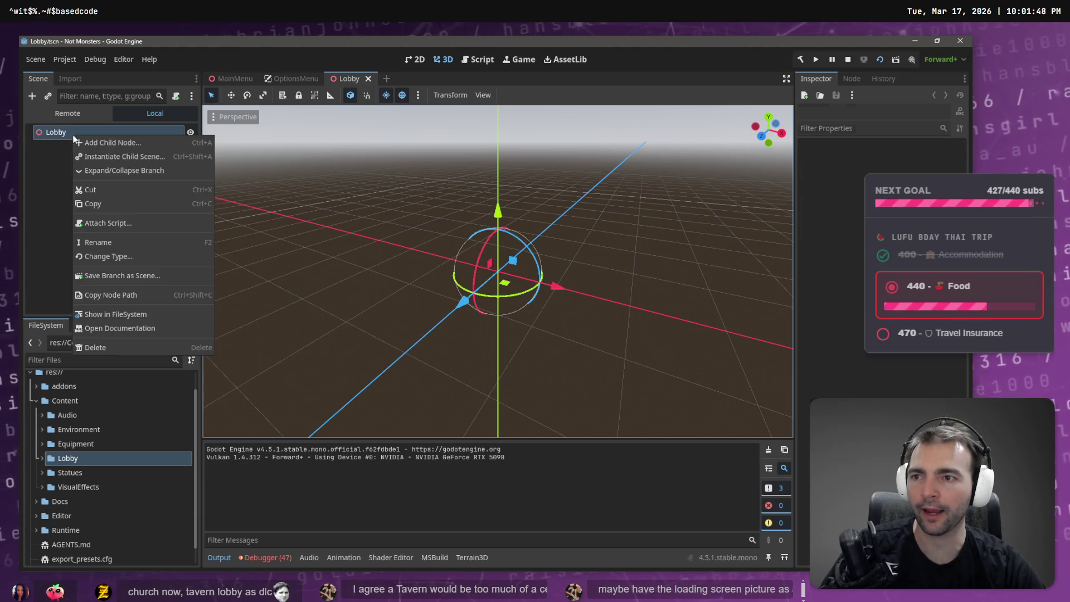
click(126, 142)
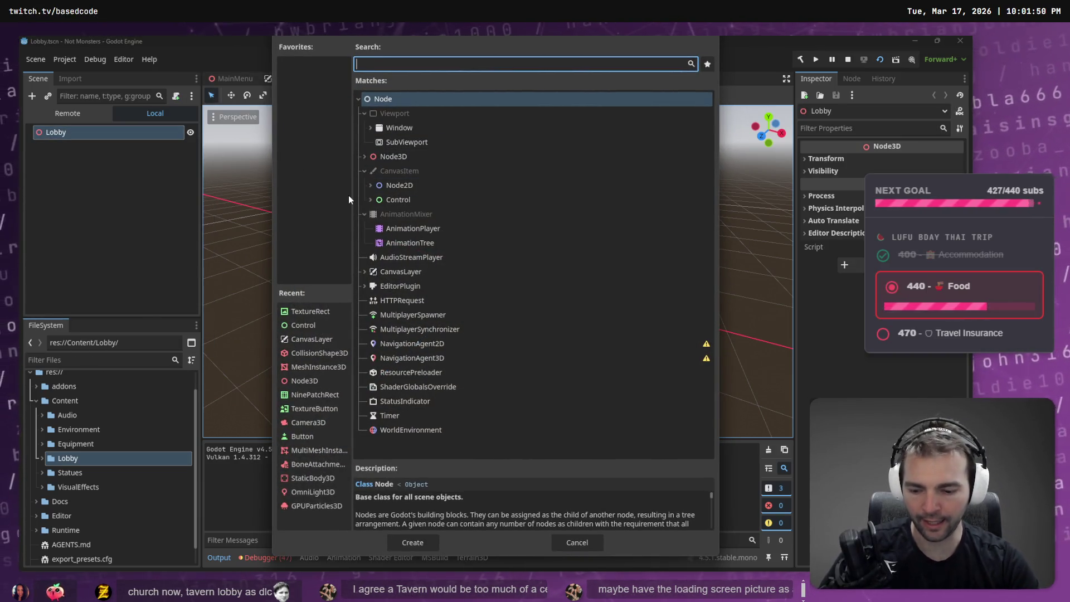
text(MeshIns)
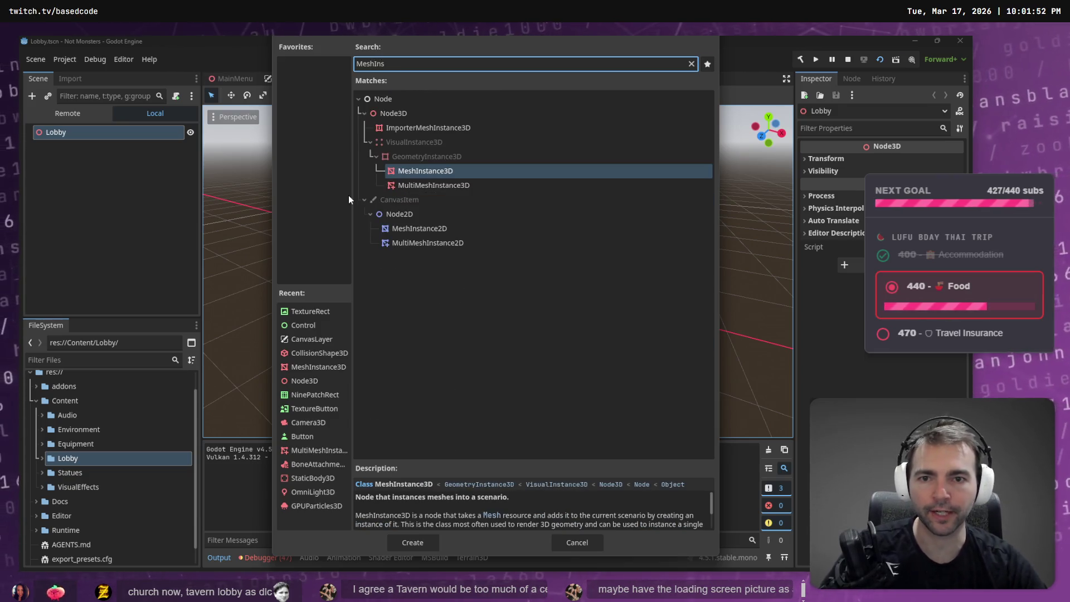
double_click(419, 170)
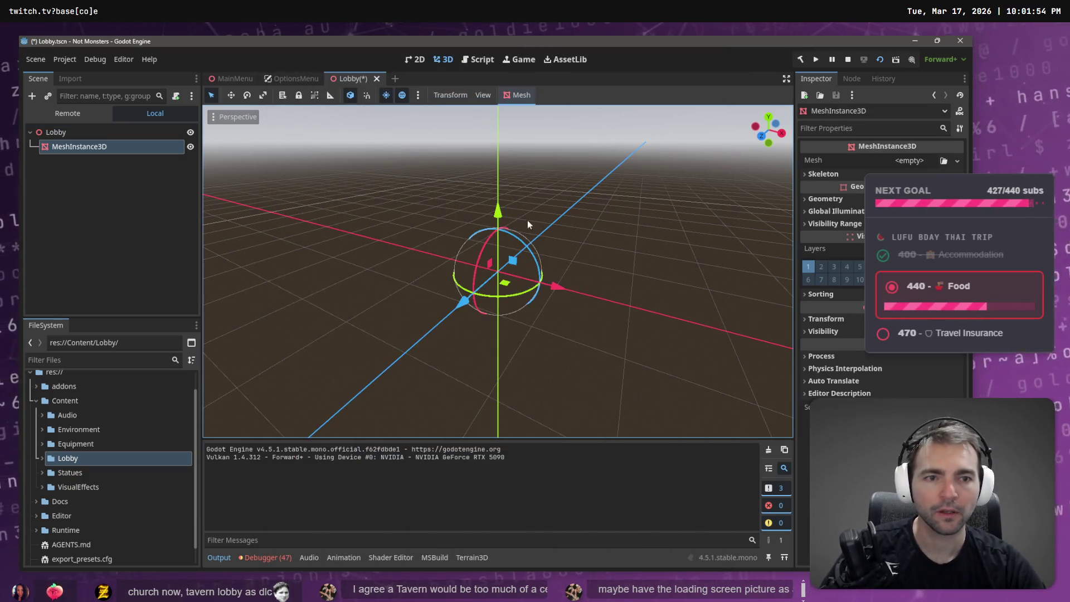
click(957, 161)
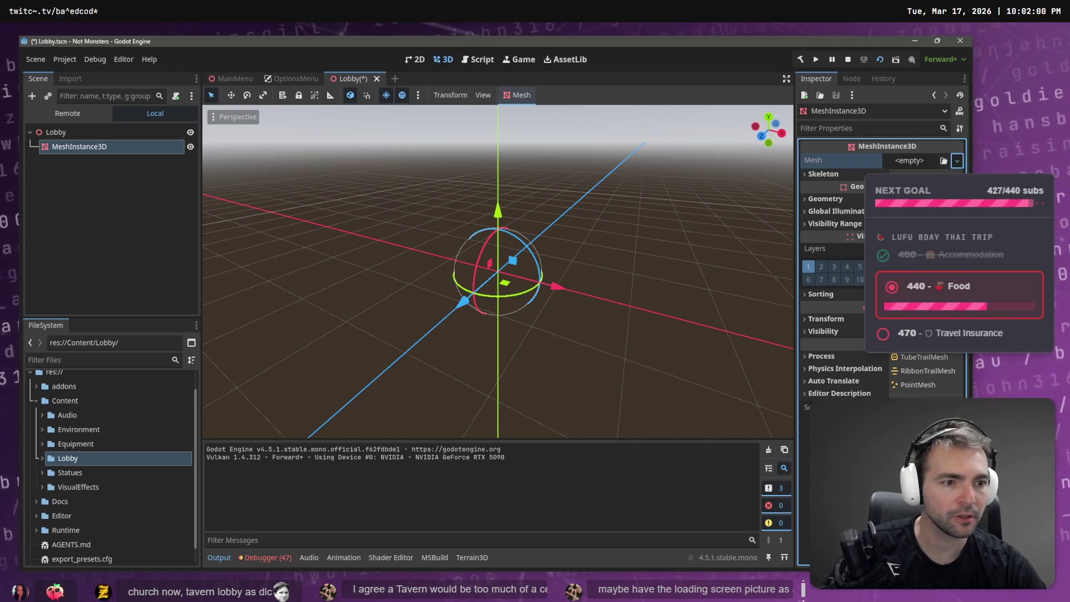
click(925, 287)
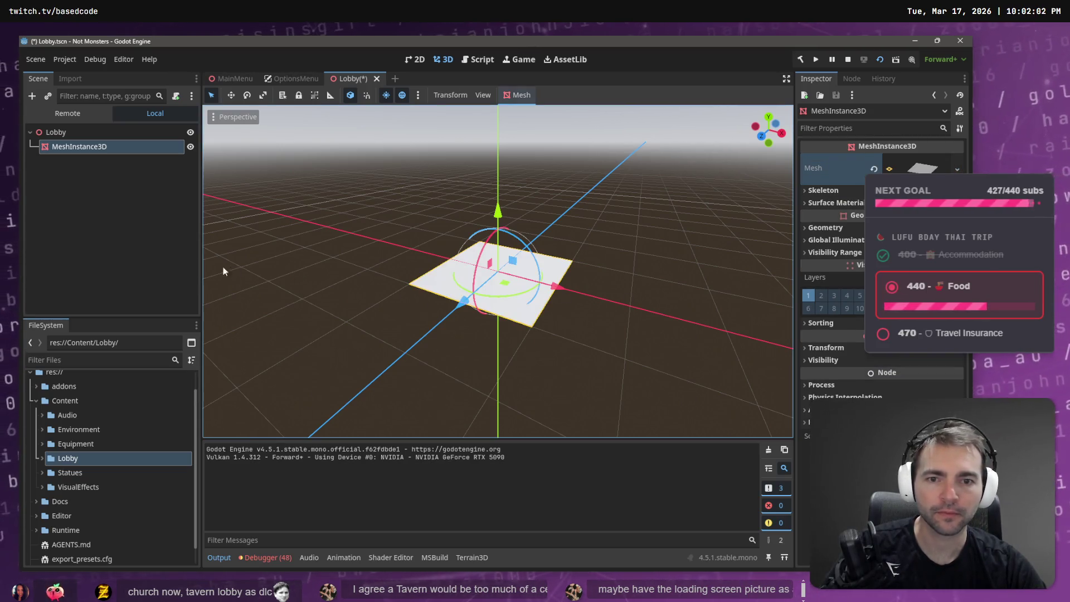
click(112, 209)
Instance CharacterSwapper.tscn under Lobby, then select it with the move tool and frame it.
right_click(78, 132)
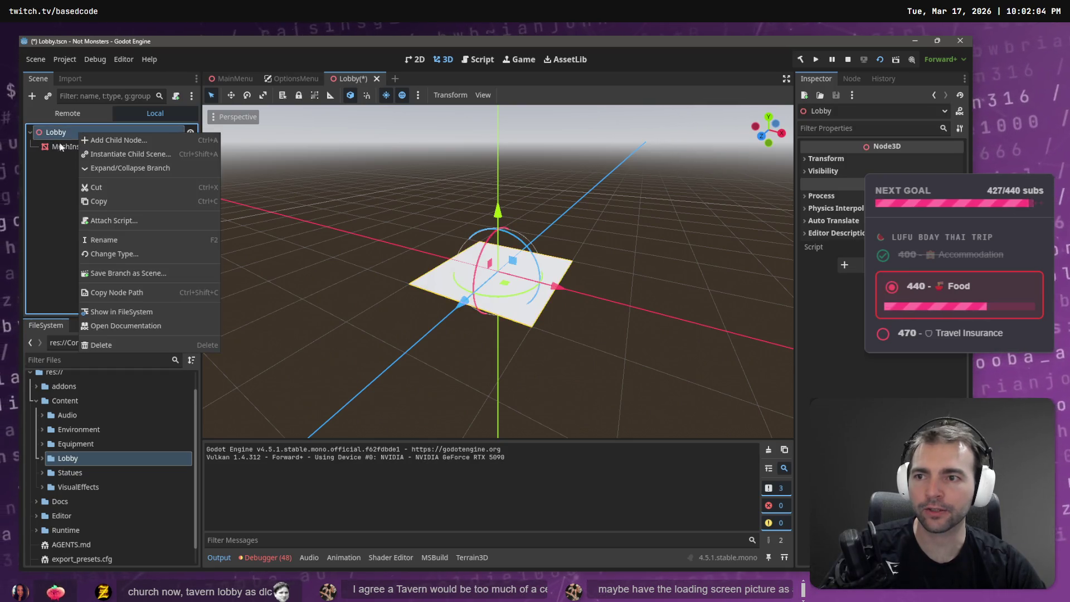
click(52, 199)
right_click(66, 132)
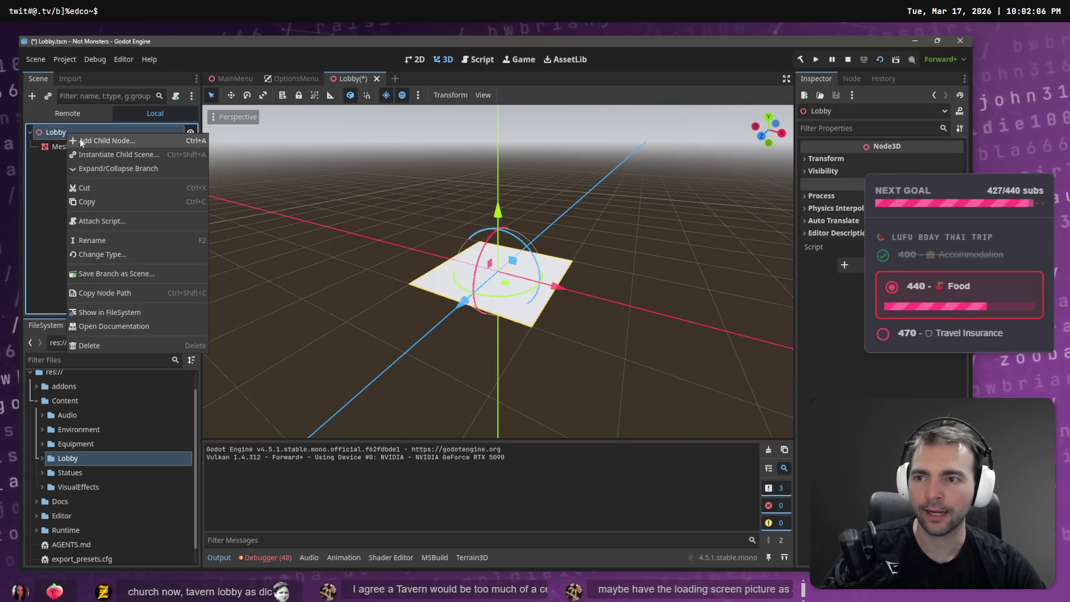
click(95, 154)
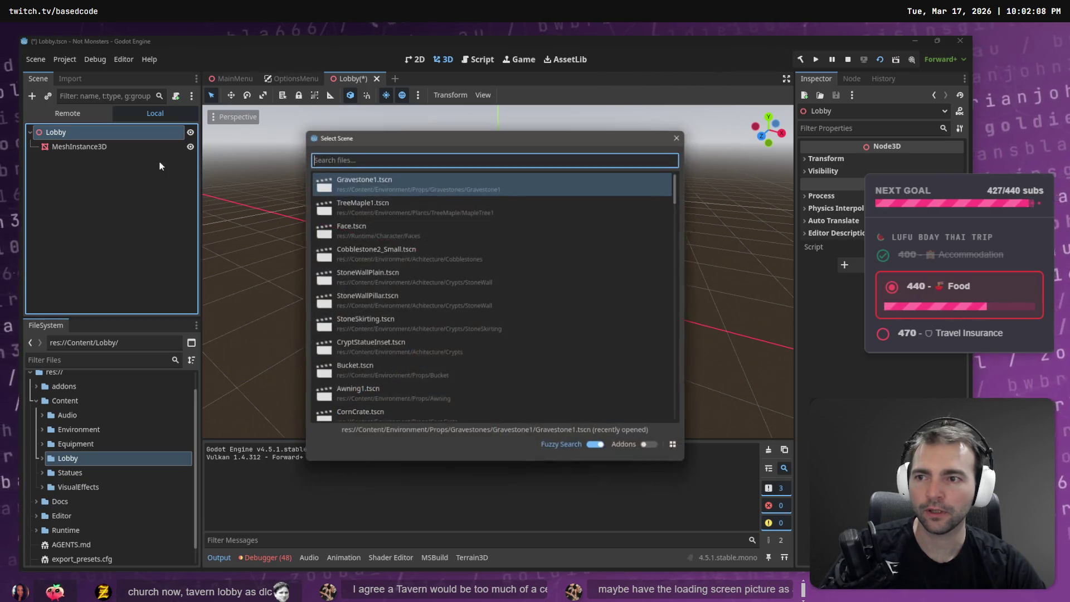
text(Charac)
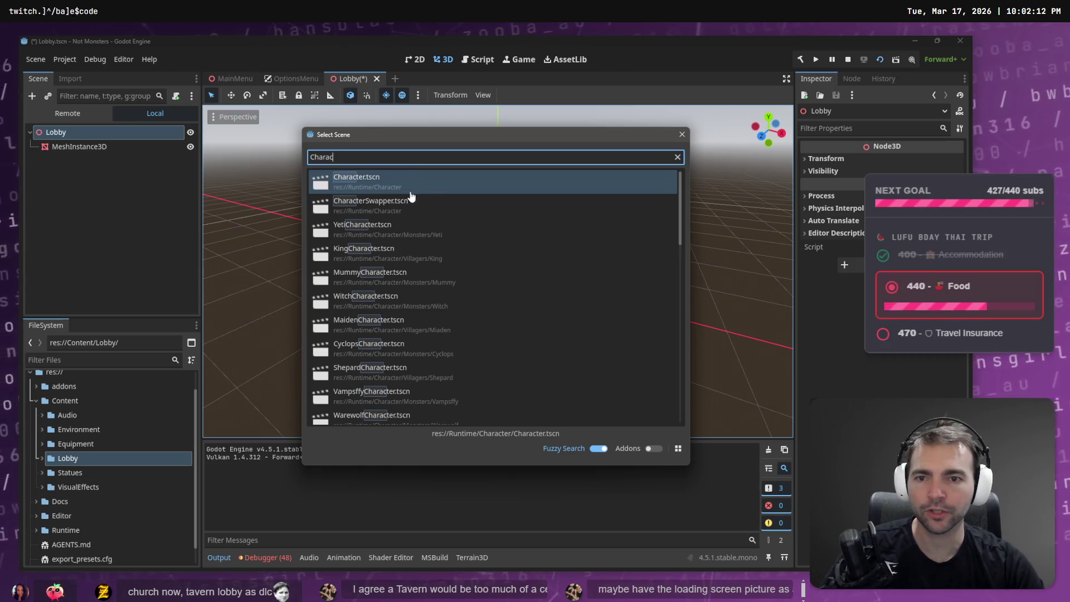
double_click(401, 218)
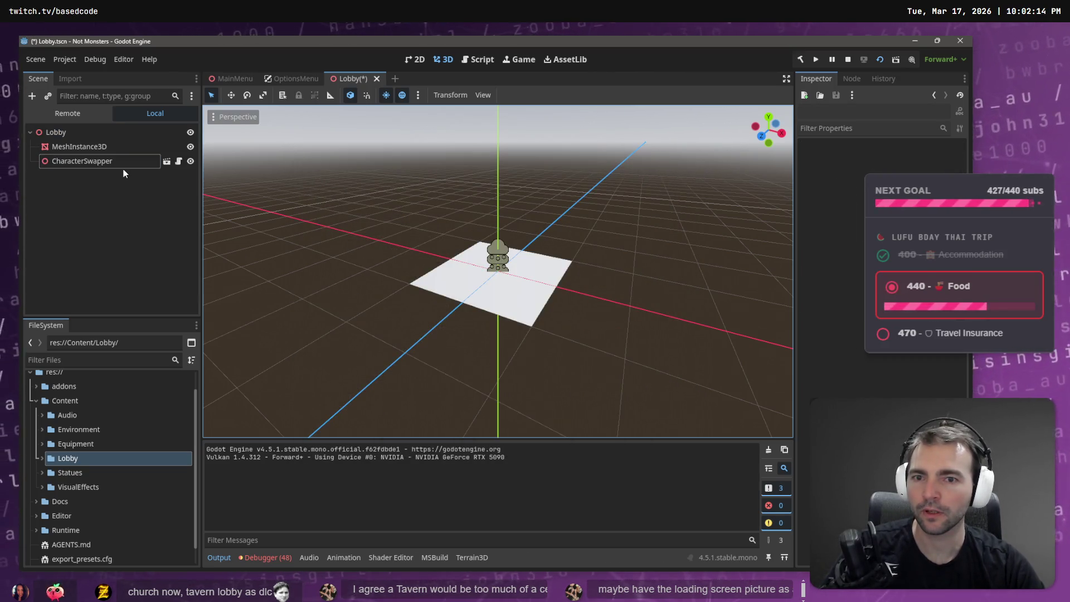
click(87, 162)
key(w)
key(f)
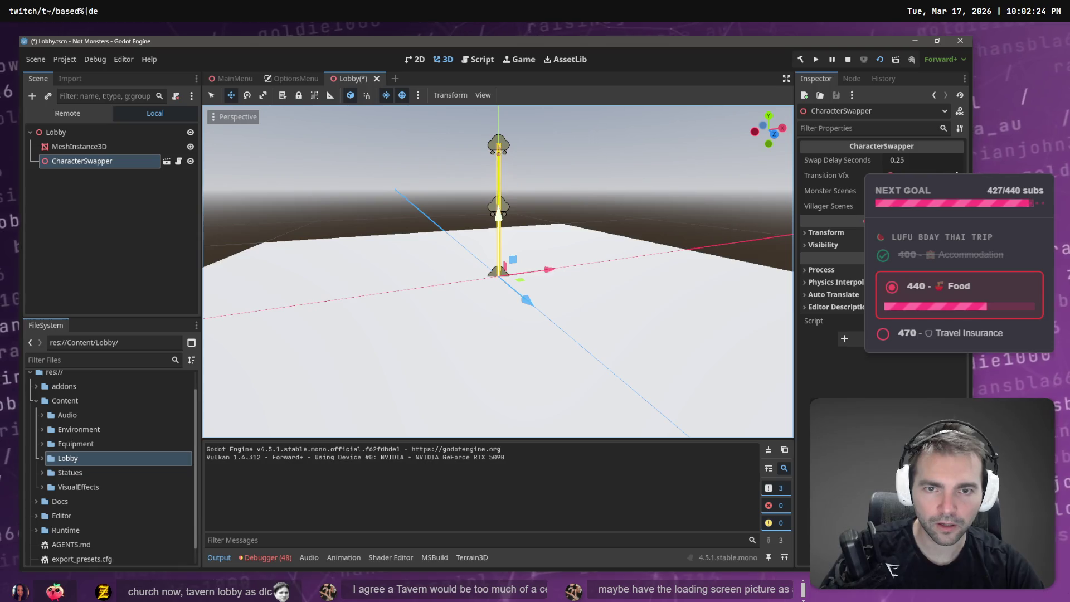
Add a CollisionShape3D child under Lobby and give it a new BoxShape3D shape.
click(117, 146)
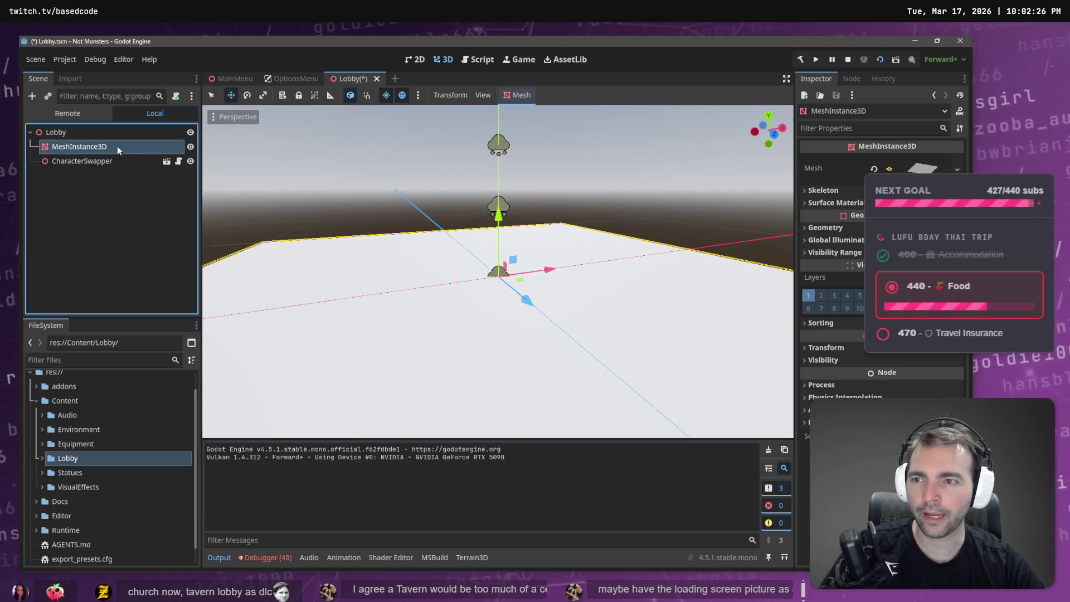
click(69, 133)
right_click(70, 133)
click(130, 143)
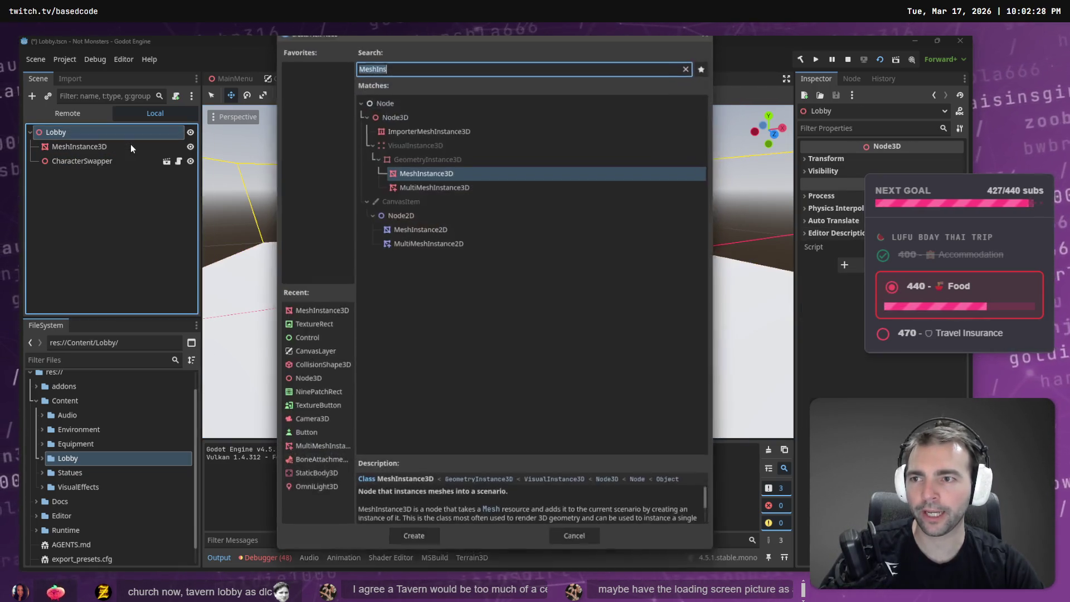
key(BackSpace)
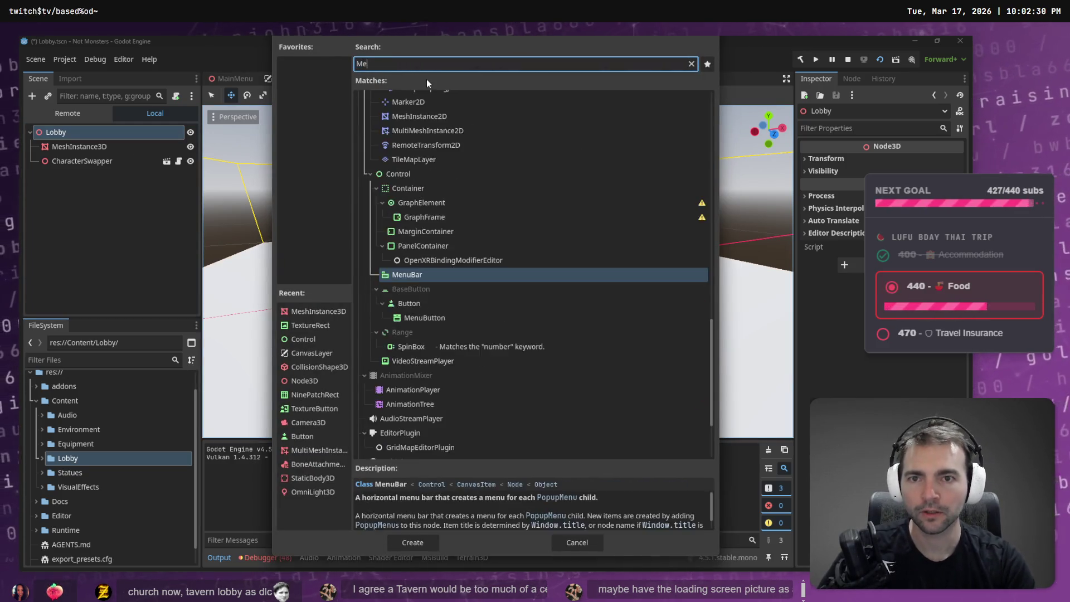
text(cylinder)
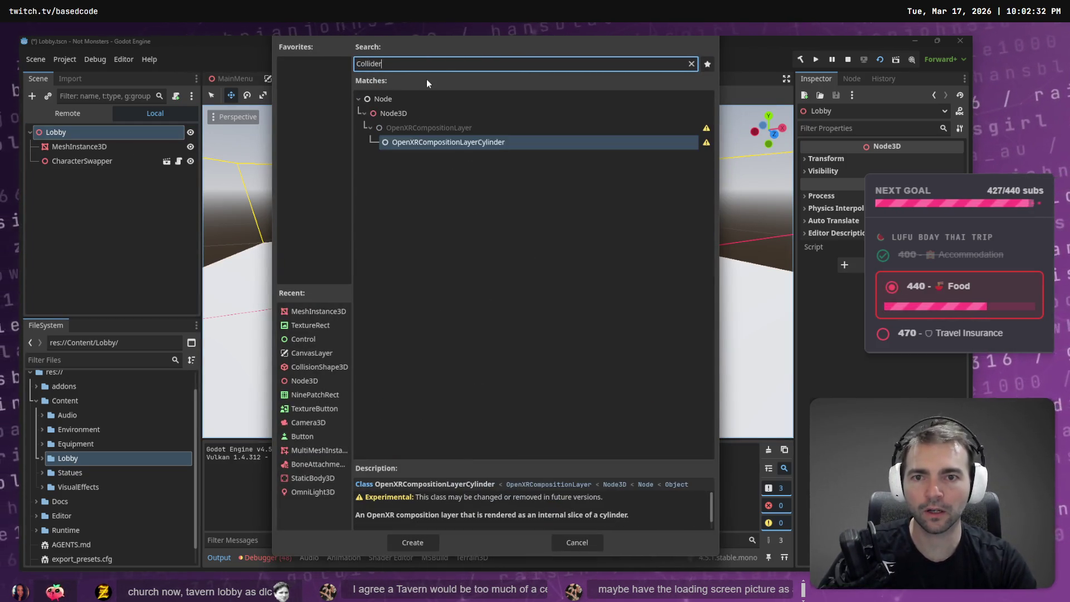
key(ctrl+BackSpace)
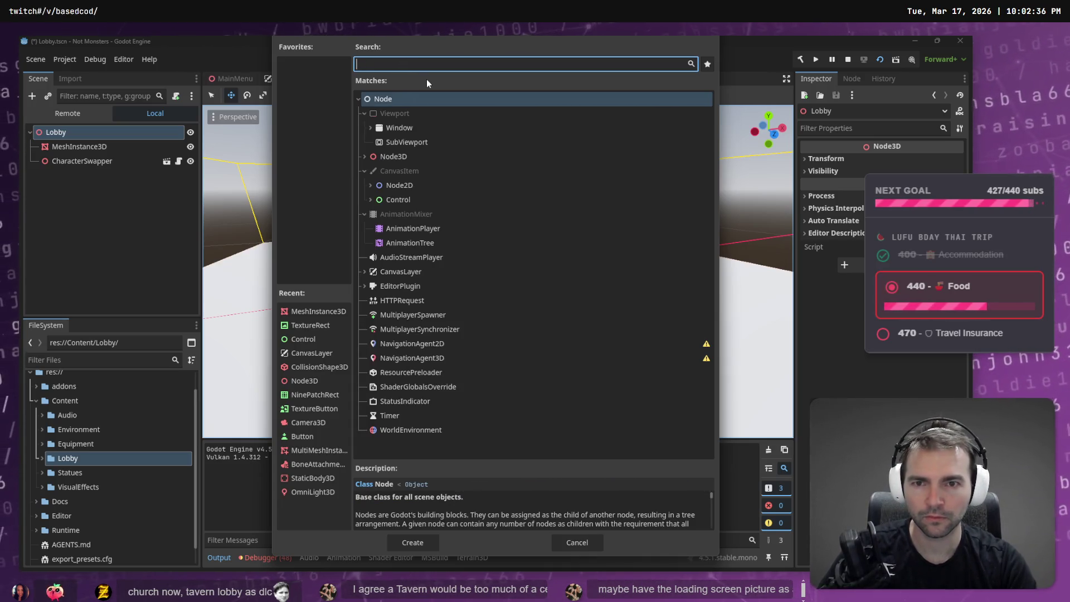
text(Collid)
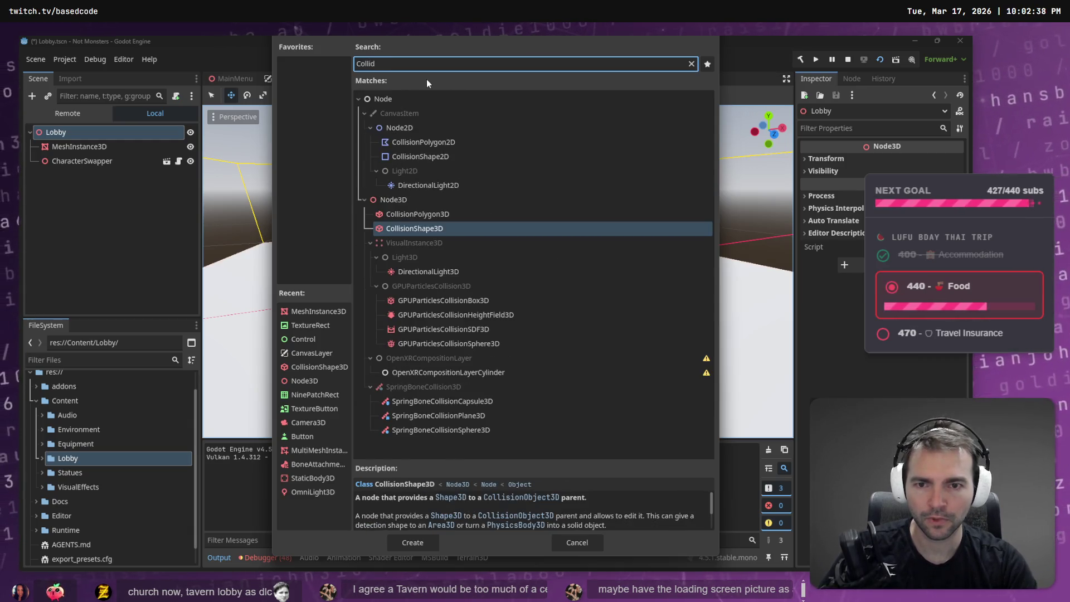
double_click(417, 232)
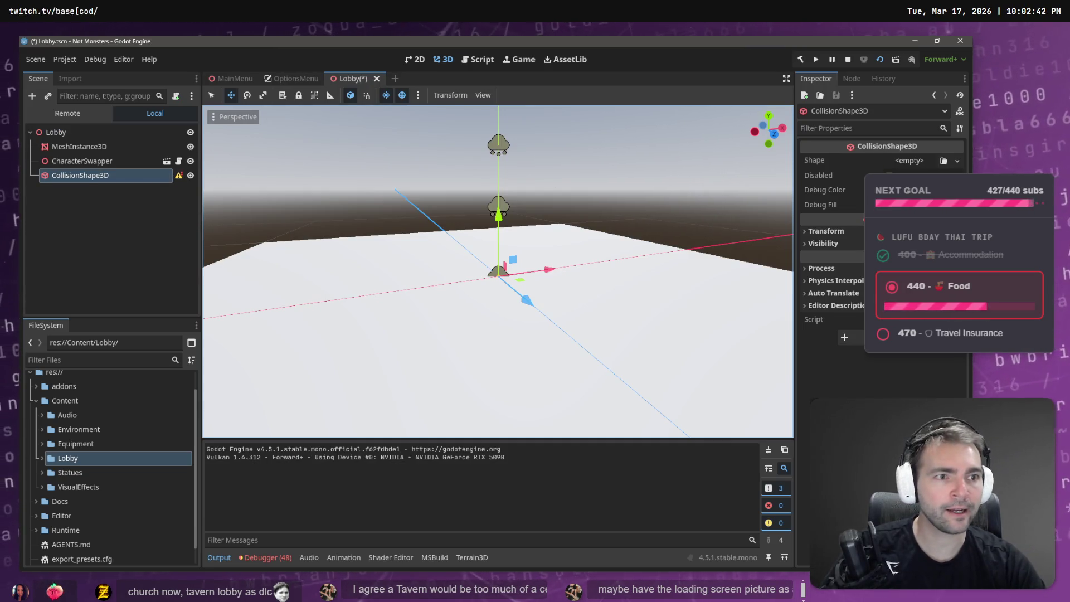
click(954, 166)
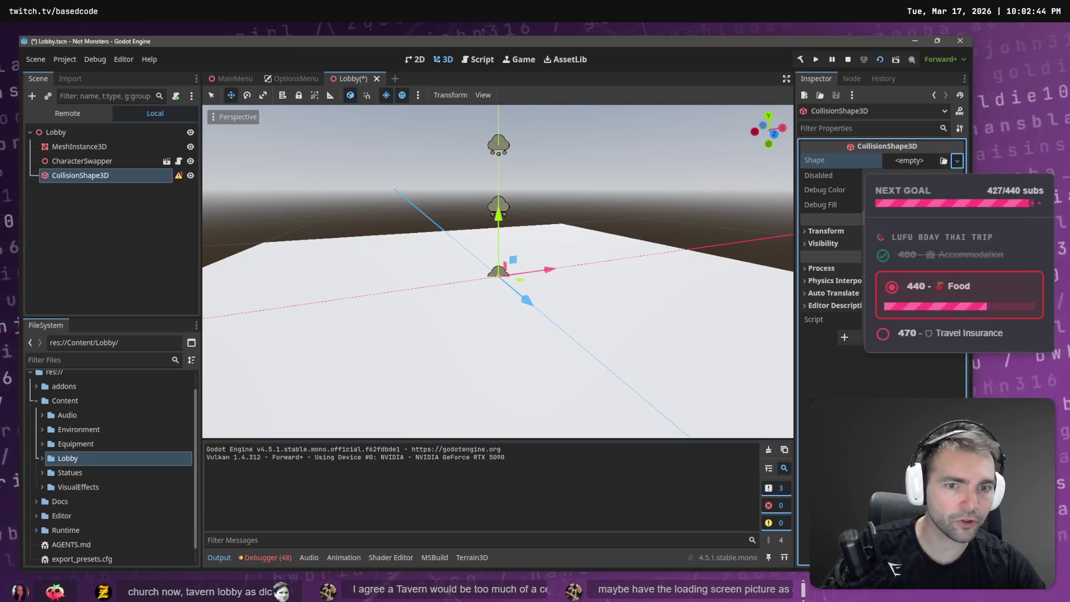
click(915, 176)
scroll(606, 263, down, 5)
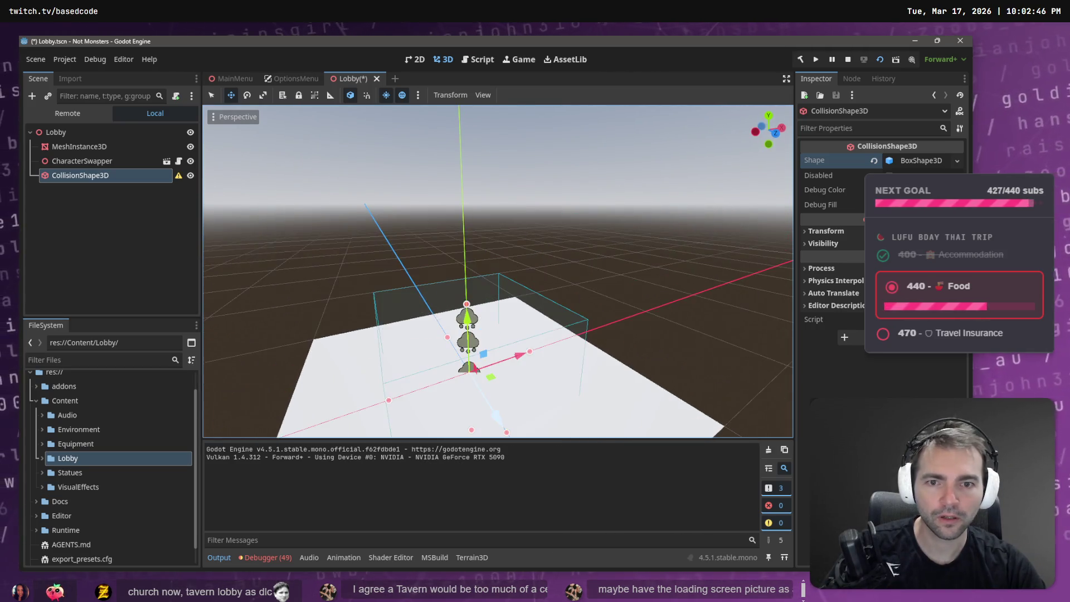
Lower the collision box's top and stretch its depth and width to match the floor plane.
drag(467, 304, 470, 375)
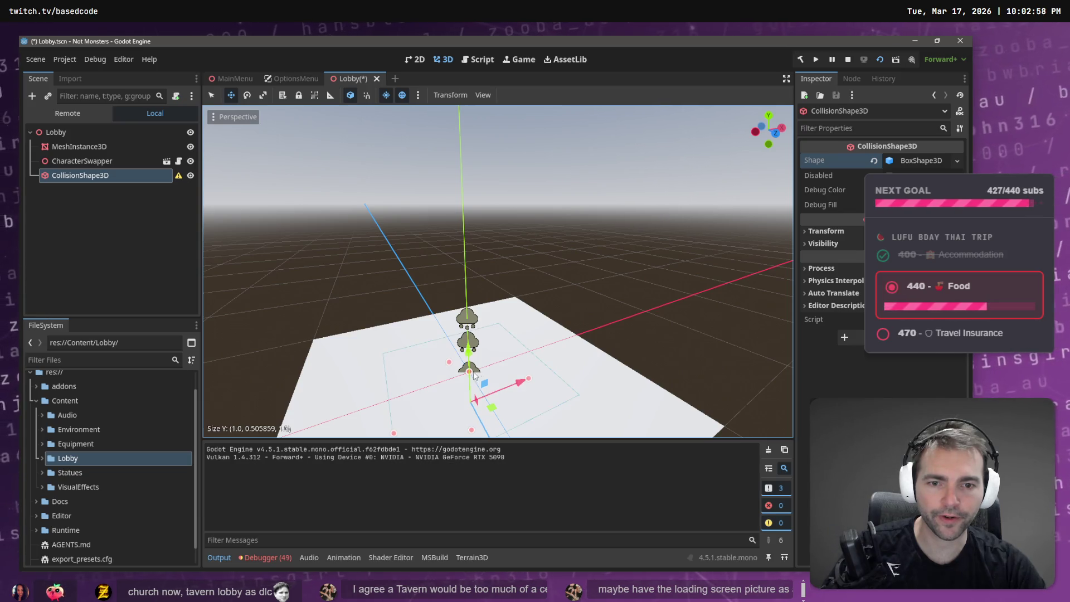
mouse_move(475, 375)
mouse_down()
mouse_move(513, 363)
mouse_move(483, 345)
mouse_move(515, 370)
mouse_up()
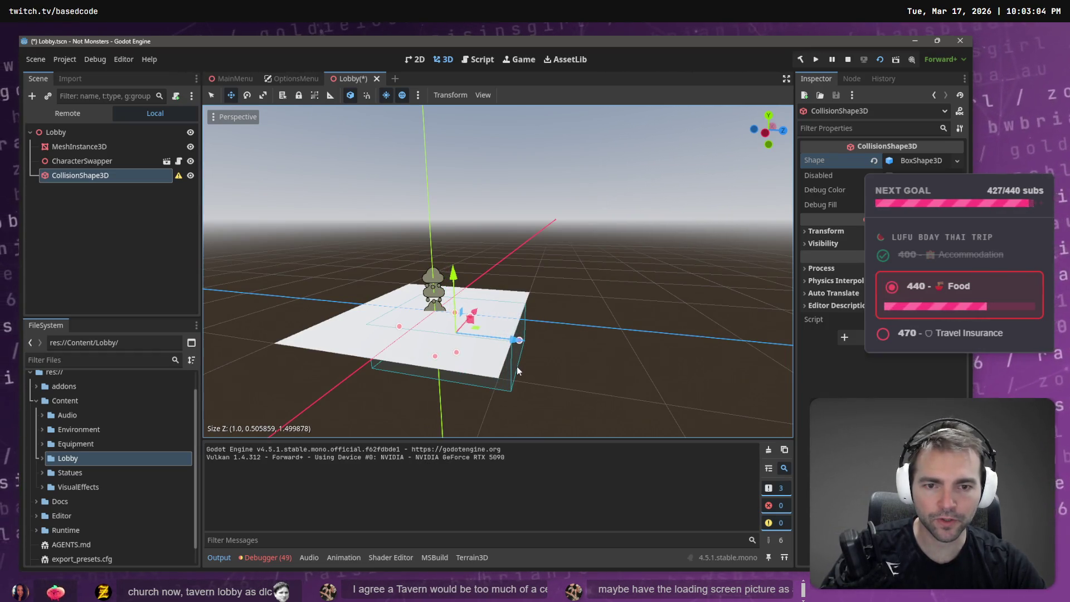
drag(399, 326, 367, 318)
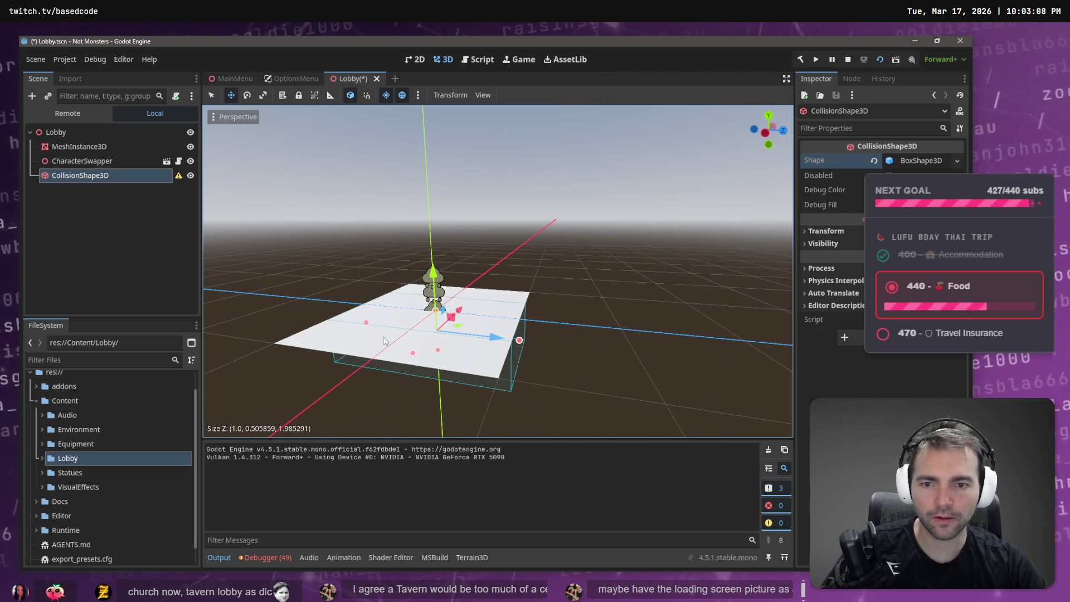
drag(413, 352, 392, 403)
drag(468, 329, 524, 322)
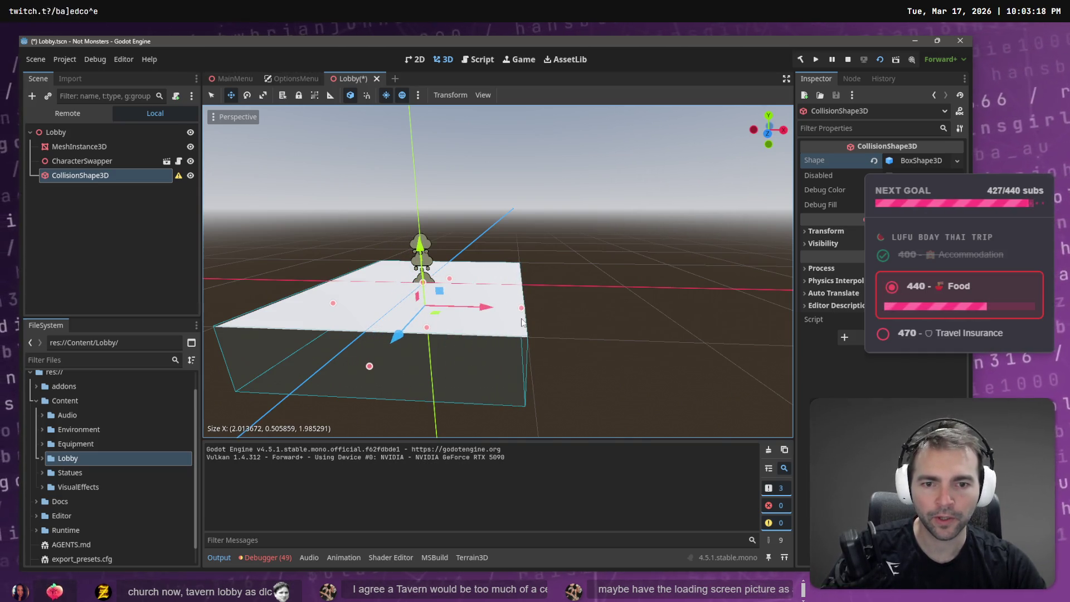
Undo a stray depth change, flatten the box to about 0.05 thick, and save Lobby.
drag(369, 368, 377, 351)
key(ctrl+z)
drag(430, 325, 431, 290)
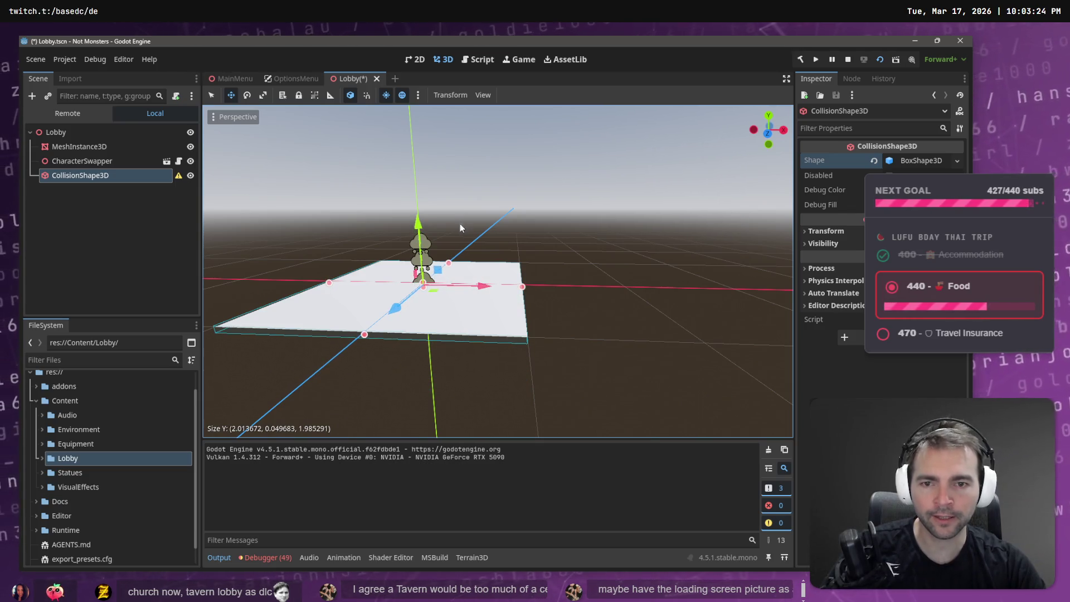
drag(460, 228, 462, 221)
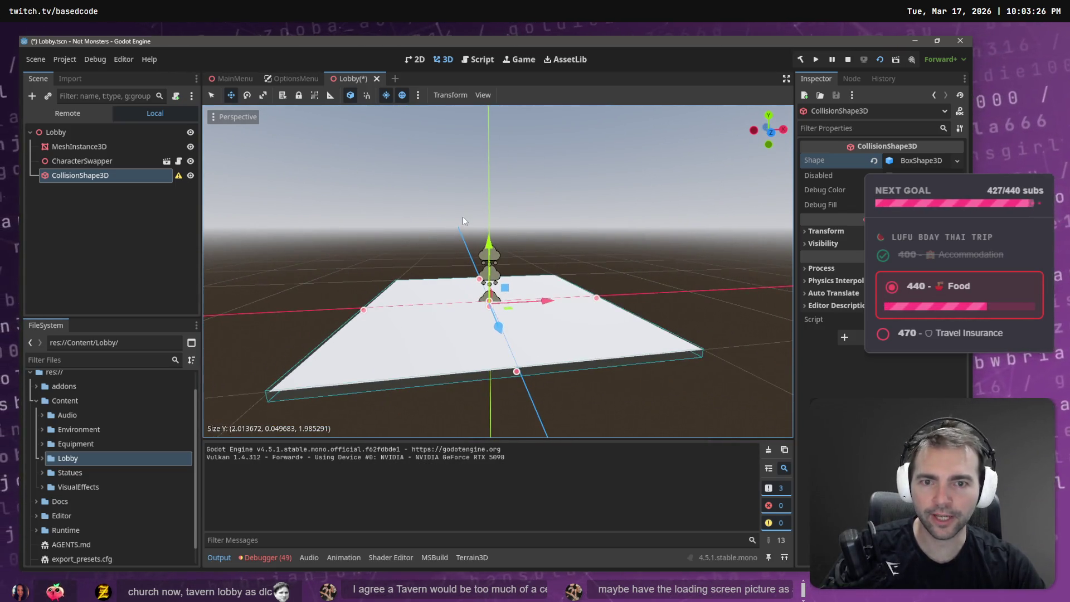
key(ctrl+s)
Run the game, close it, and relaunch it to see the dwarf on the grey floor.
key(F5)
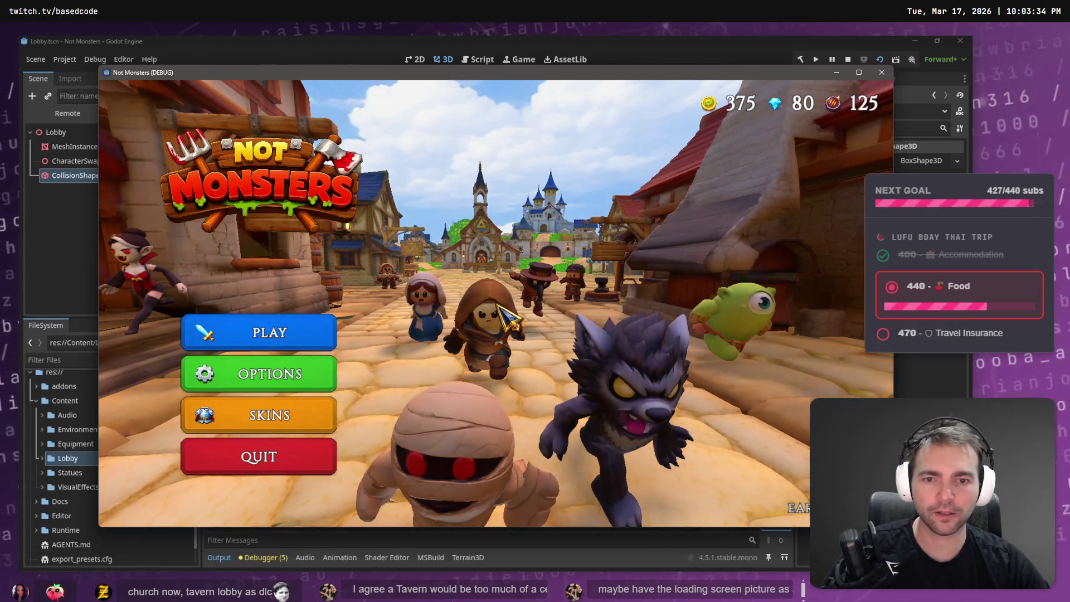
key(F8)
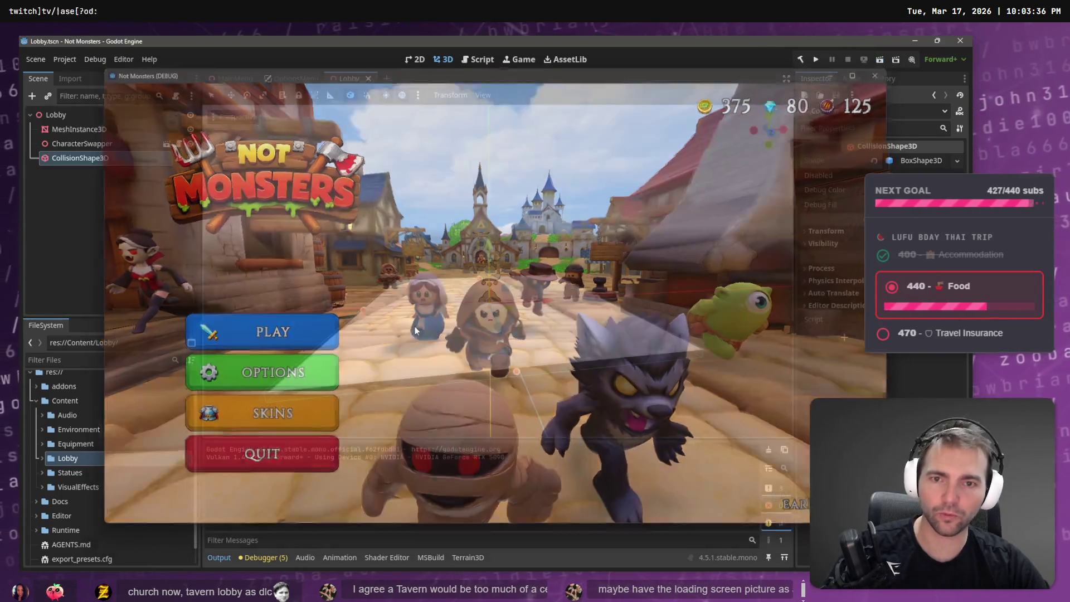
key(F5)
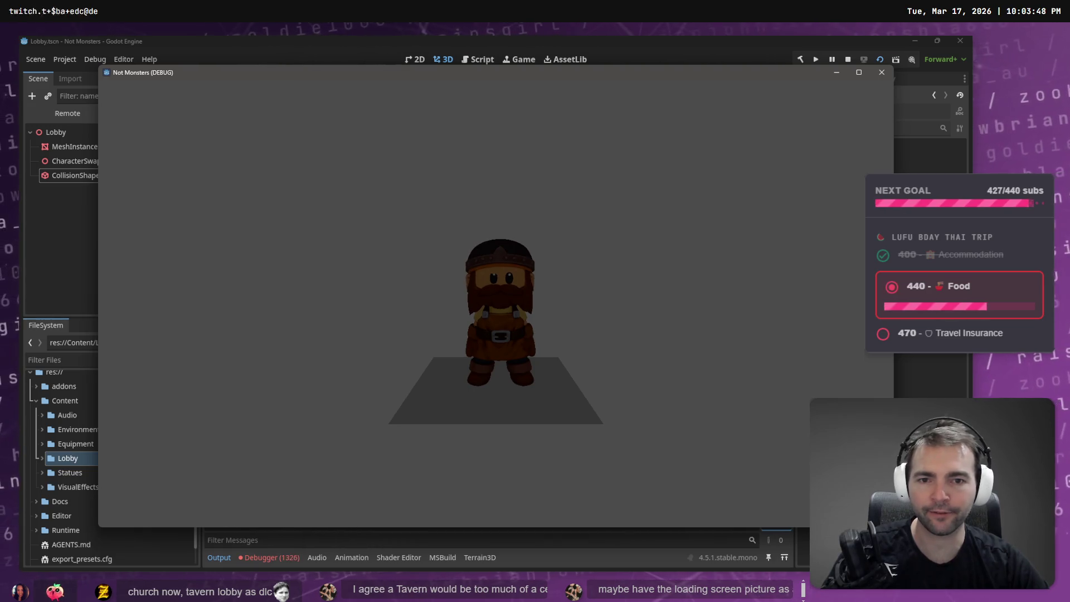
Stop the game and add a StaticBody3D child node to the Lobby root.
key(F8)
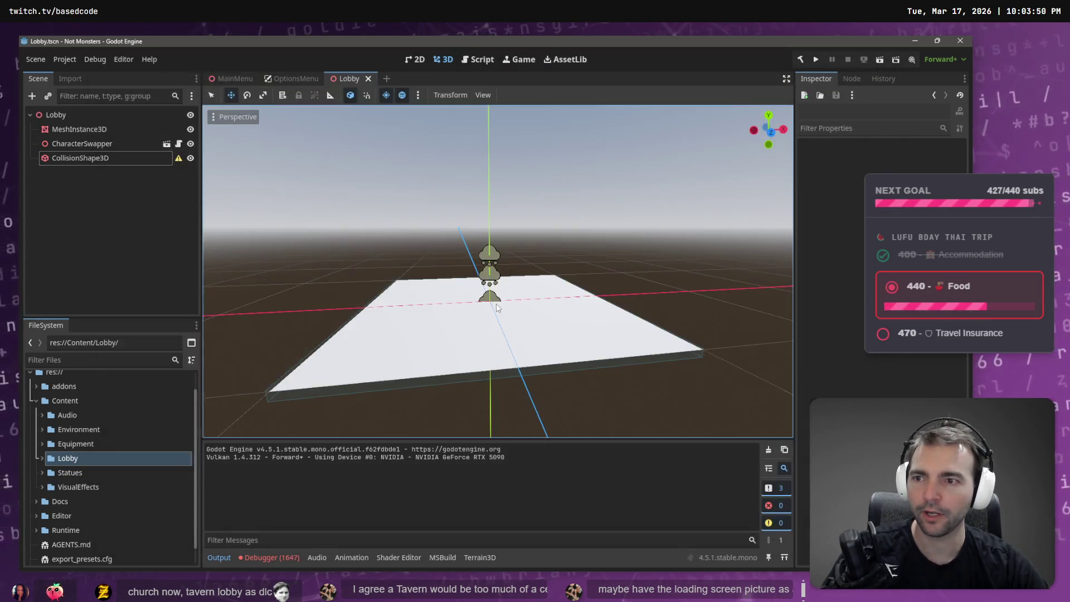
click(510, 329)
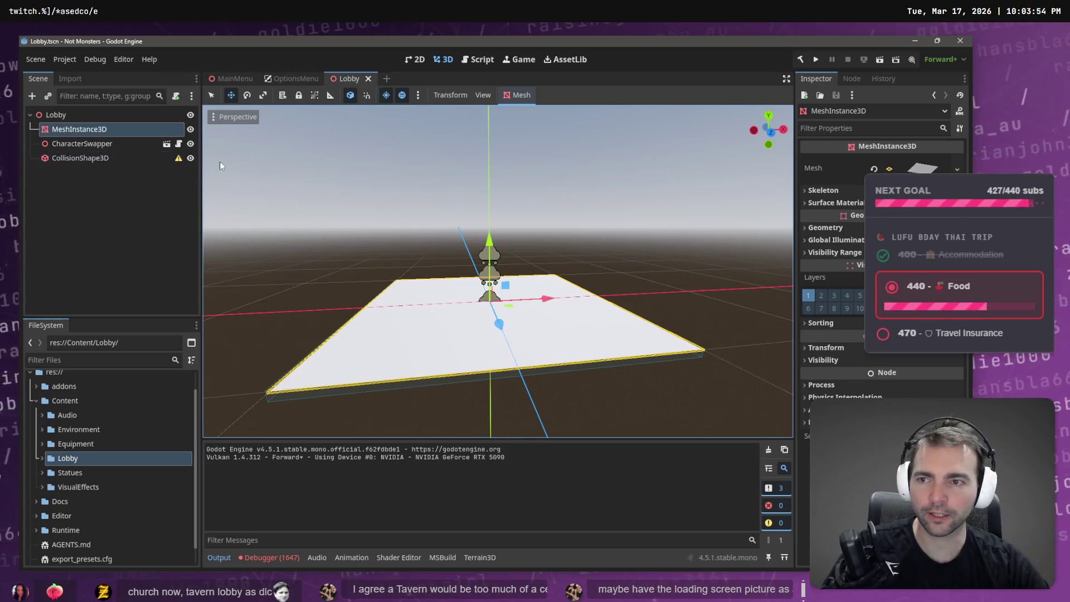
mouse_move(179, 159)
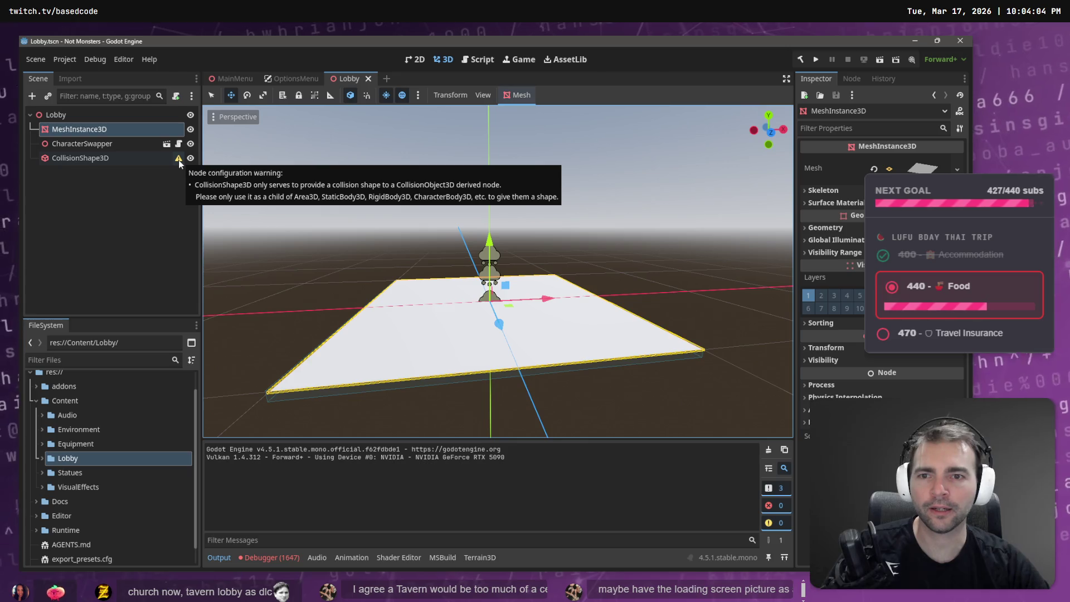
click(89, 116)
right_click(89, 116)
click(129, 125)
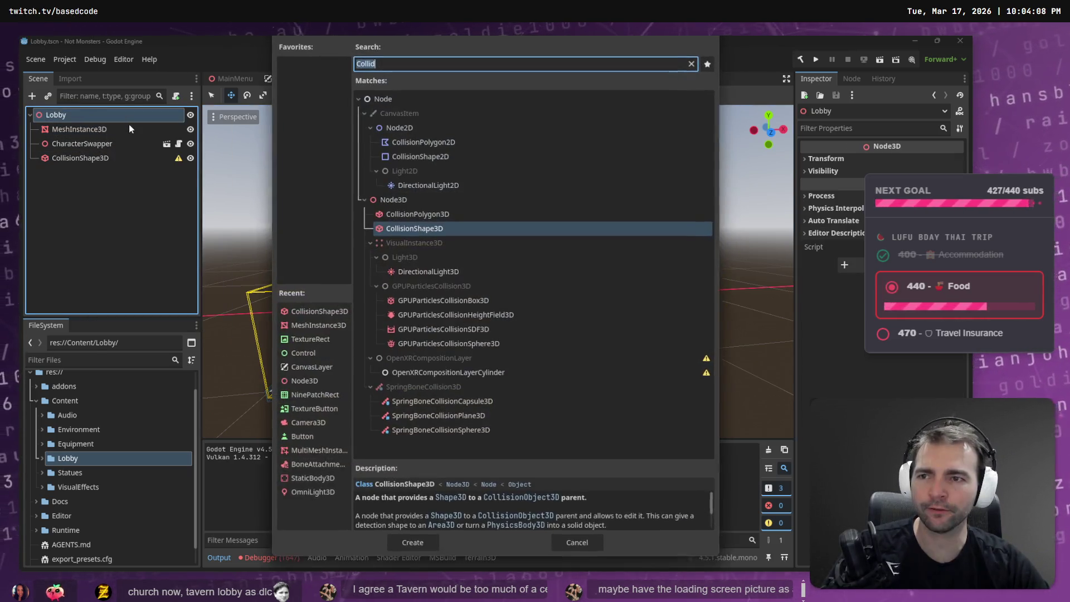
text(stat)
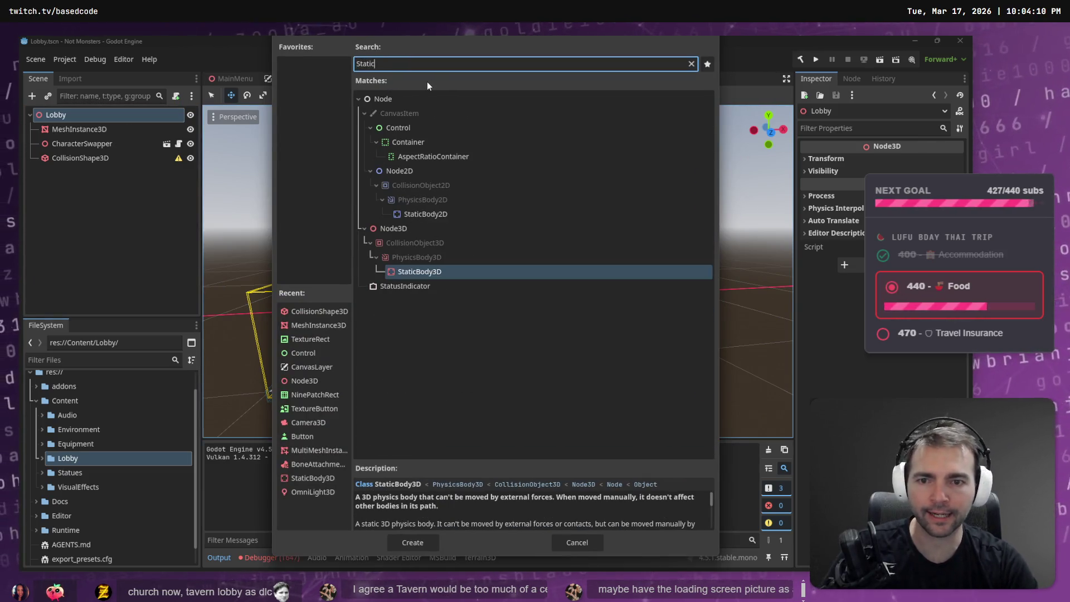
key(Return)
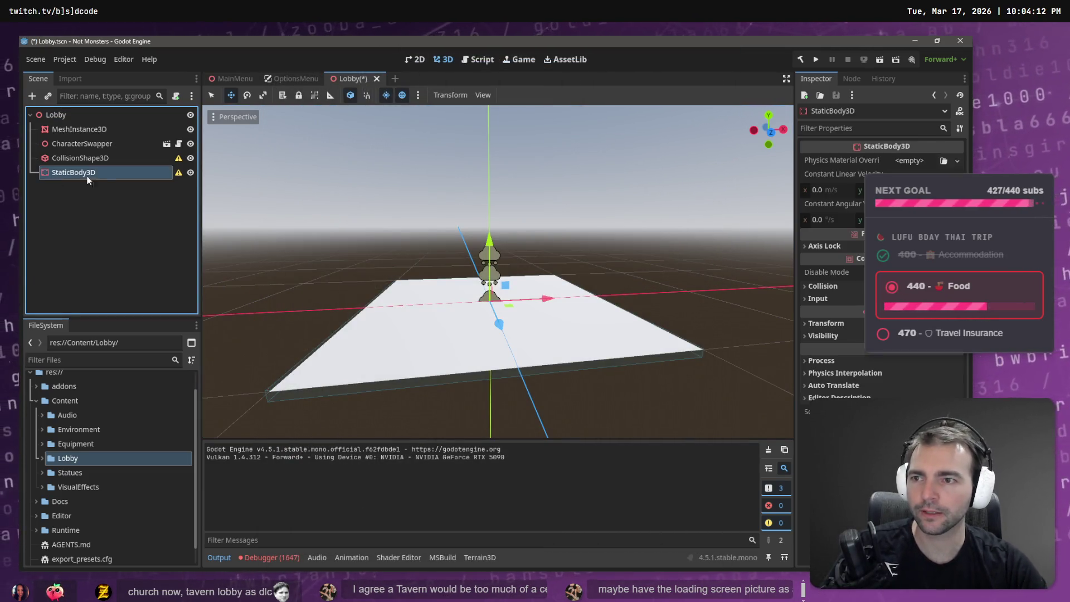
Move the CollisionShape3D under StaticBody3D and rename it FloorCollider.
drag(93, 158, 100, 172)
double_click(101, 172)
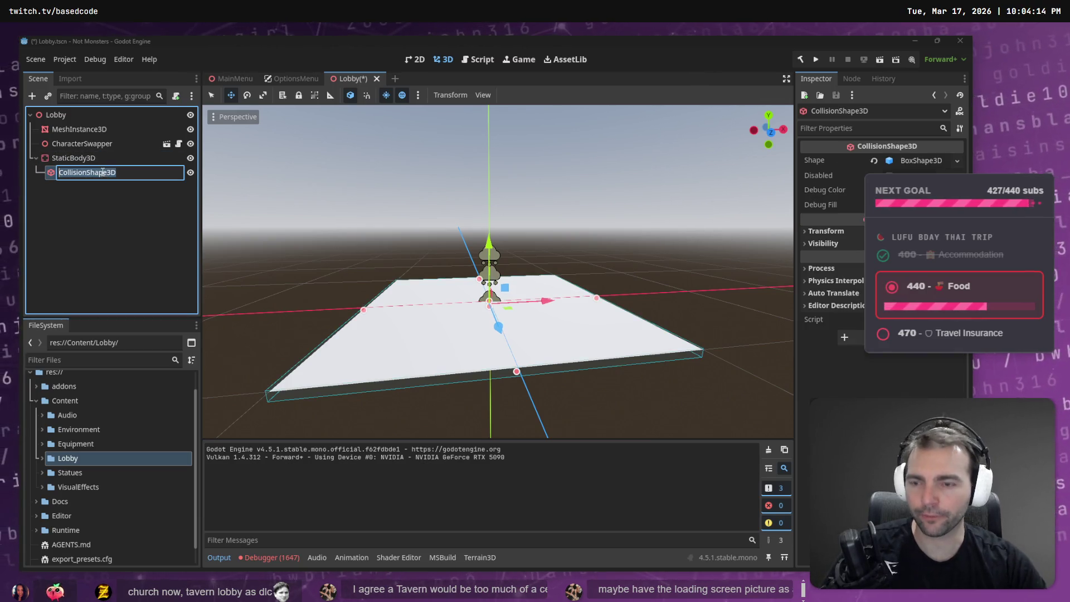
text(FloorCollider)
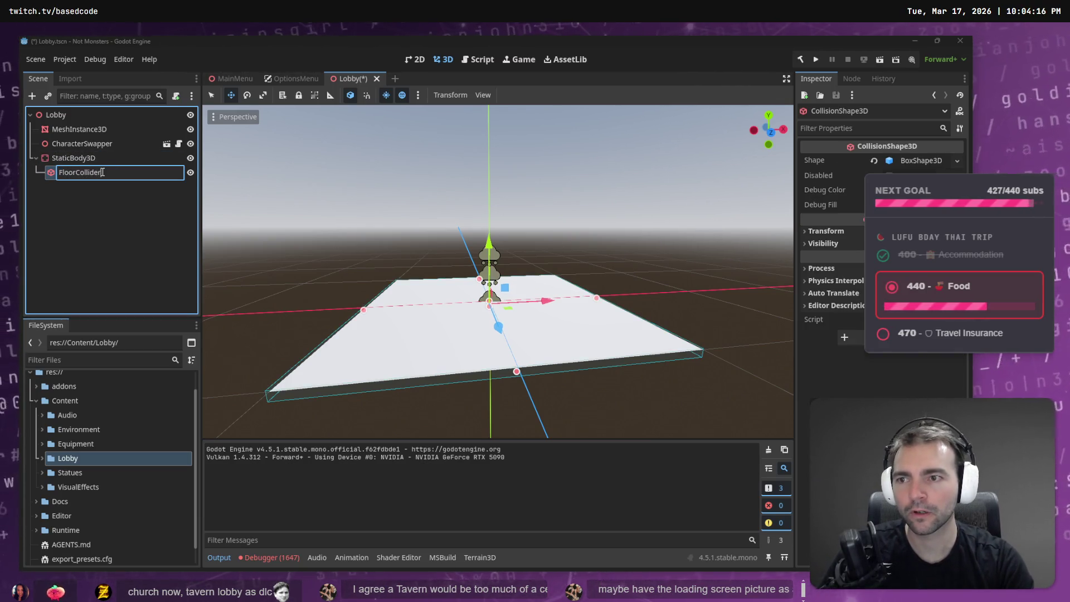
key(Return)
click(97, 160)
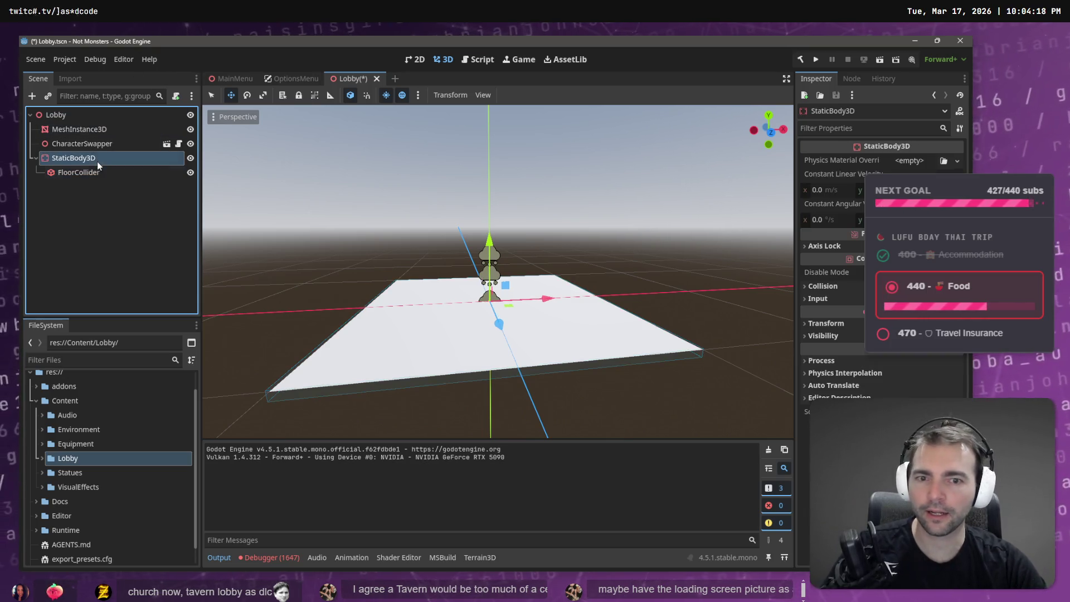
scroll(497, 272, down, 5)
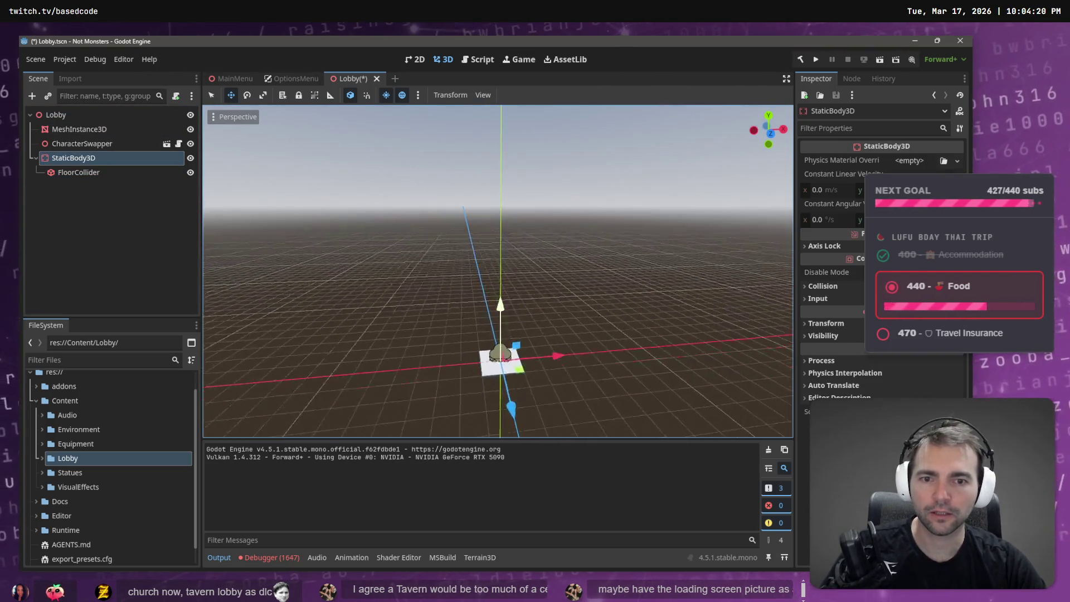
Save and run the Lobby scene with F6, then stop the game with F8.
scroll(497, 271, up, 2)
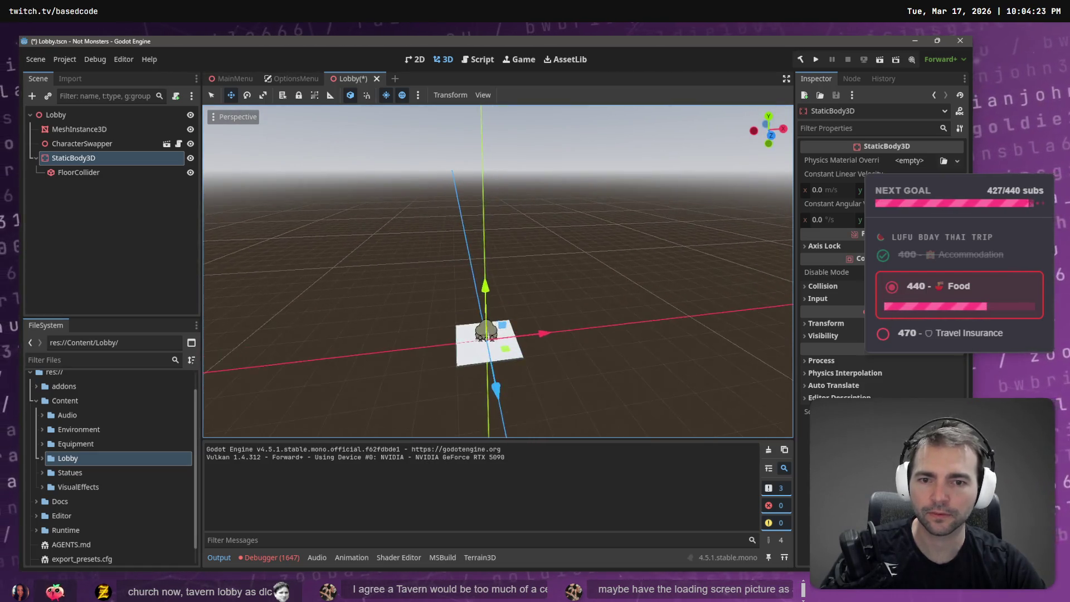
drag(597, 272, 597, 272)
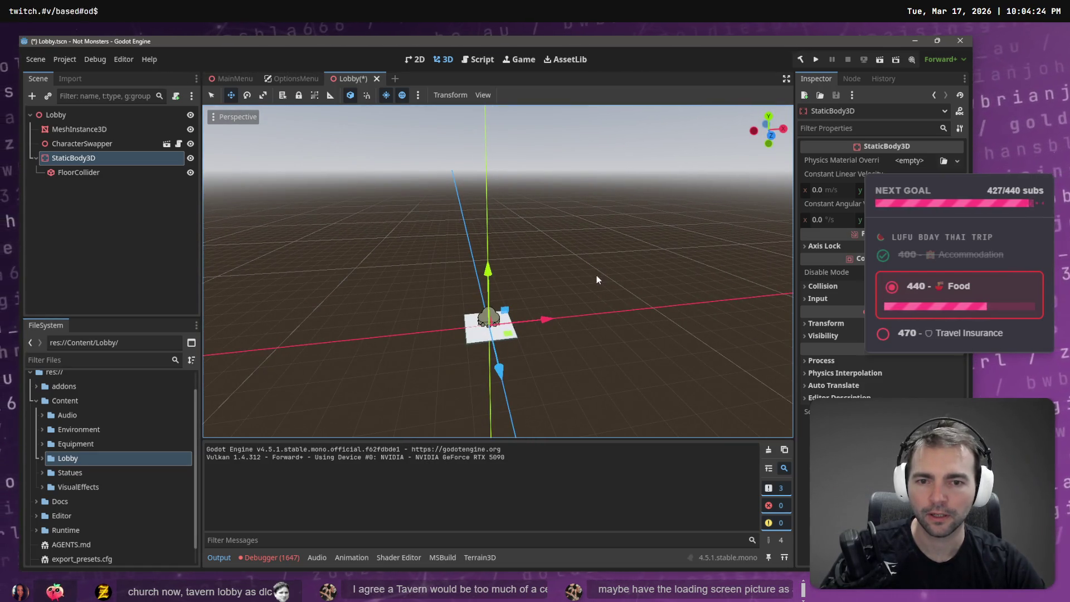
key(F6)
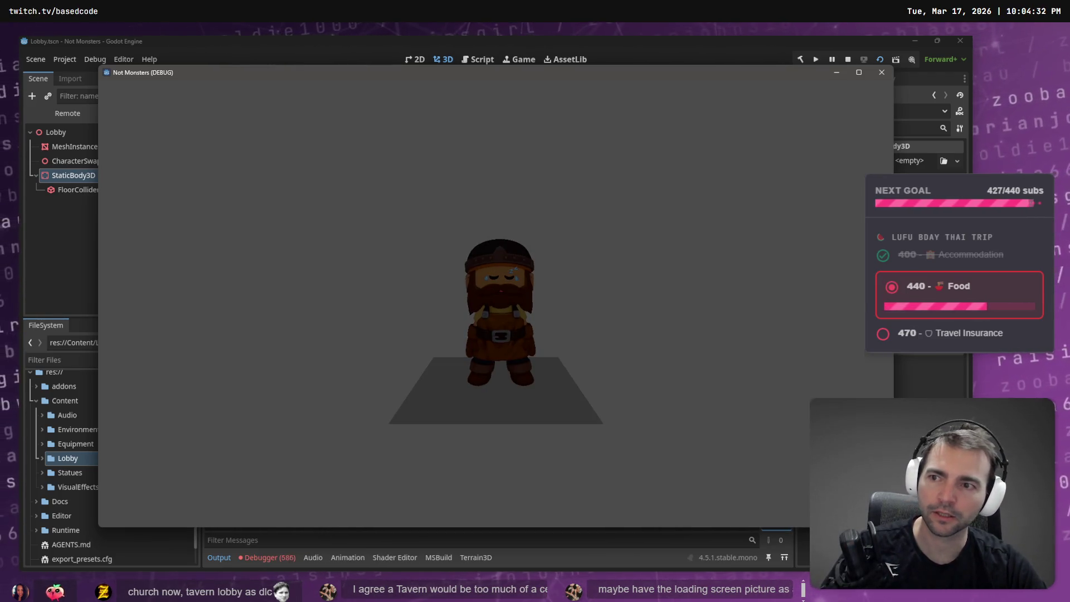
key(F8)
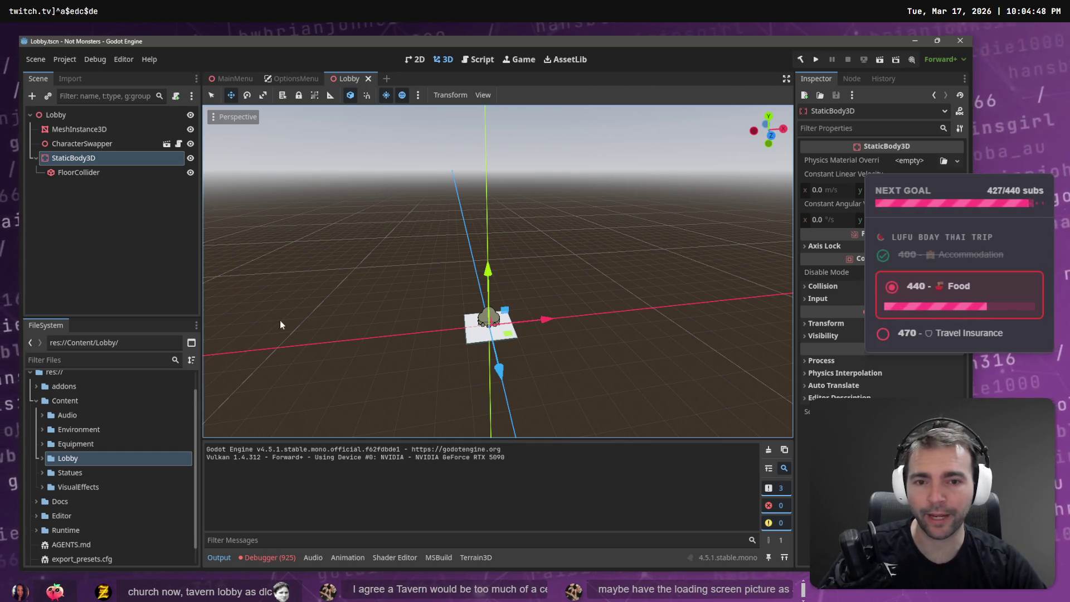
Select the floor MeshInstance3D and expand its mesh properties in the Inspector.
click(490, 340)
click(462, 366)
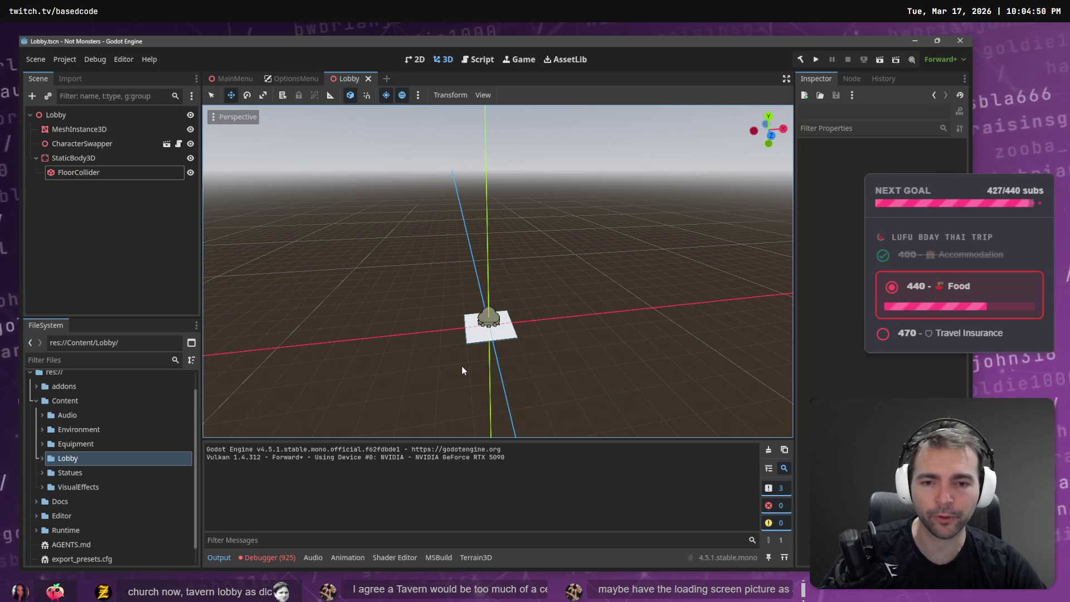
scroll(462, 366, up, 5)
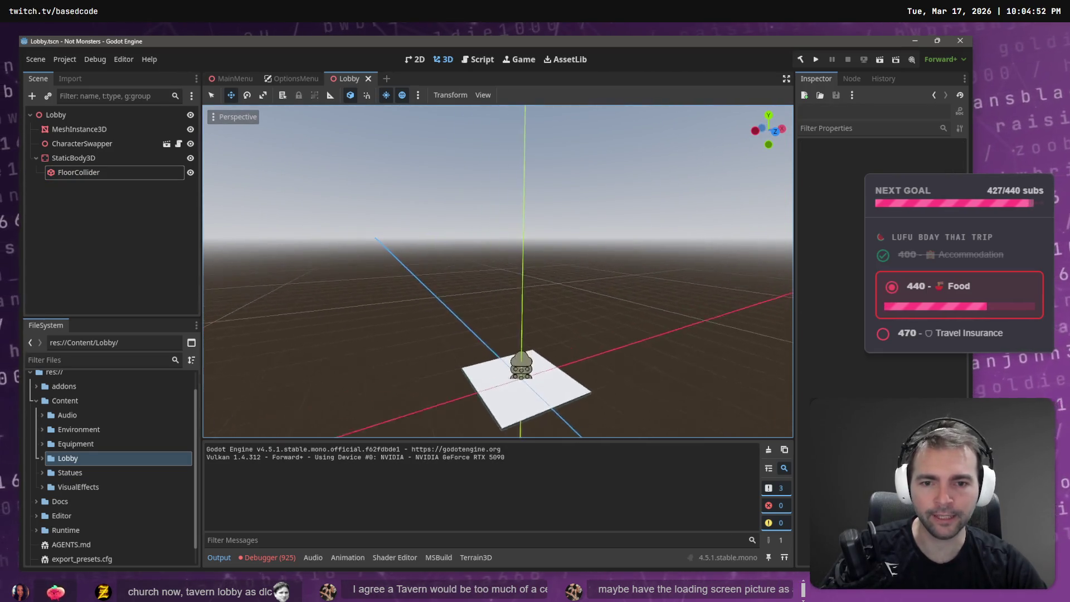
scroll(498, 271, down, 3)
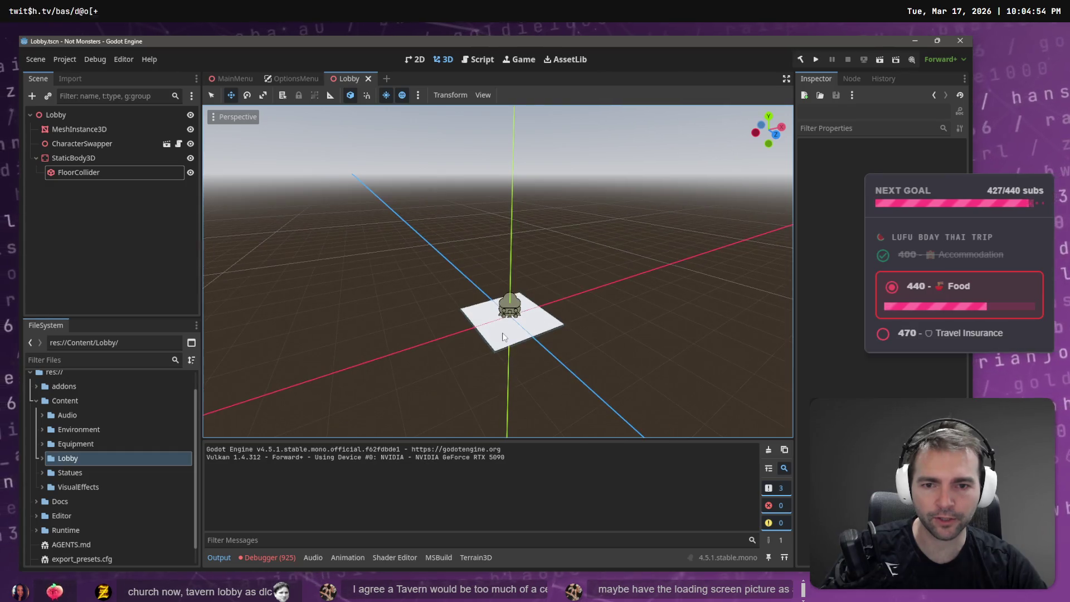
click(519, 301)
scroll(502, 290, down, 2)
scroll(530, 358, down, 1)
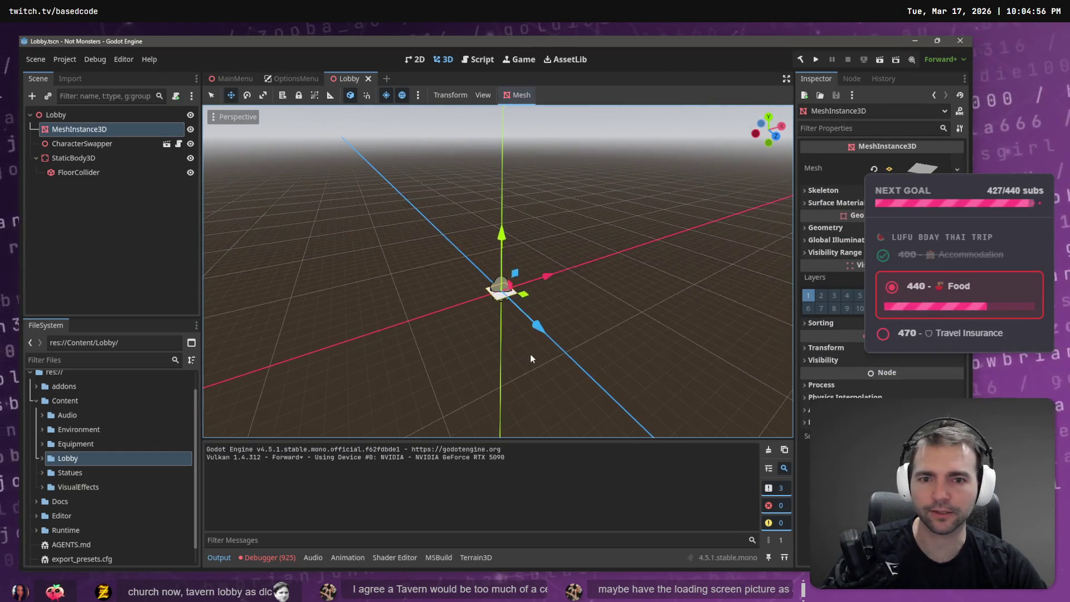
click(834, 347)
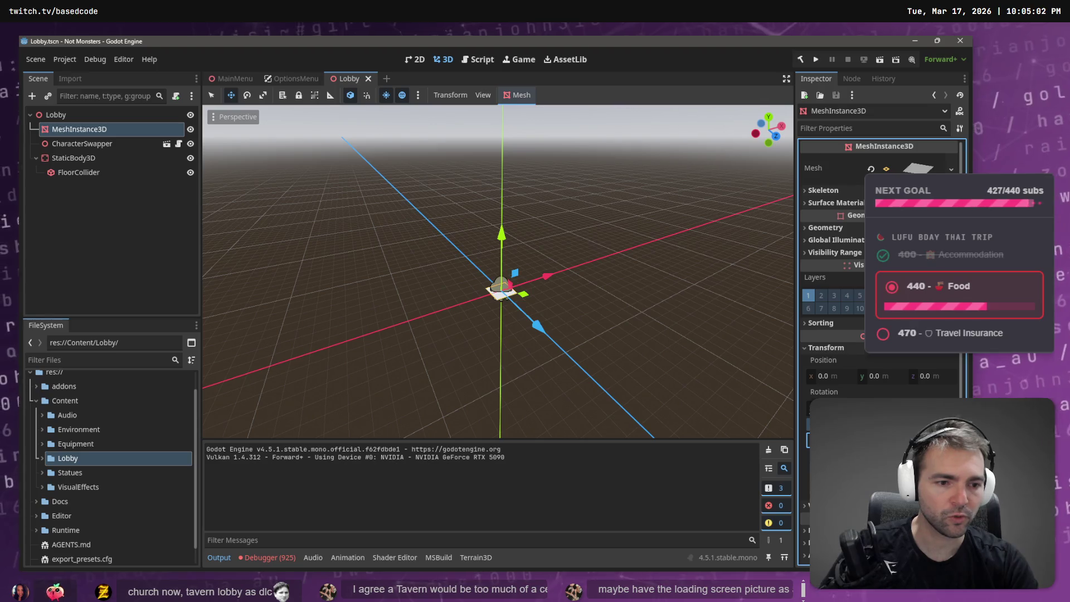
Enter new PlaneMesh Size X and Y values, making the floor a much larger square.
key(Return)
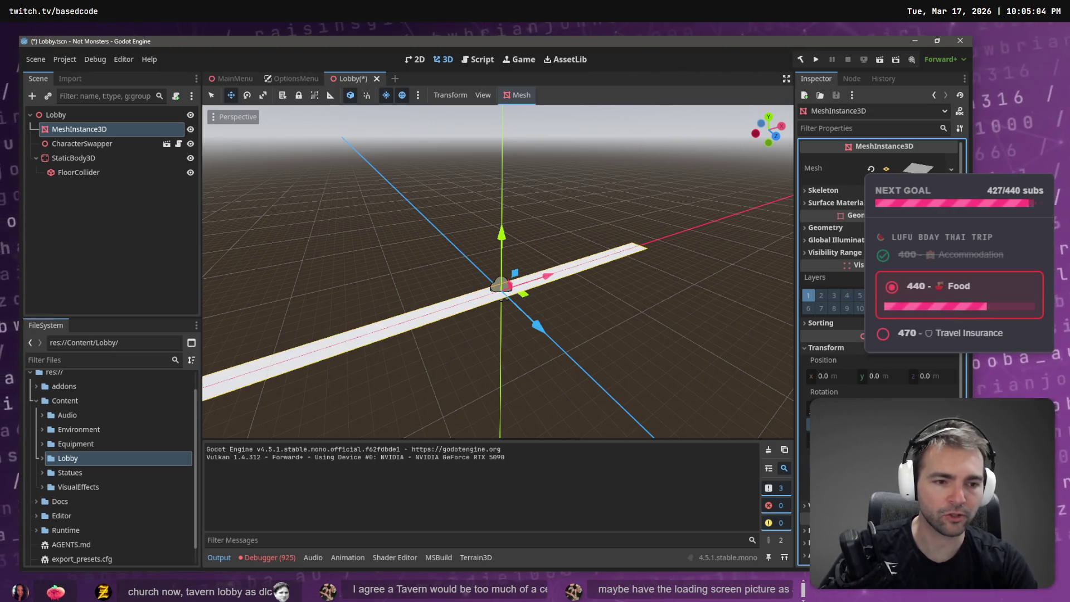
key(Return)
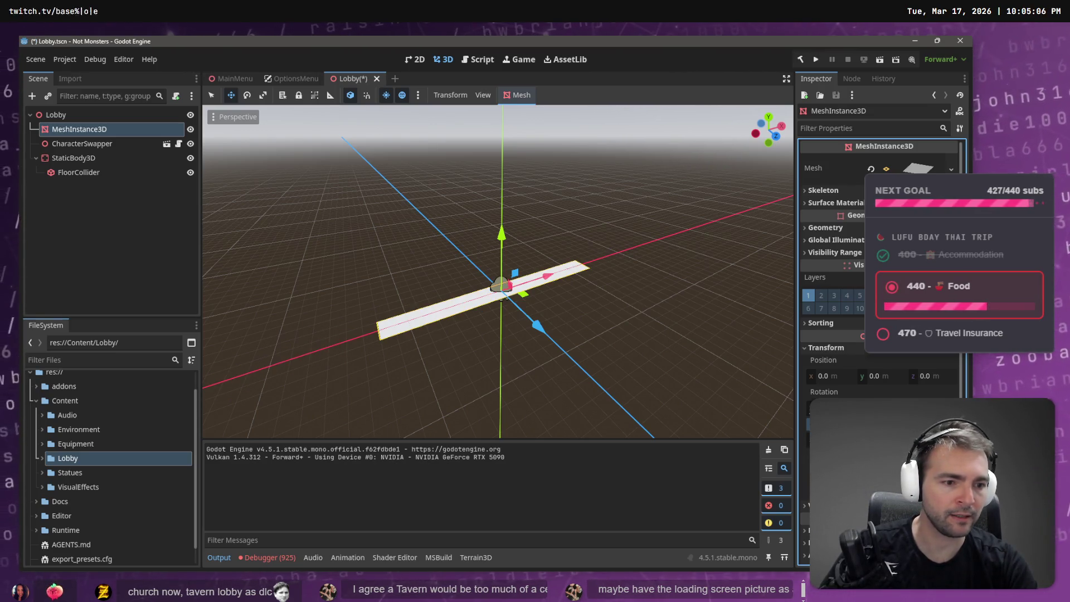
key(Return)
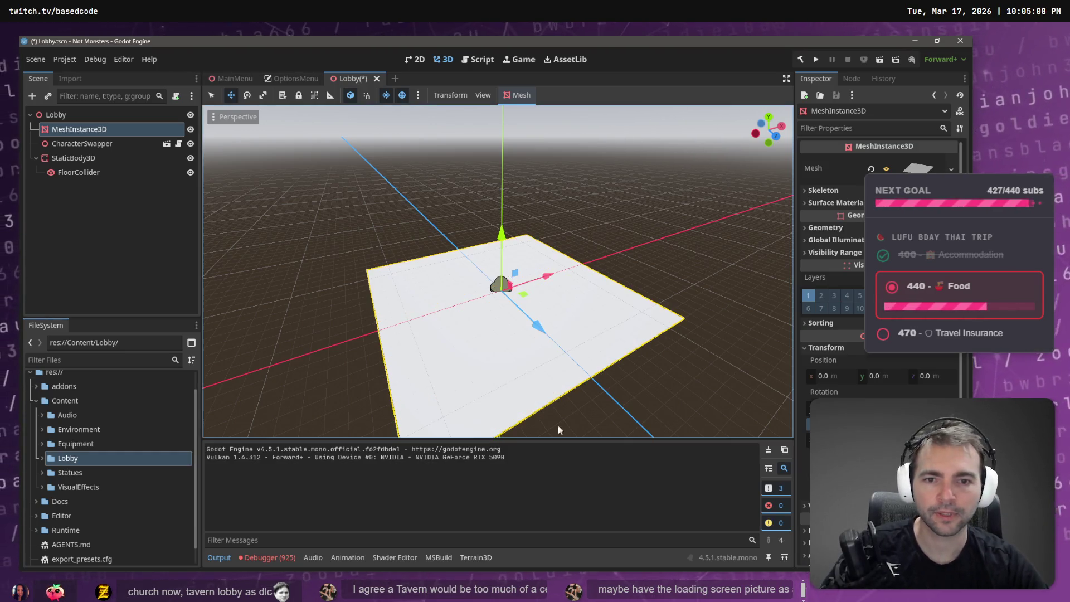
click(99, 175)
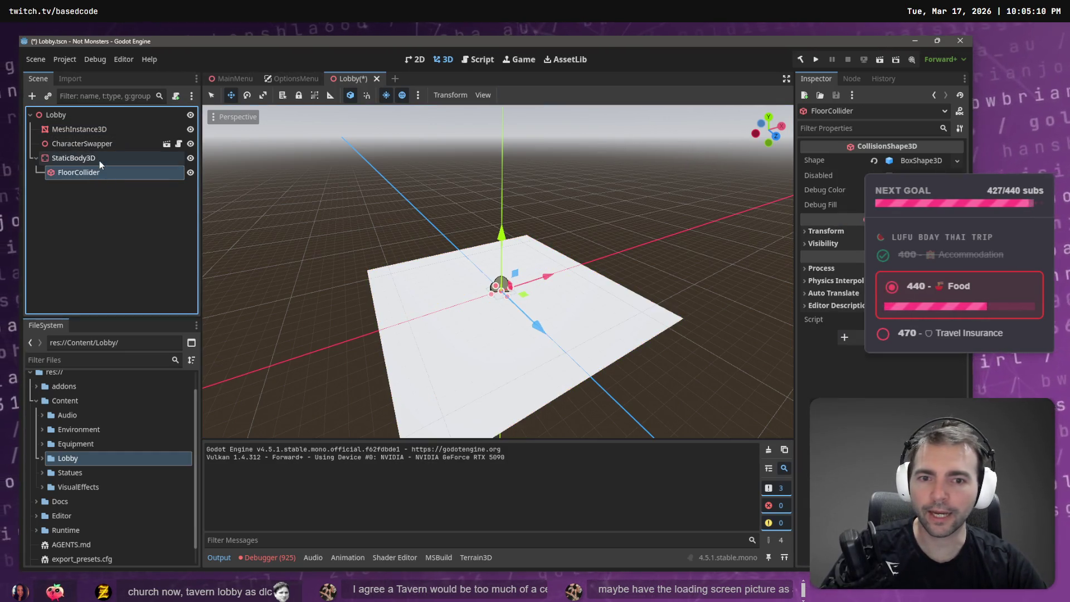
Set FloorCollider's Position X to 0 and stretch its box to about 13.58 deep along Z.
click(835, 232)
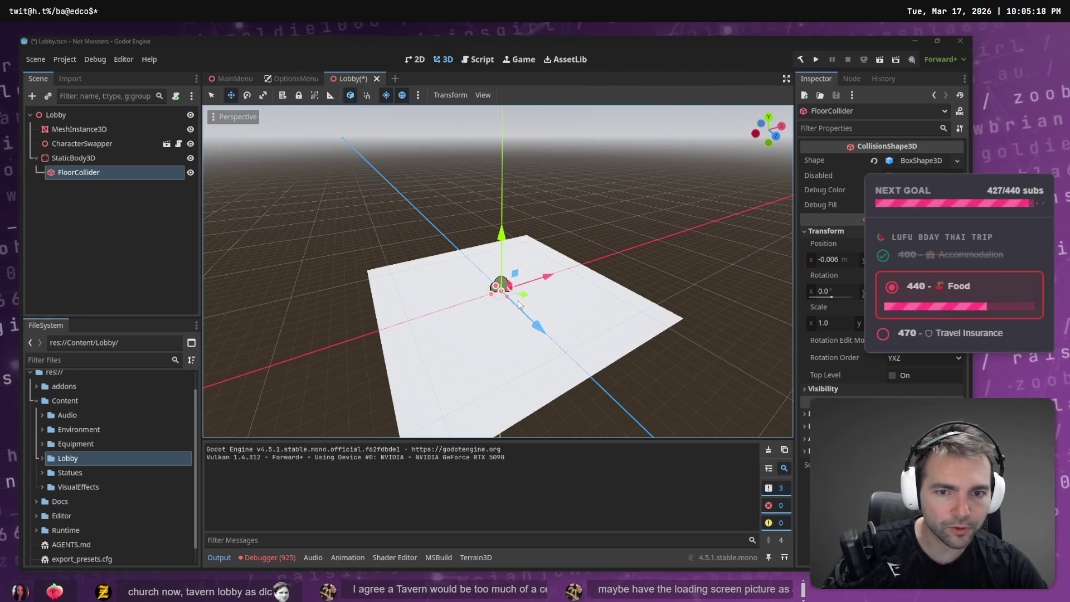
drag(508, 297, 647, 431)
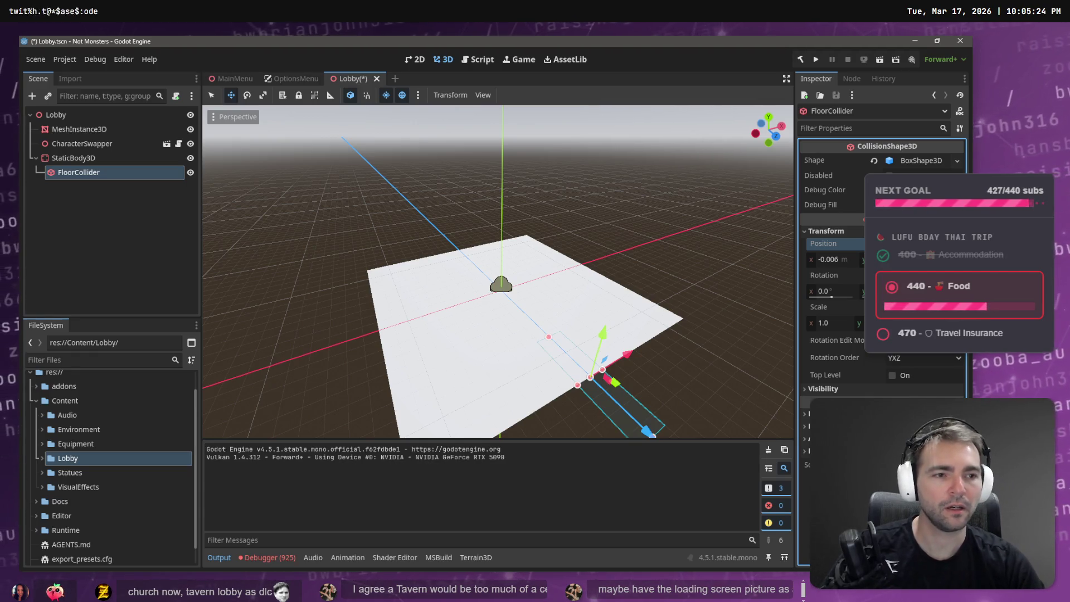
key(ctrl+z)
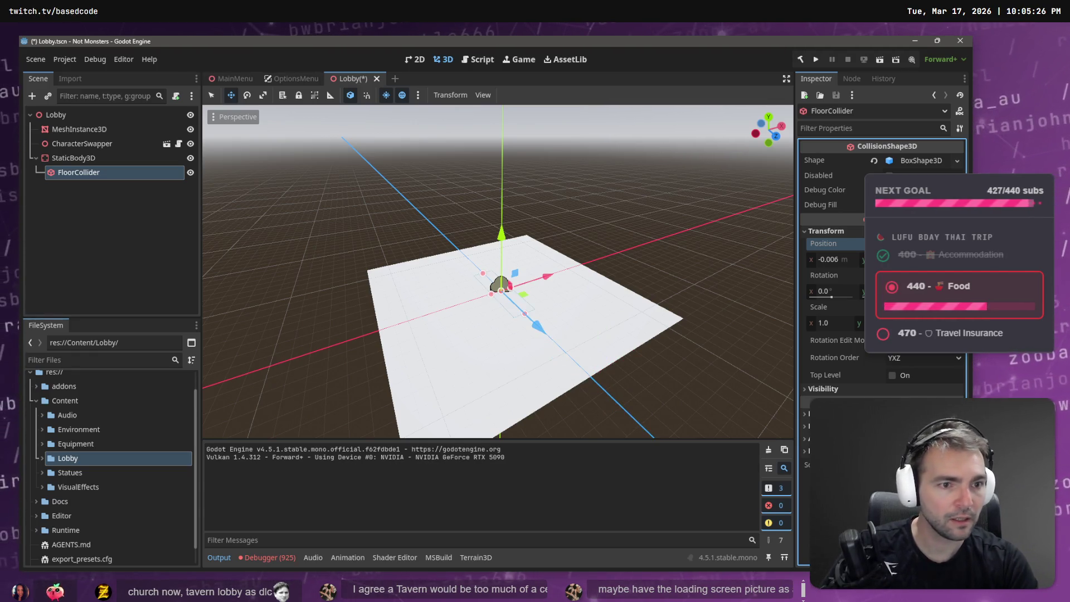
click(831, 260)
text(0)
key(Tab)
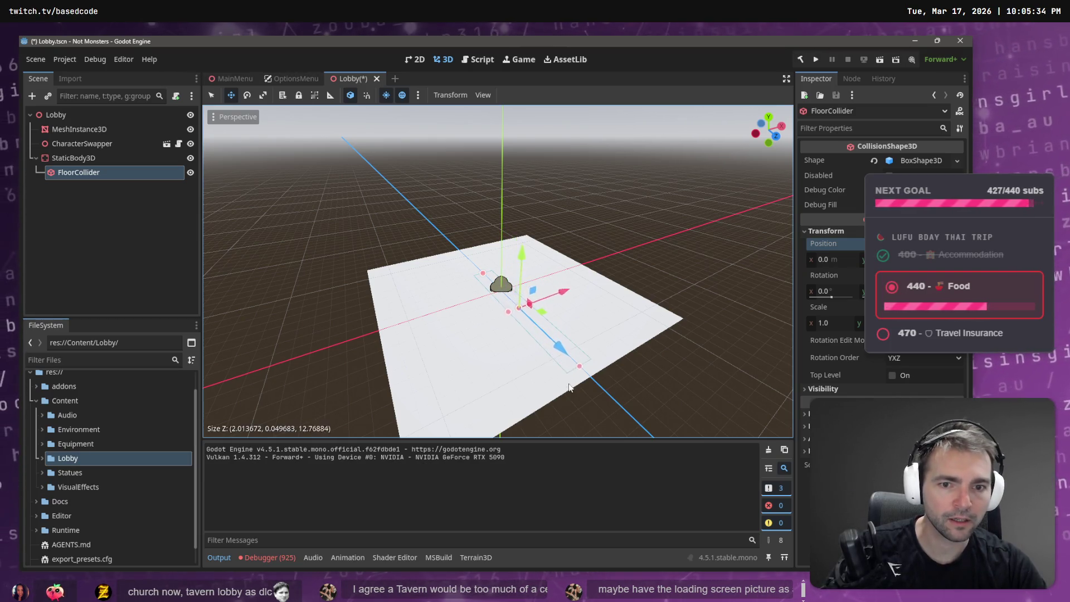
drag(583, 392, 578, 390)
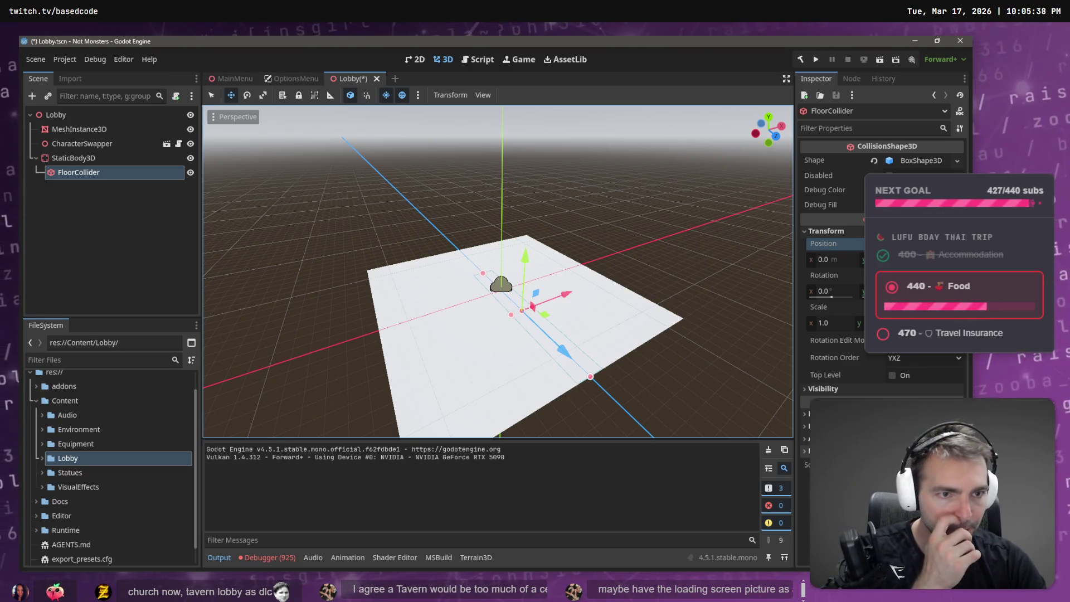
Set the BoxShape3D size to 20 m along X, with a smaller height and a new depth.
click(919, 161)
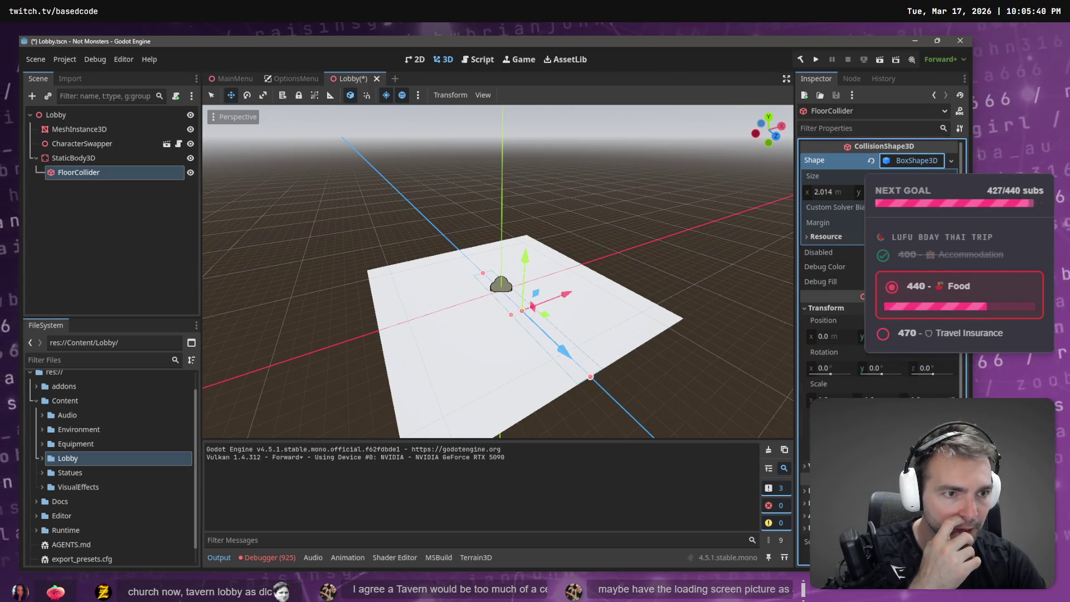
text(10)
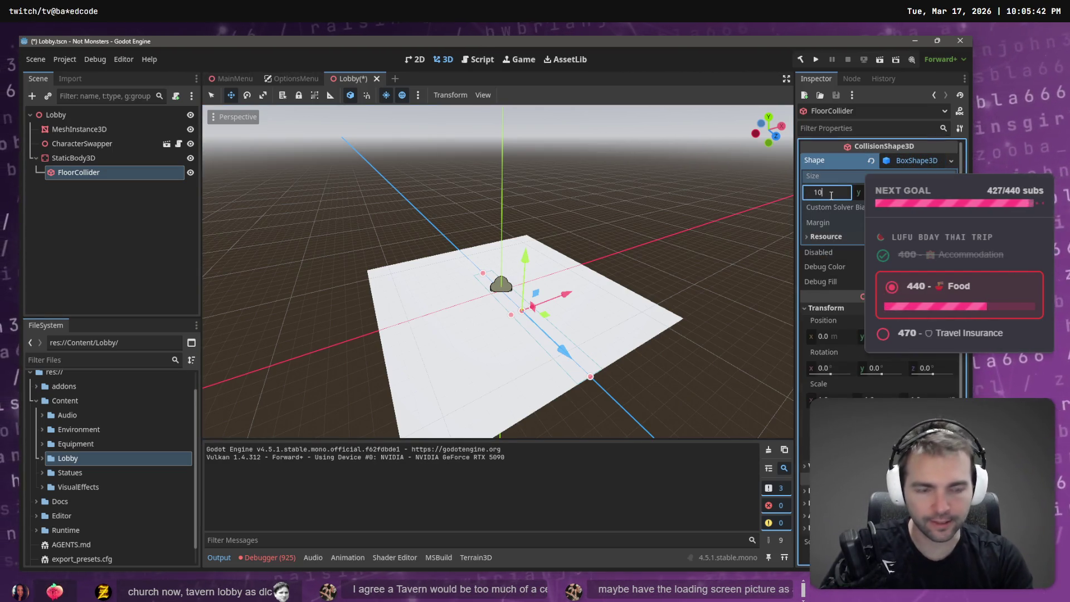
key(Return)
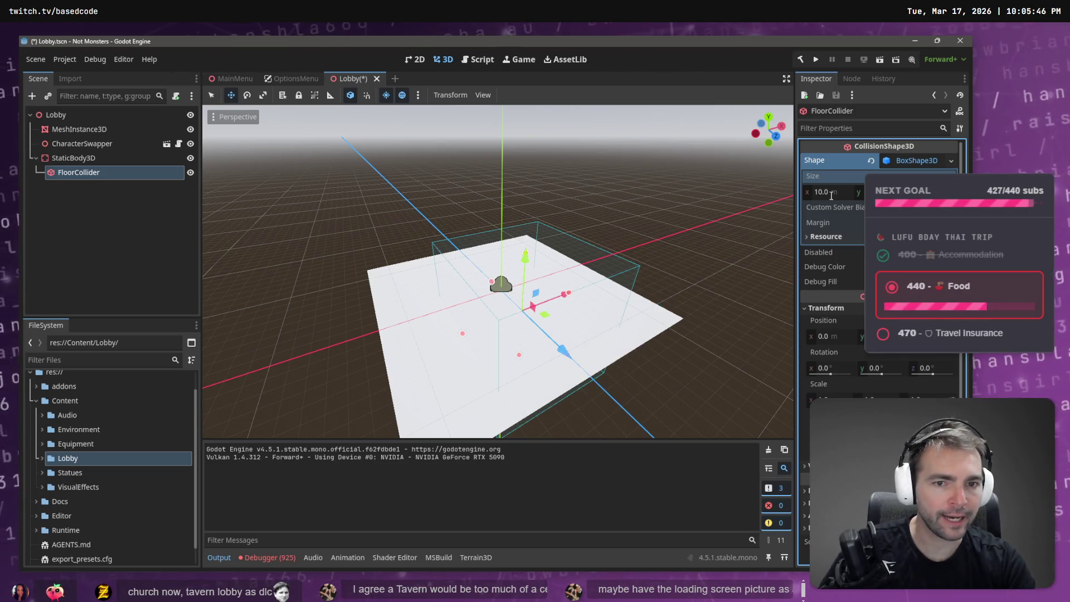
key(Return)
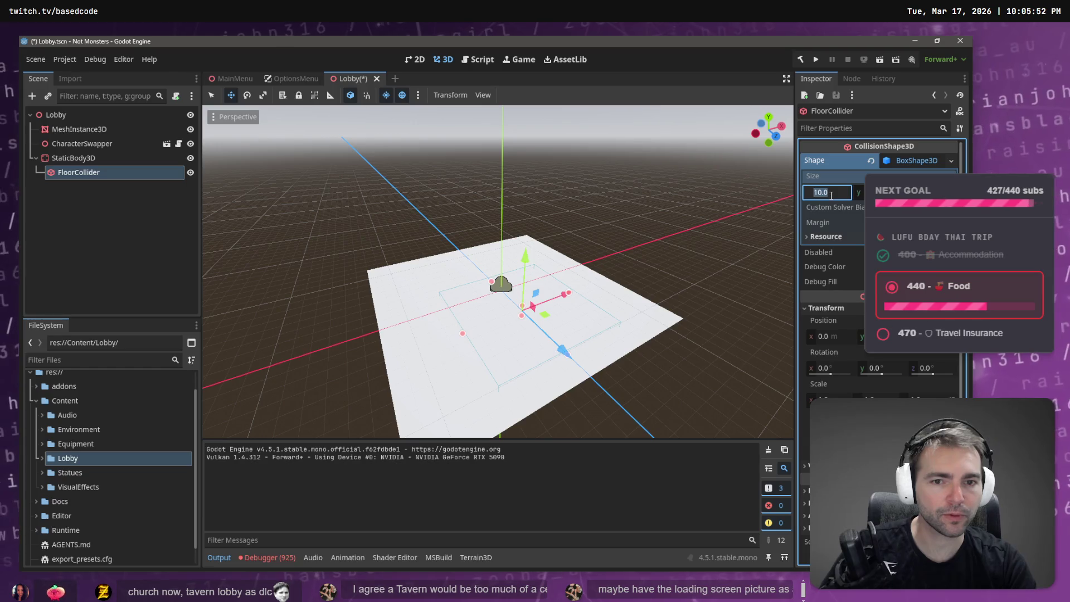
text(20)
key(Return)
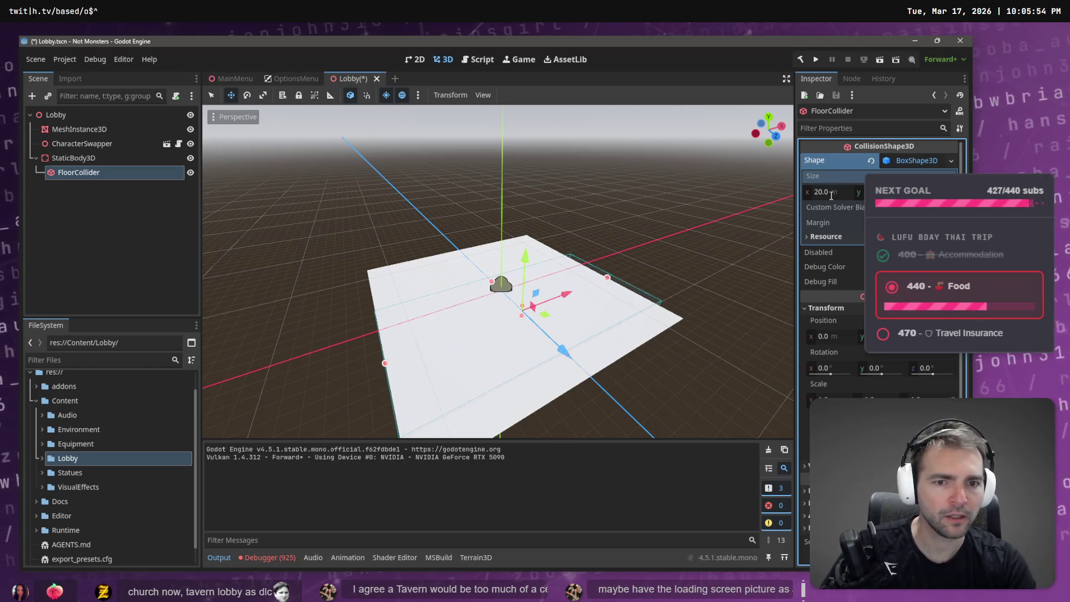
key(Return)
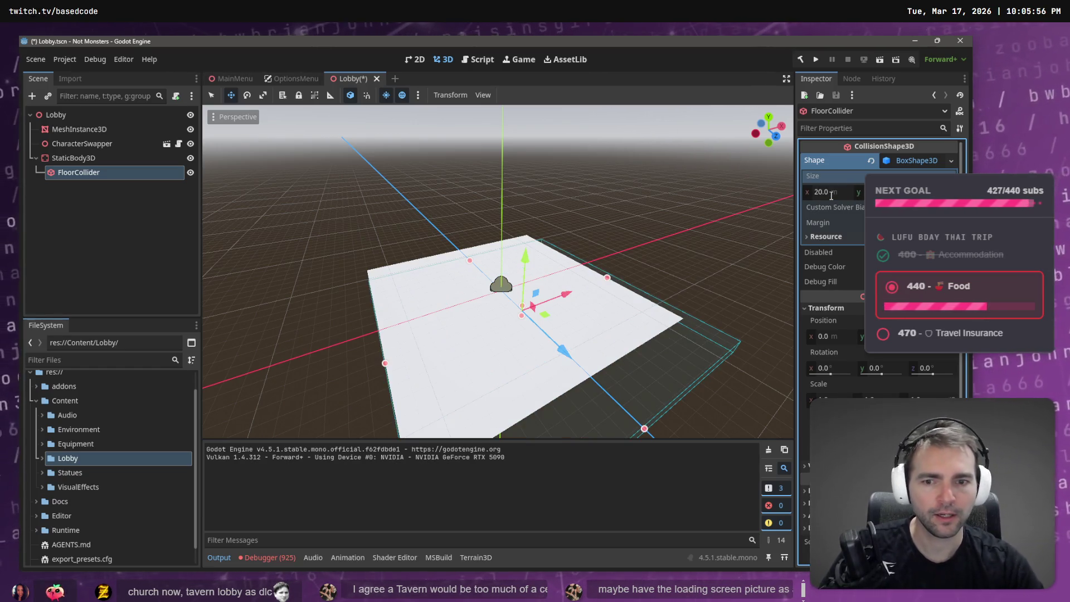
Frame FloorCollider and look along the floor to check the slab's thickness.
click(857, 343)
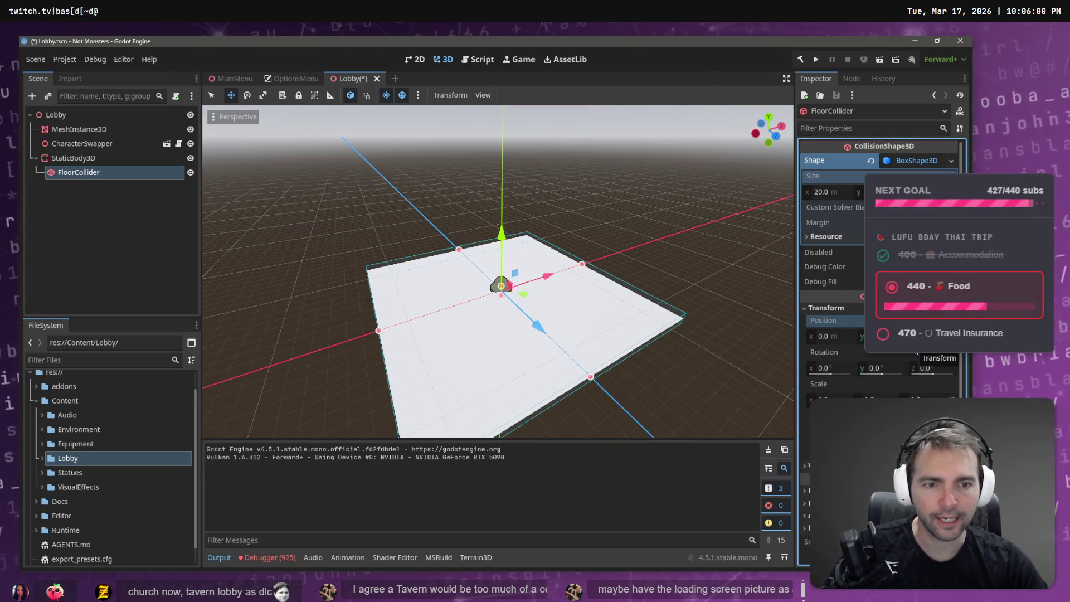
key(f)
key(KP_8)
key(KP_8)
key(KP_8)
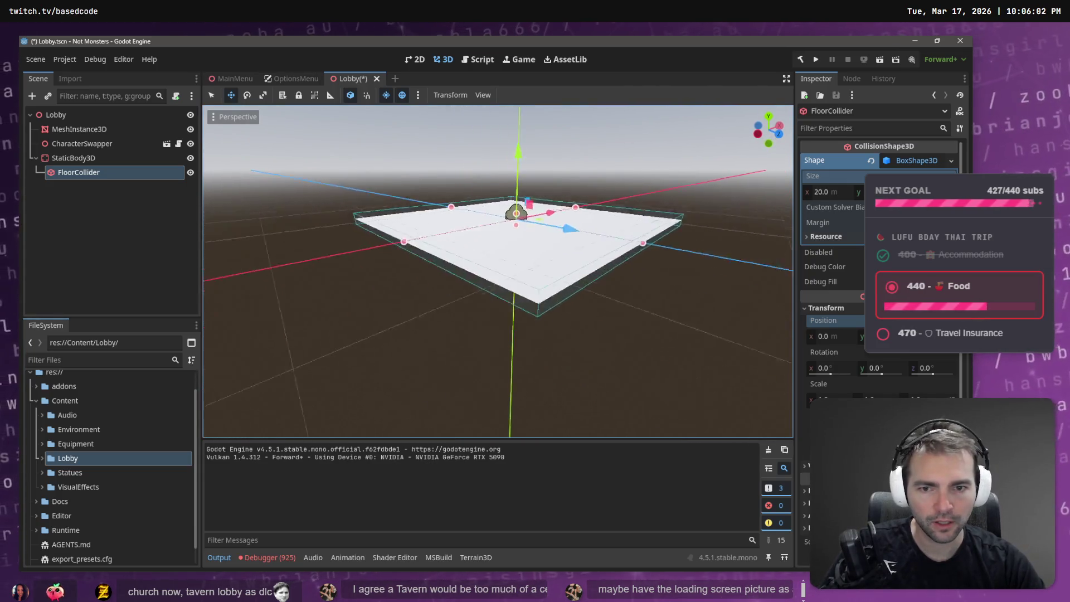
key(KP_8)
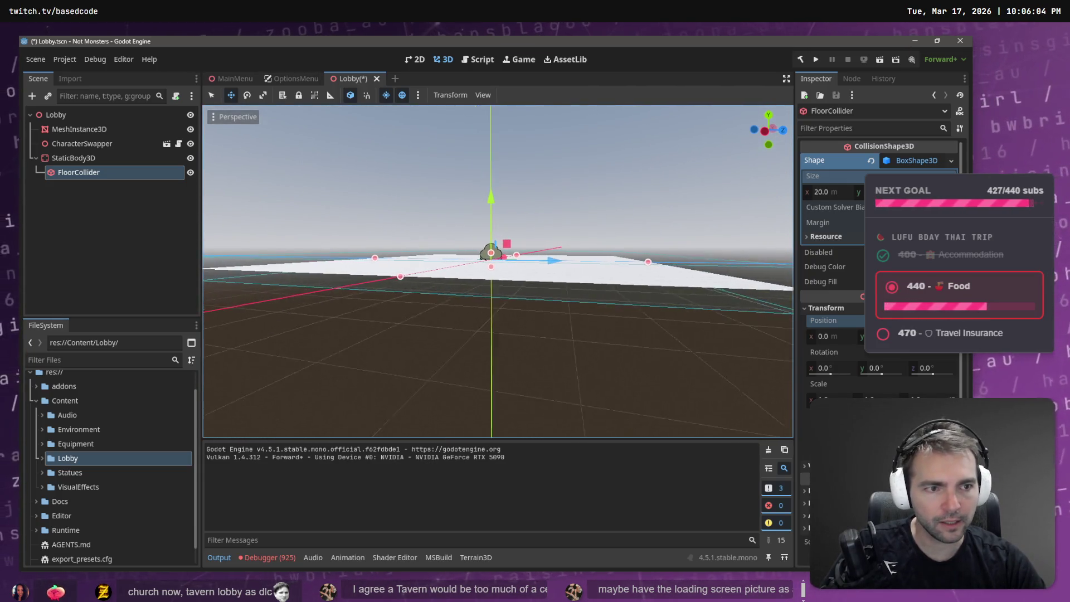
click(859, 192)
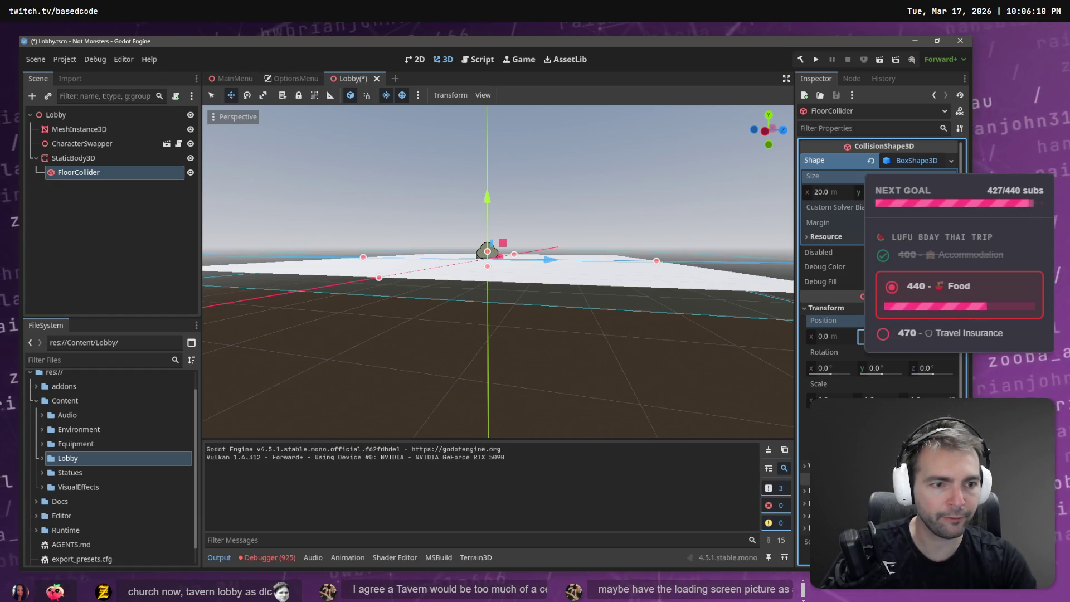
Apply the adjusted box height, then save and test-run the Lobby scene before stopping it.
key(Return)
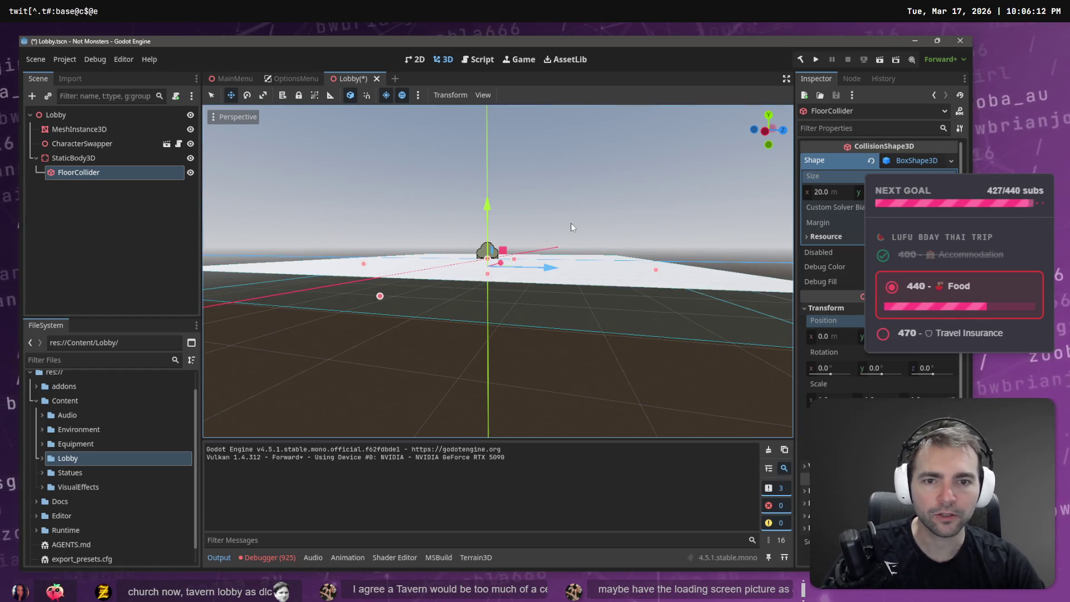
click(575, 222)
key(F6)
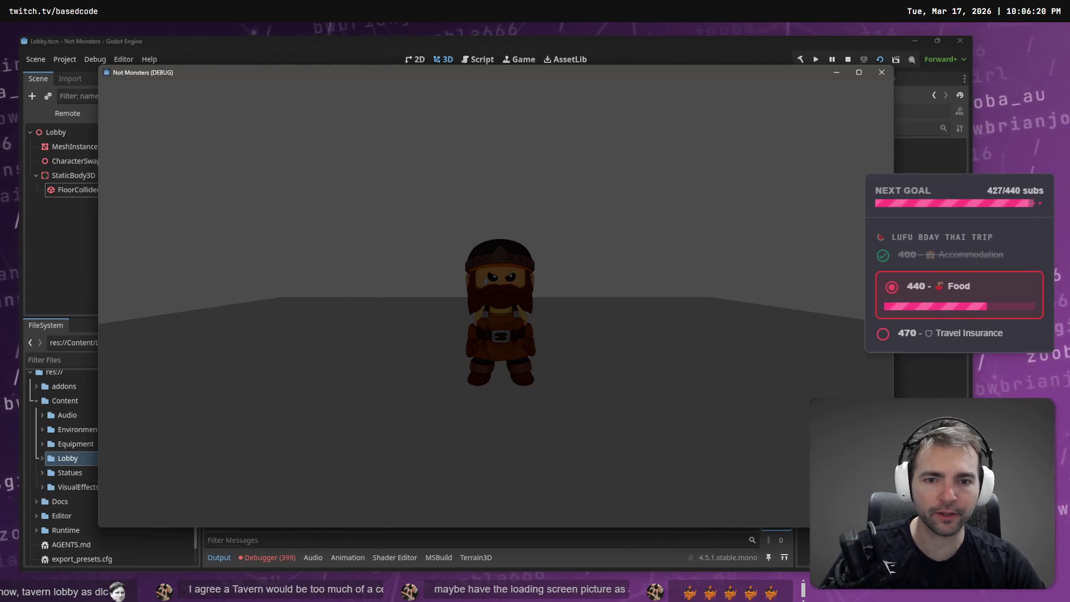
key(F8)
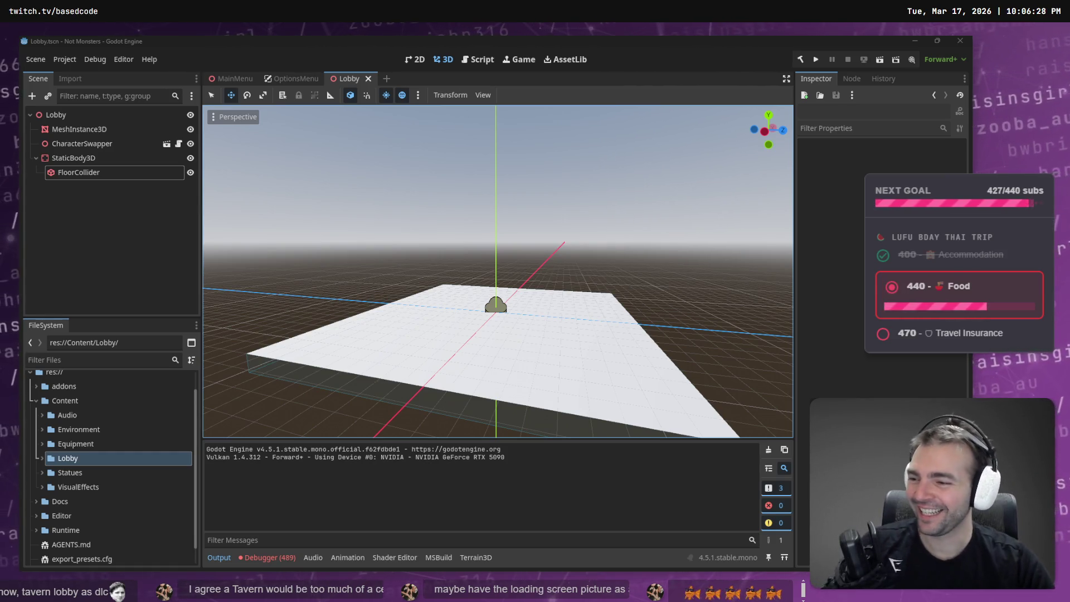
drag(503, 345, 554, 293)
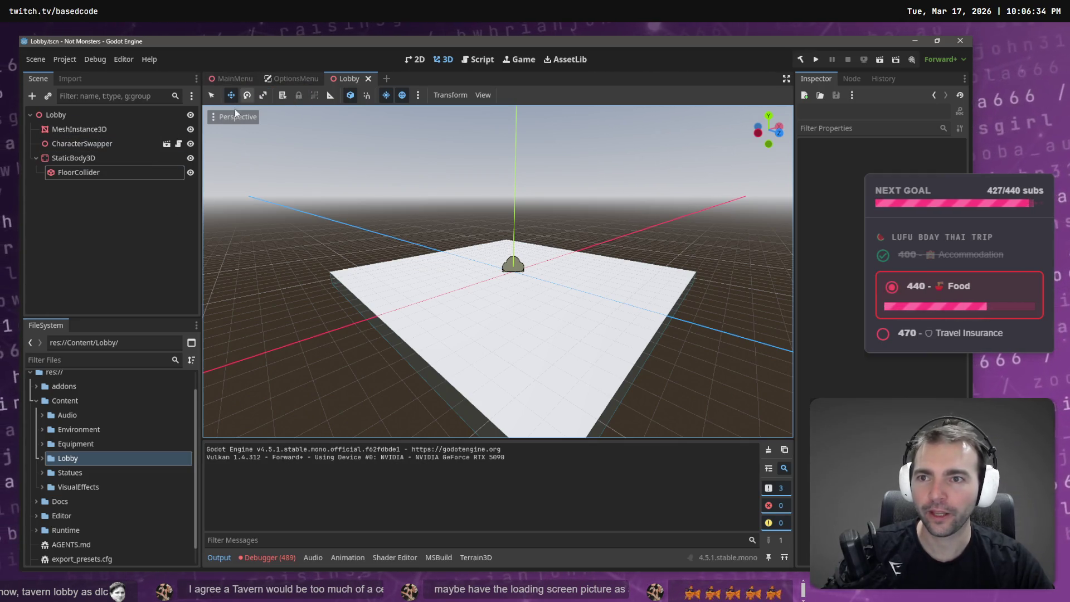
click(38, 402)
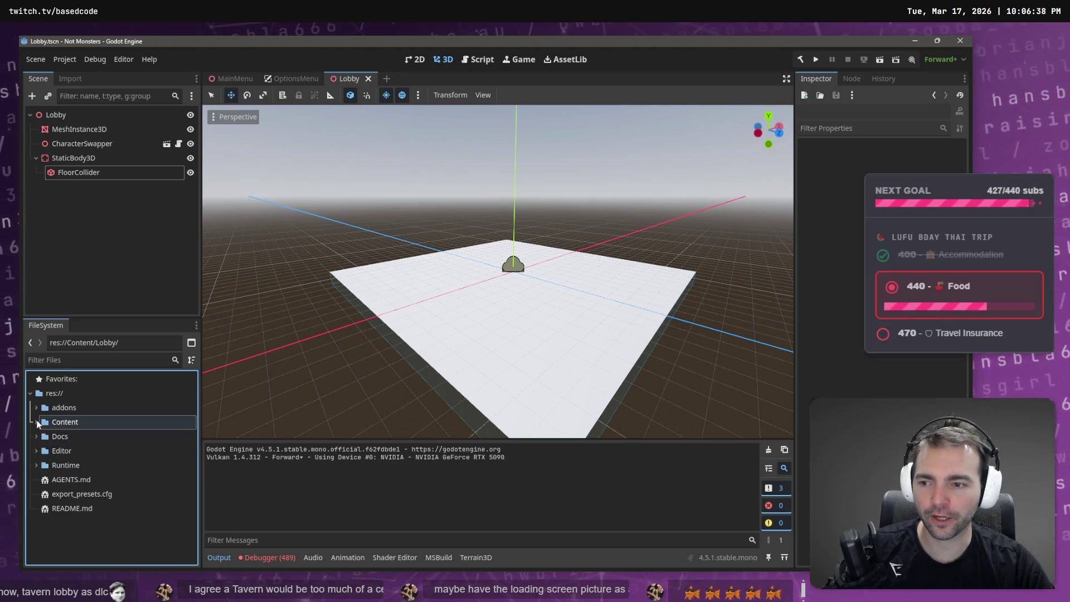
click(37, 422)
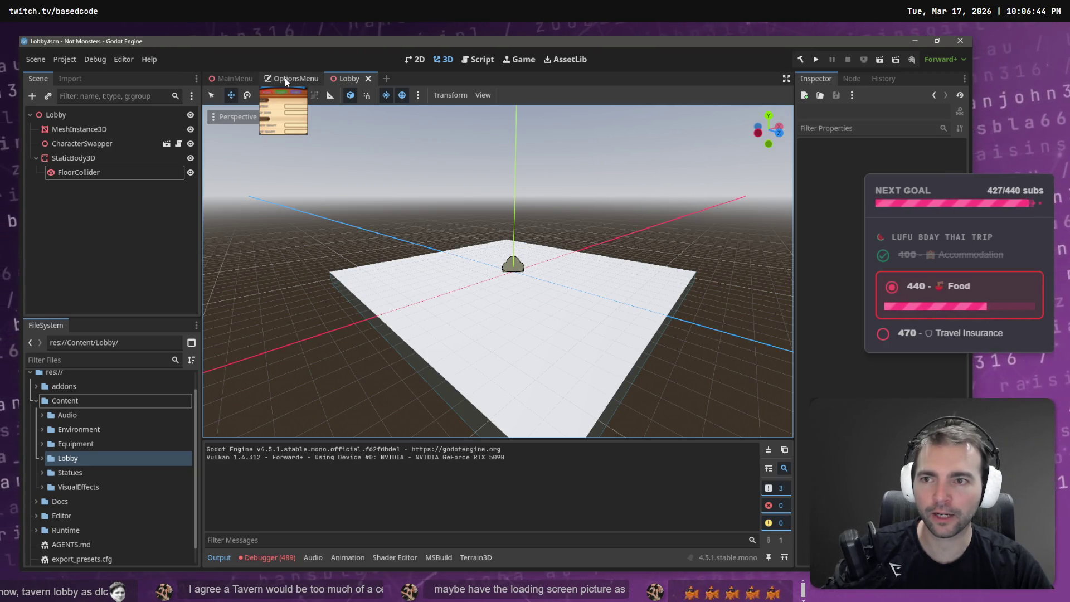
click(85, 360)
text(Environ)
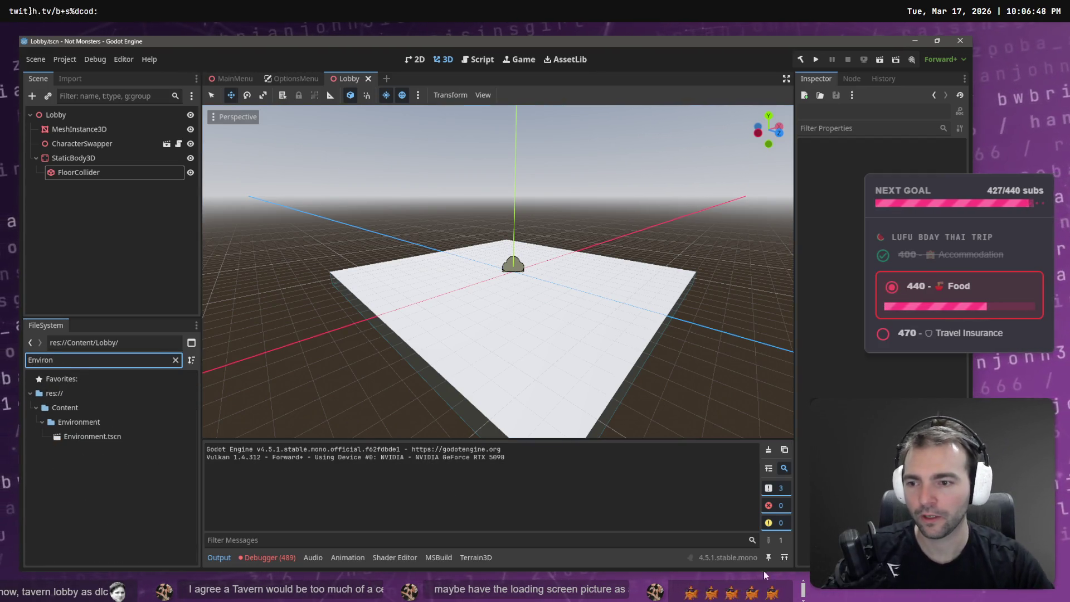
double_click(71, 439)
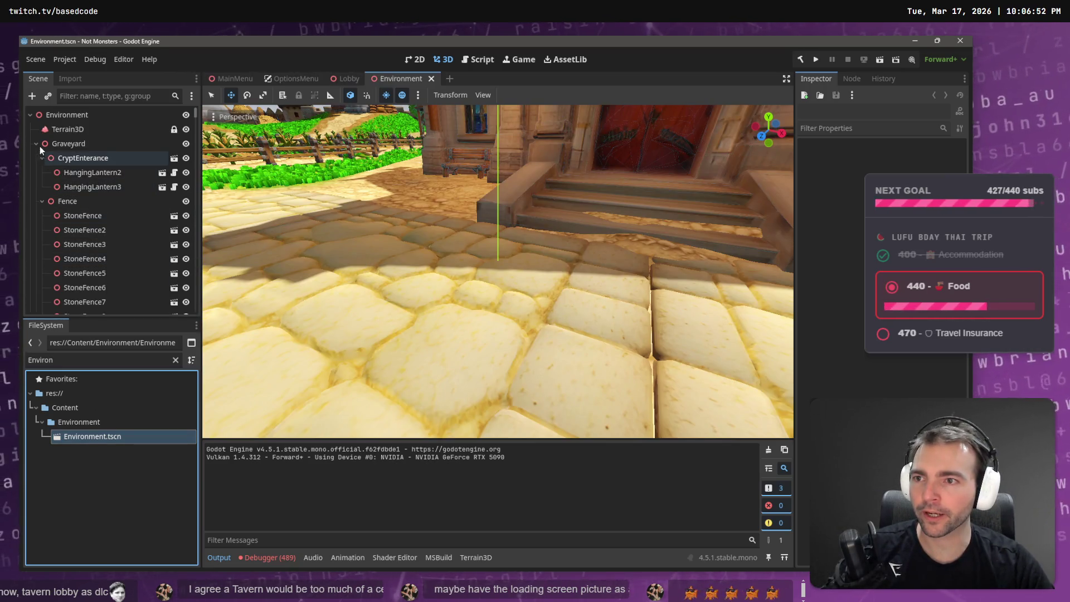
click(36, 144)
click(35, 159)
click(36, 173)
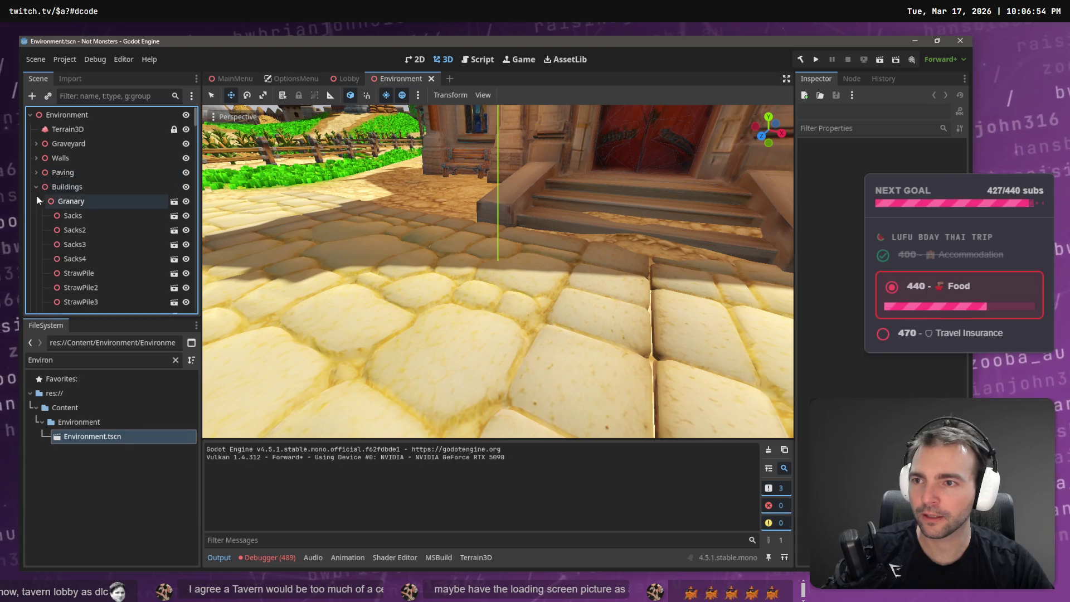
click(36, 187)
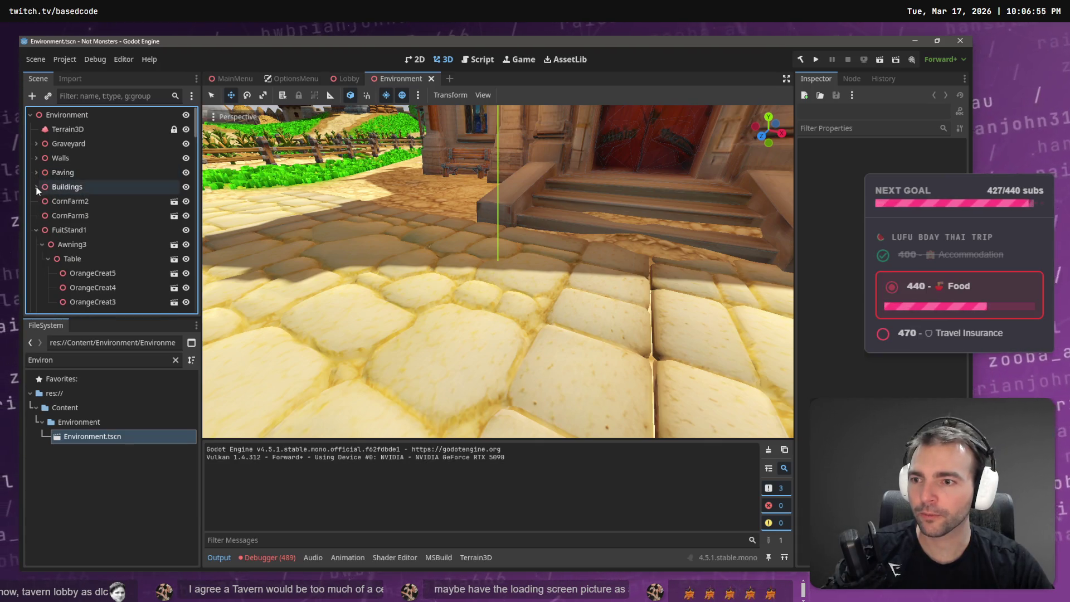
click(36, 230)
click(36, 244)
click(35, 258)
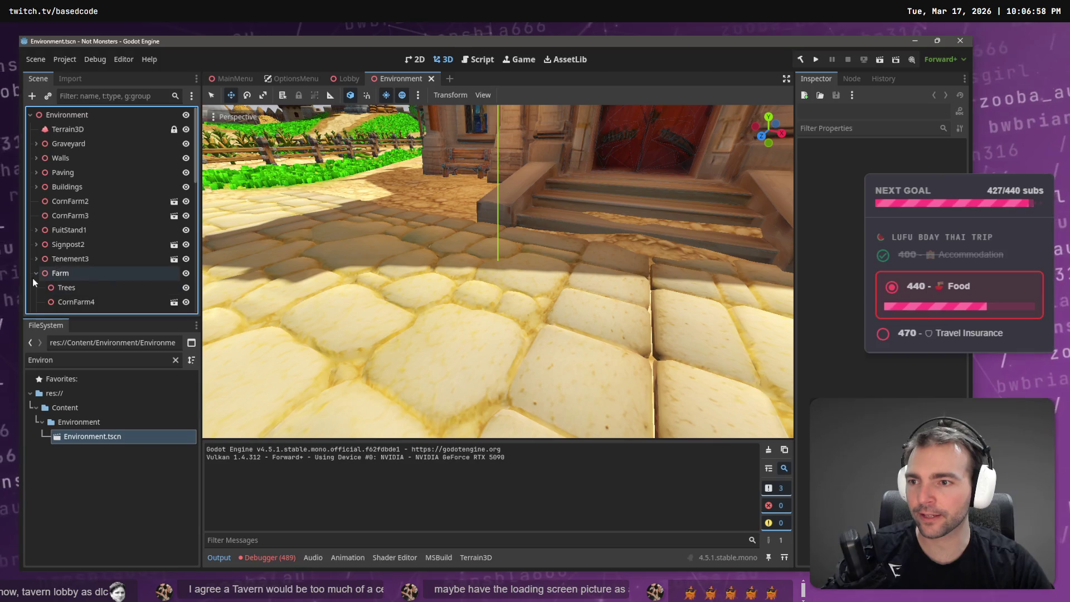
click(38, 273)
scroll(38, 273, down, 3)
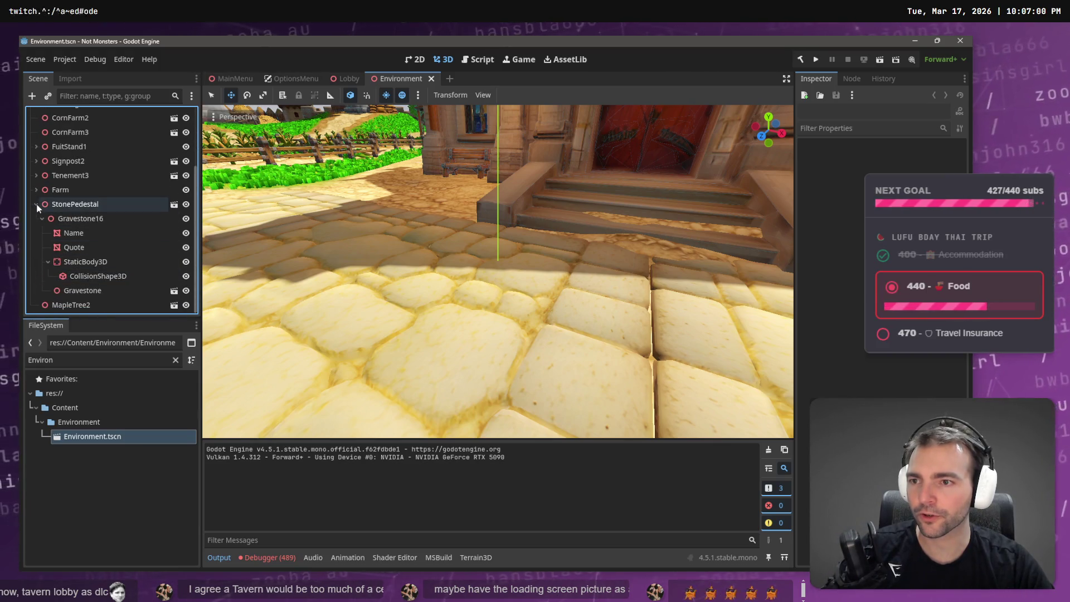
click(37, 205)
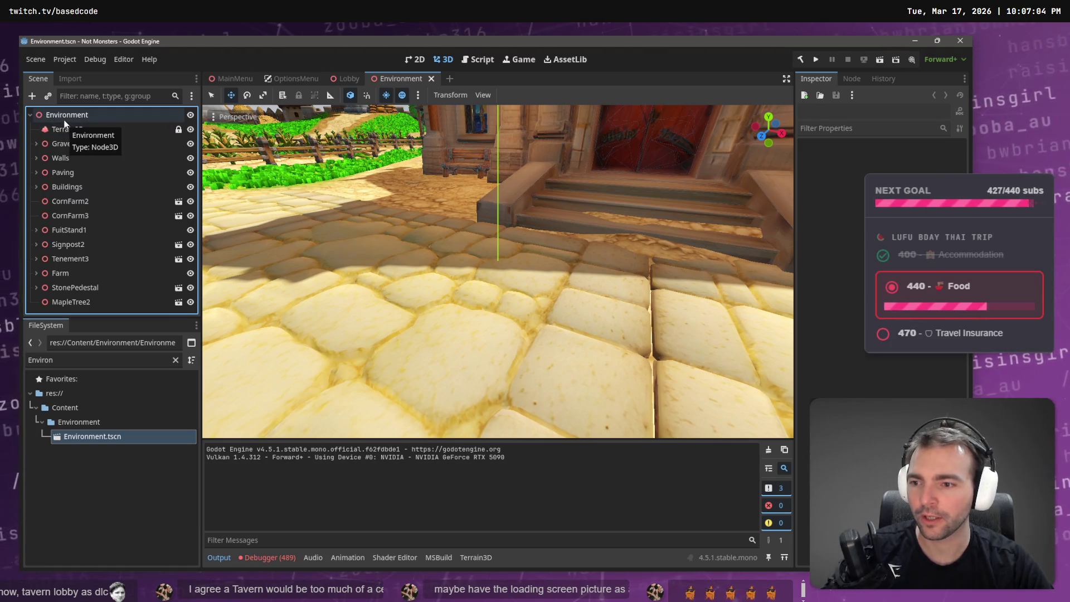
click(432, 79)
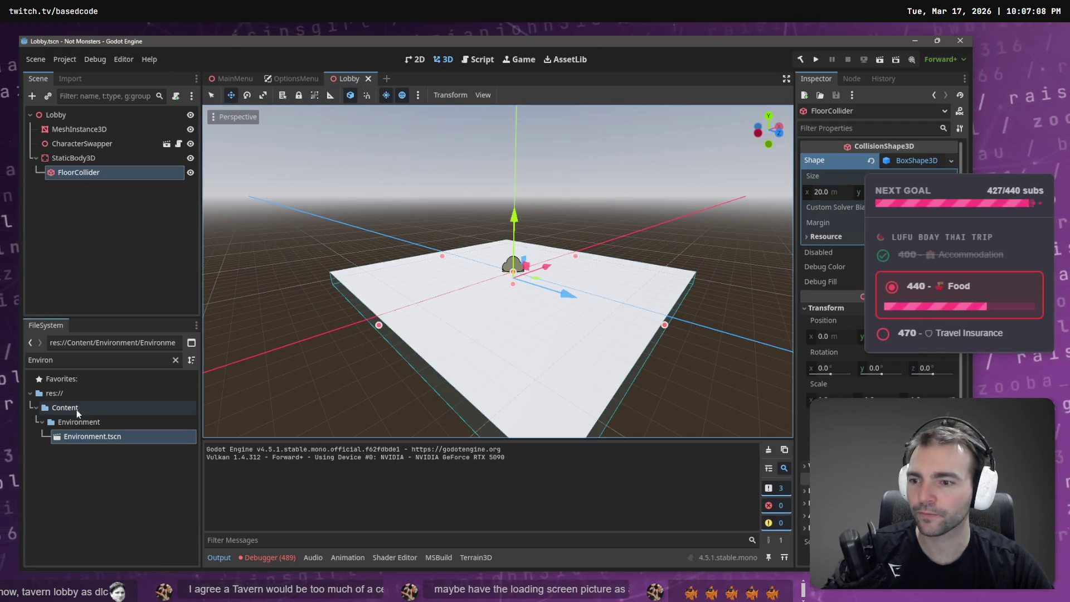
Filter the FileSystem for 'Main' and open the Main.tscn scene.
double_click(121, 360)
text(Main)
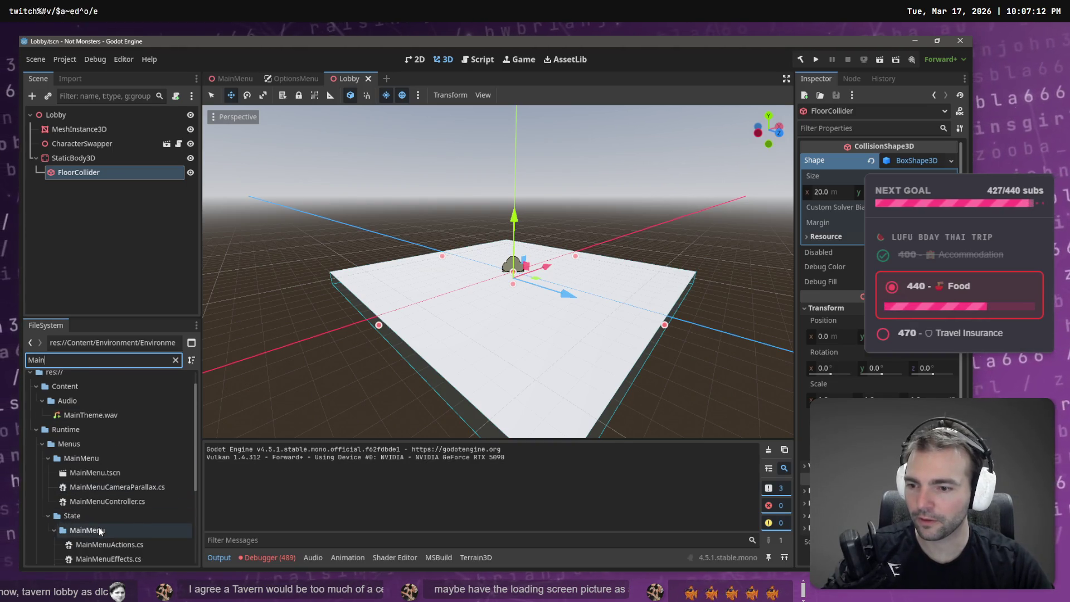
scroll(100, 531, down, 5)
click(82, 554)
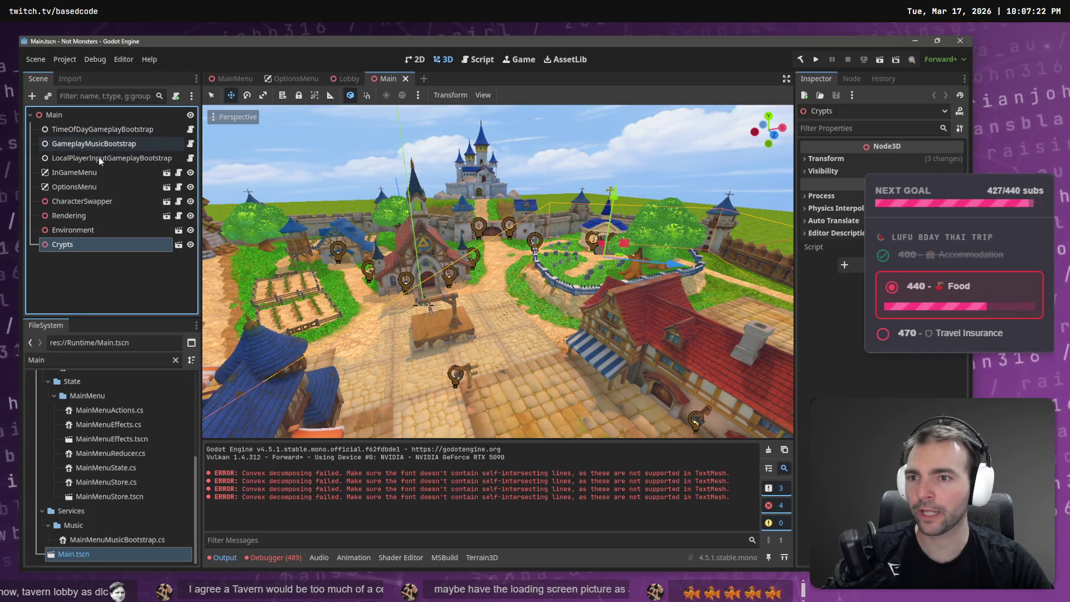
Add a Node3D child to Main and rename it Menus.
click(89, 288)
right_click(123, 288)
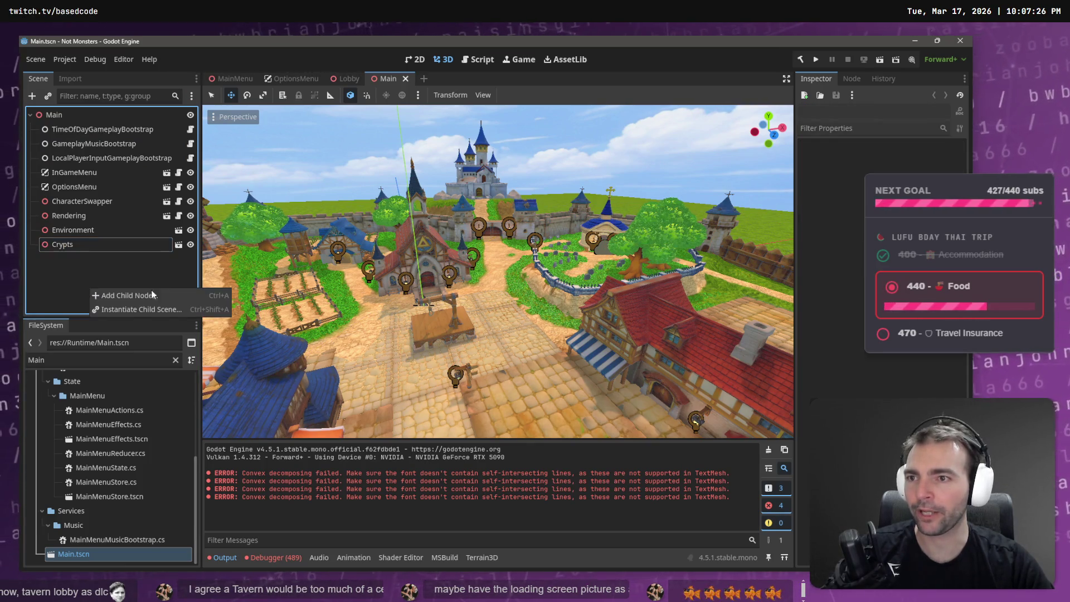
click(148, 296)
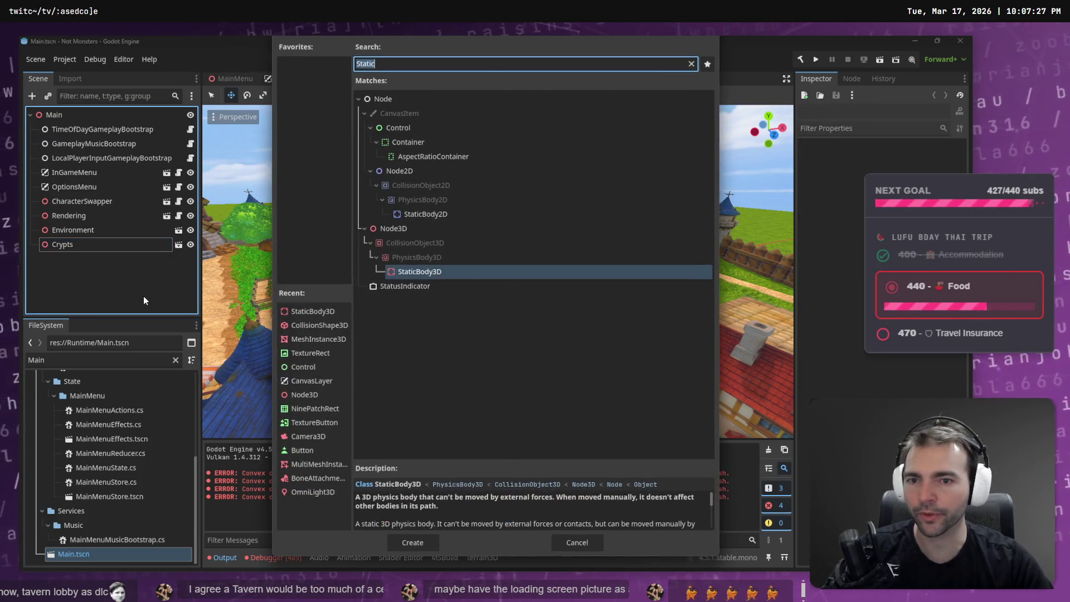
click(417, 228)
click(405, 64)
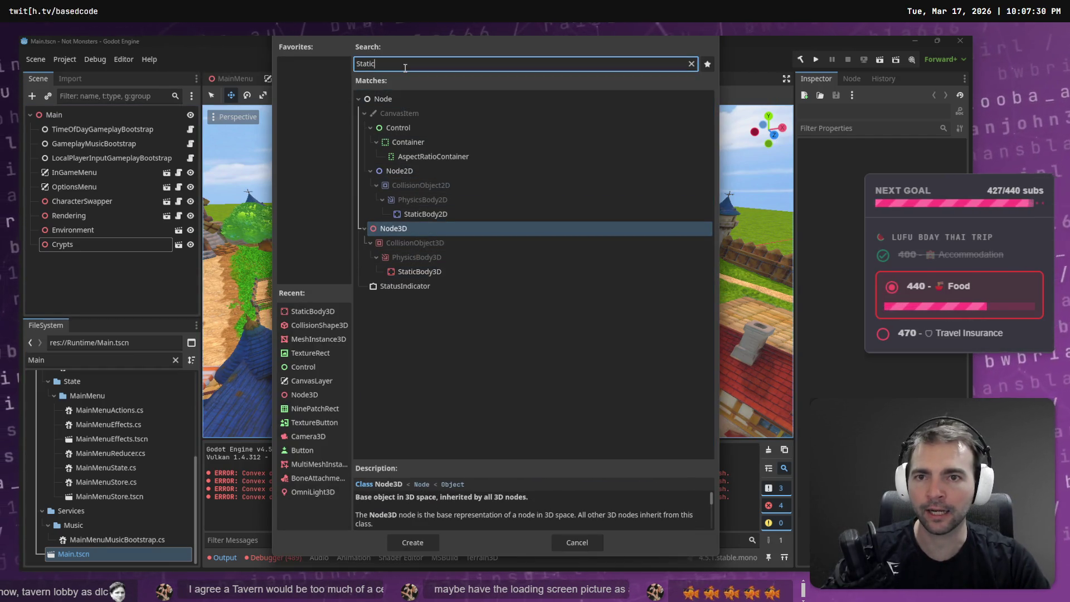
key(BackSpace)
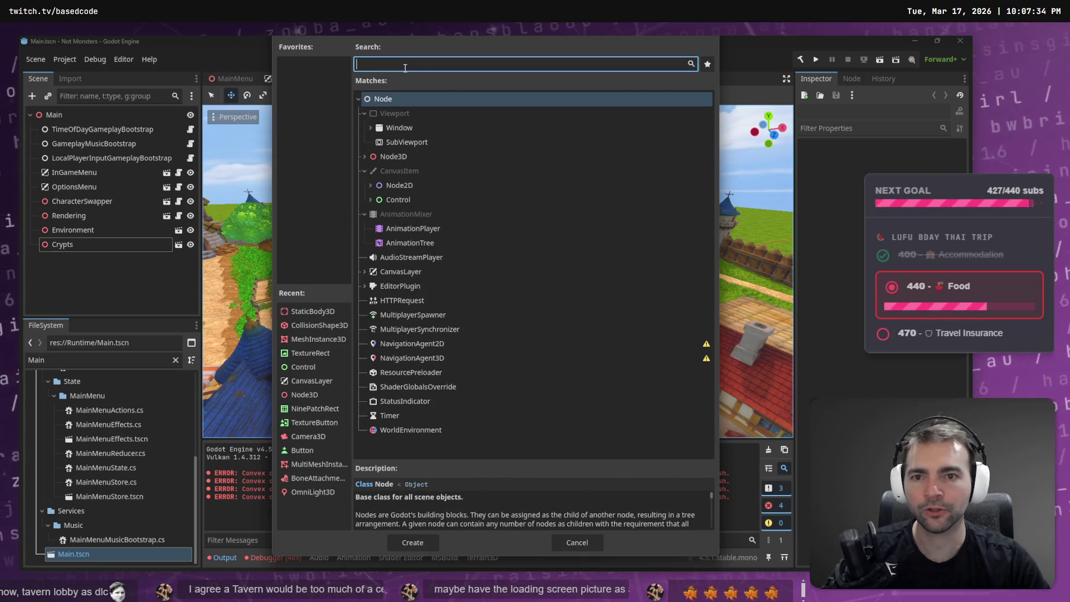
double_click(438, 158)
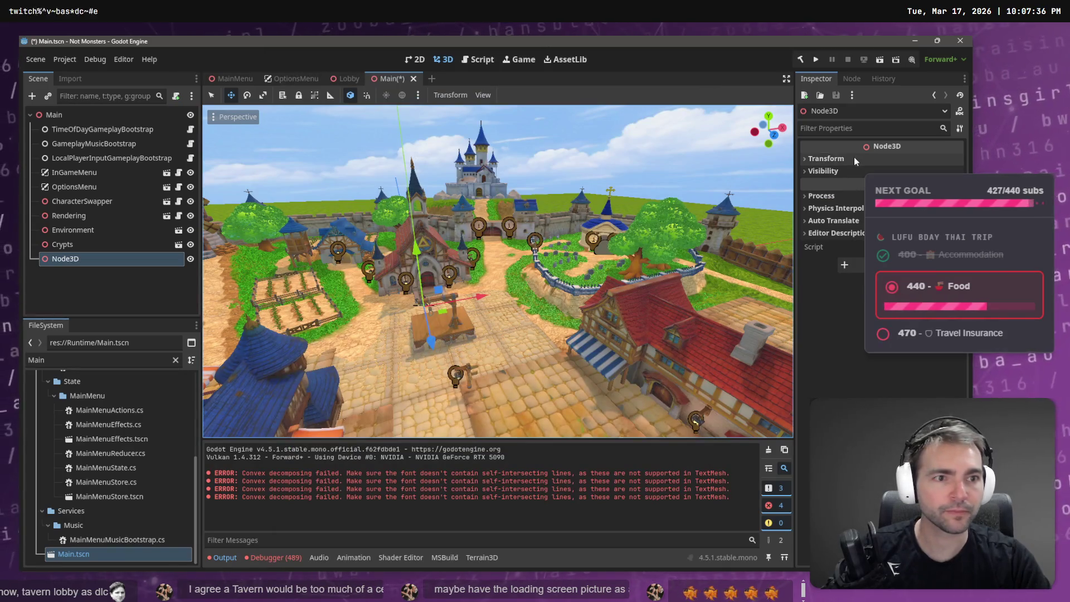
click(856, 161)
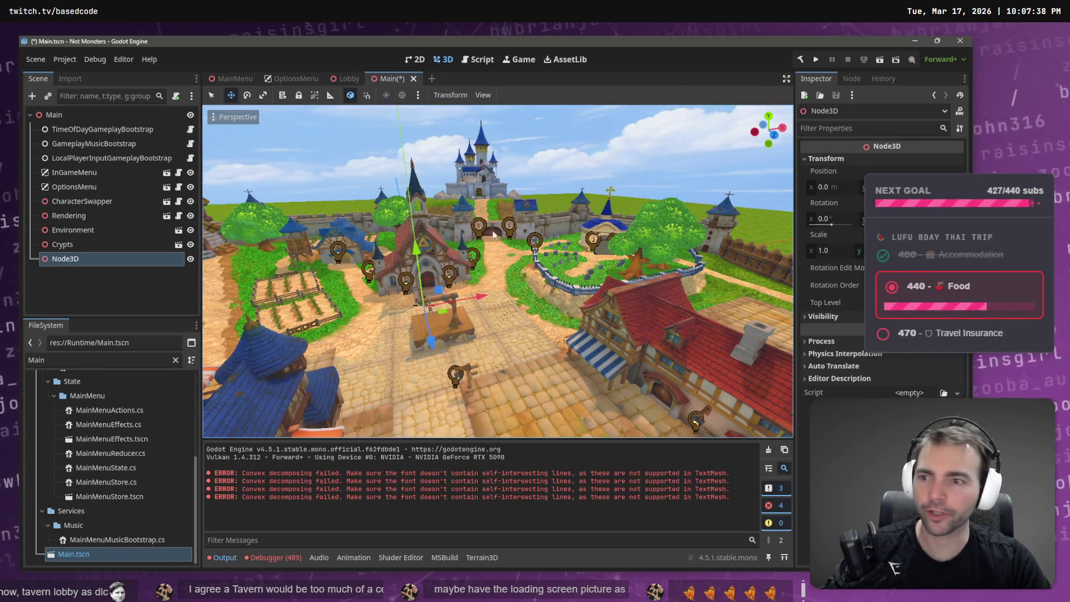
click(95, 261)
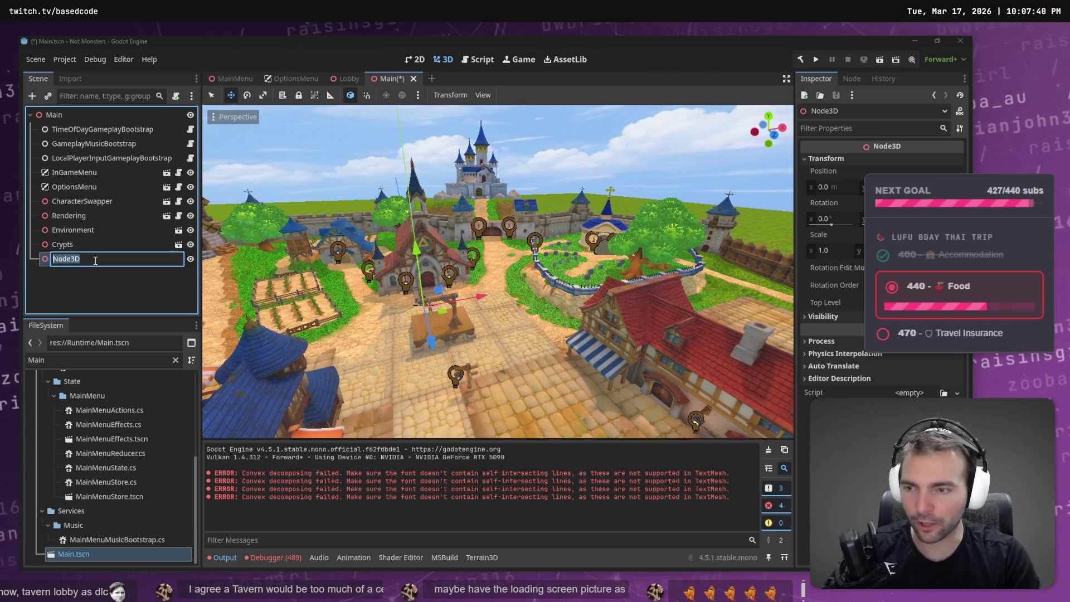
text(s)
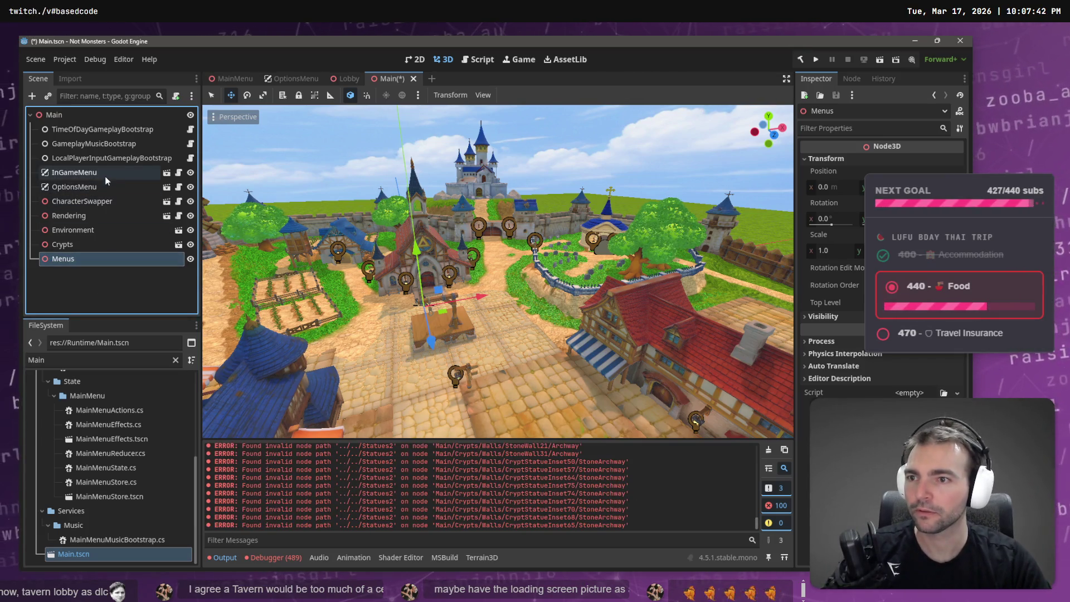
Move InGameMenu and OptionsMenu under Menus, then abandon adding a Bootstraps node.
click(83, 172)
shift+click(84, 186)
drag(84, 187, 85, 258)
right_click(69, 298)
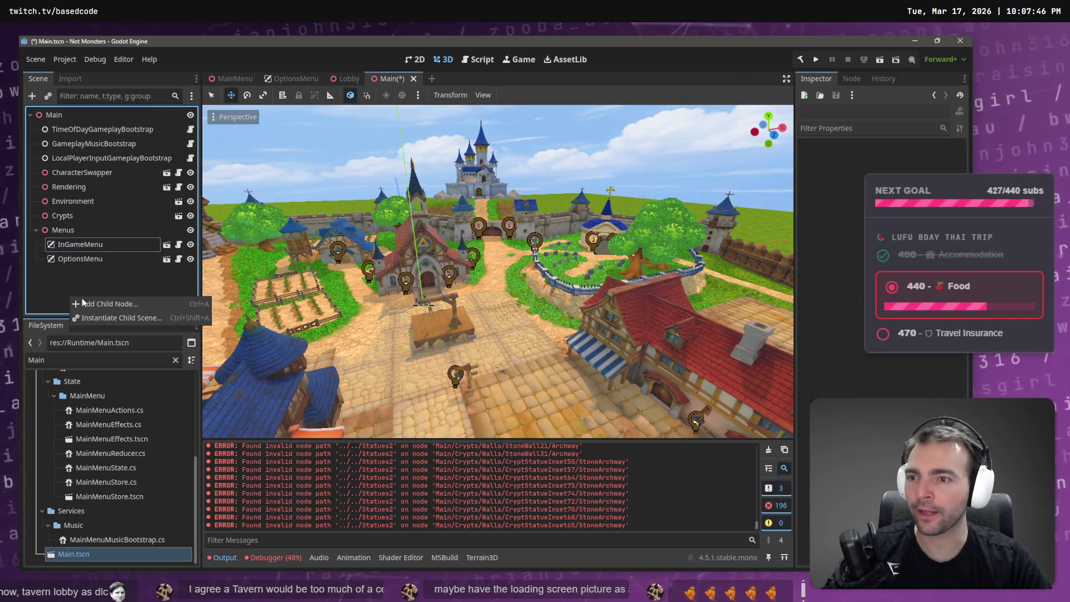
click(101, 302)
text(Boot)
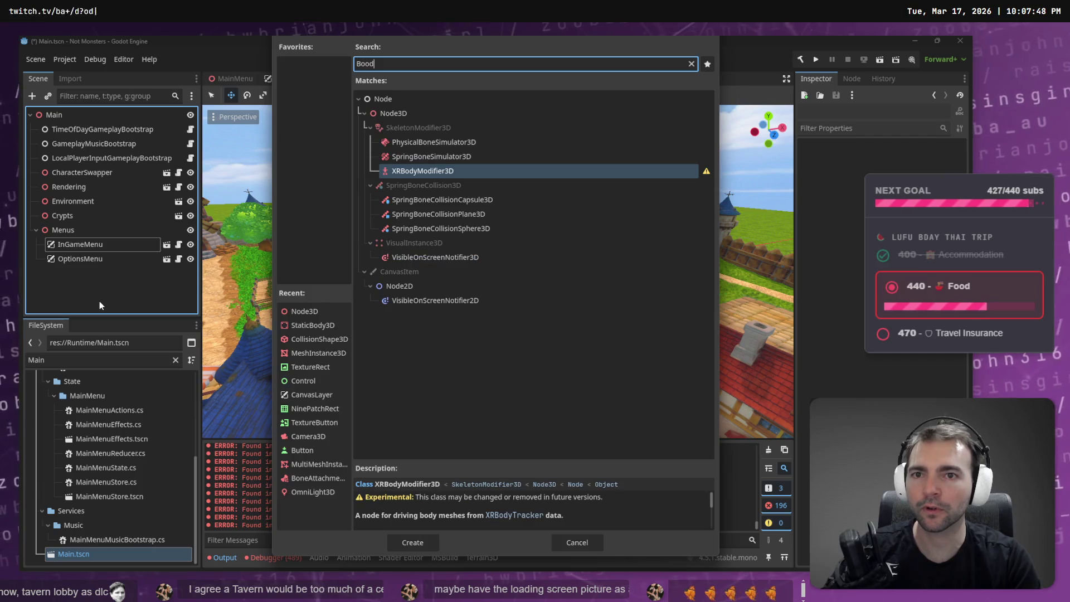
text(straps)
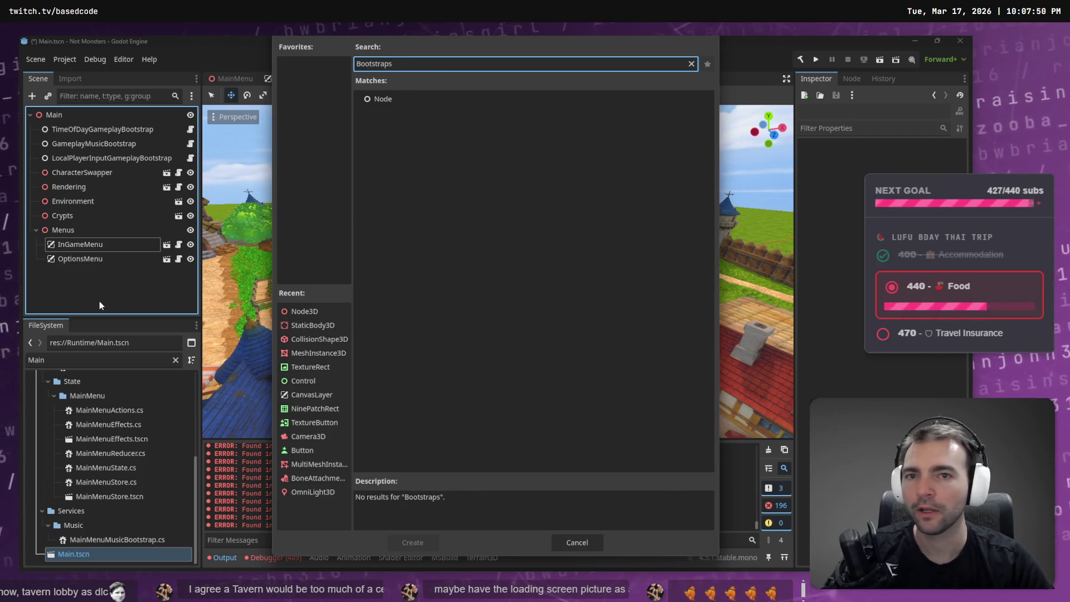
key(ctrl+BackSpace)
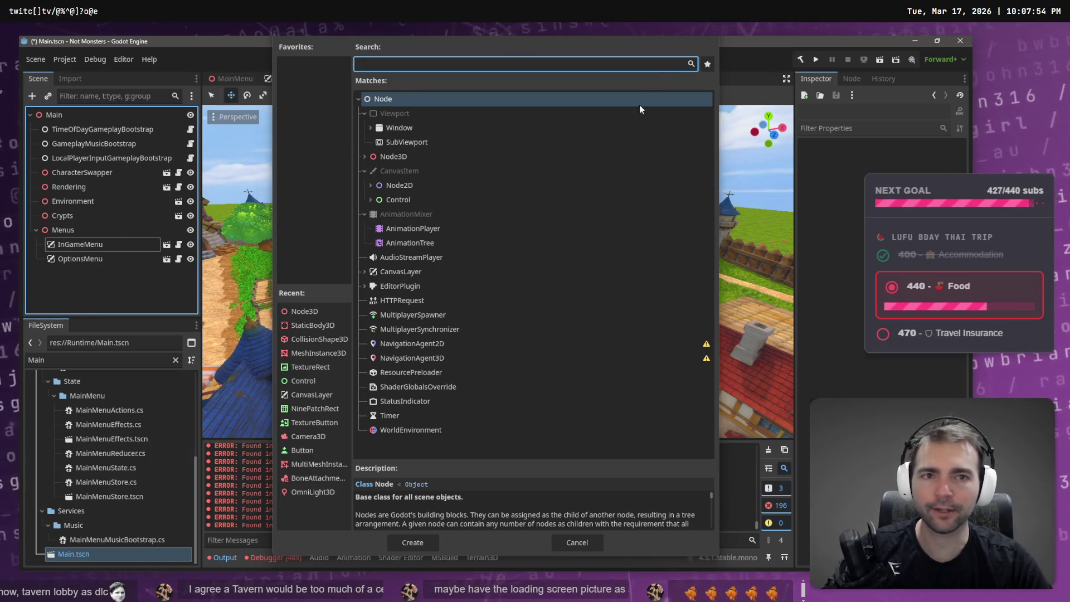
key(Escape)
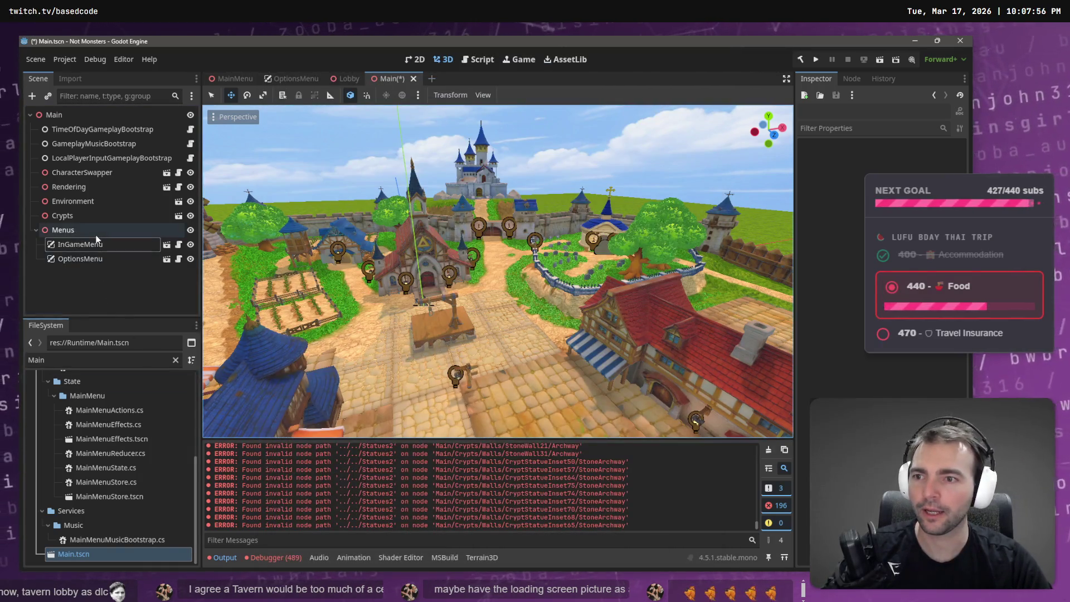
Move InGameMenu and OptionsMenu back directly under Main at the top.
click(95, 233)
click(89, 244)
shift+click(83, 260)
mouse_move(83, 260)
mouse_down()
mouse_move(97, 245)
mouse_move(73, 123)
mouse_up()
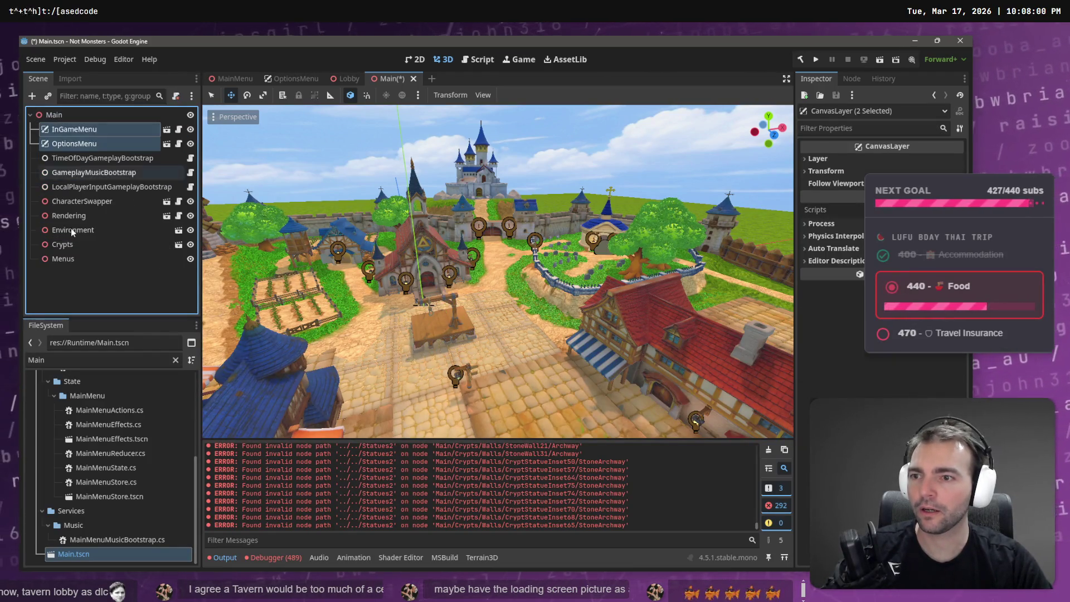
Replace the Menus Node3D with a plain Node child of Main named Menus.
click(73, 260)
key(Delete)
key(Return)
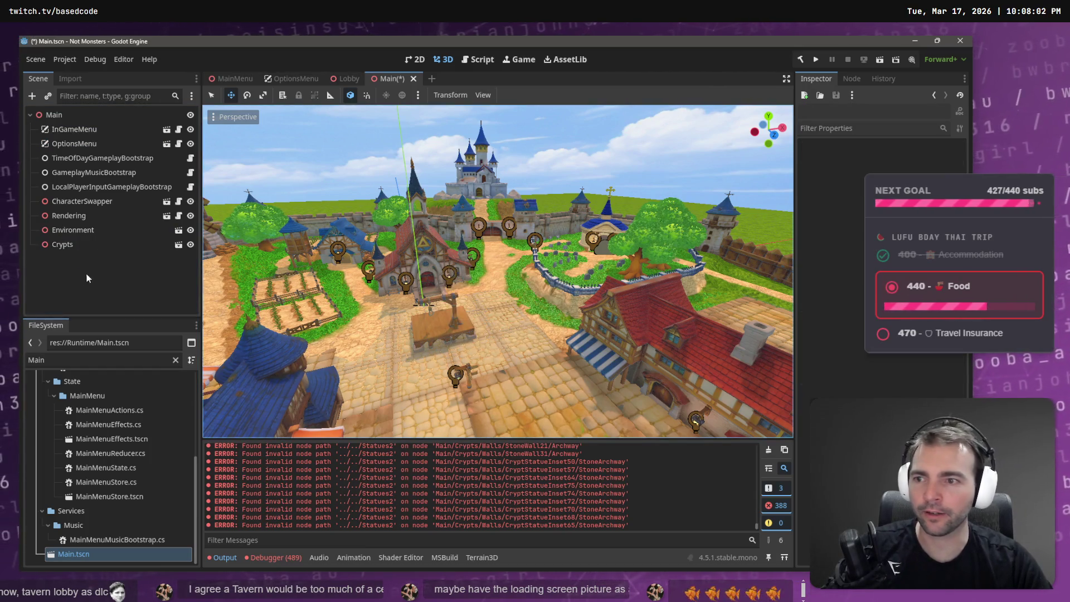
right_click(48, 115)
click(101, 123)
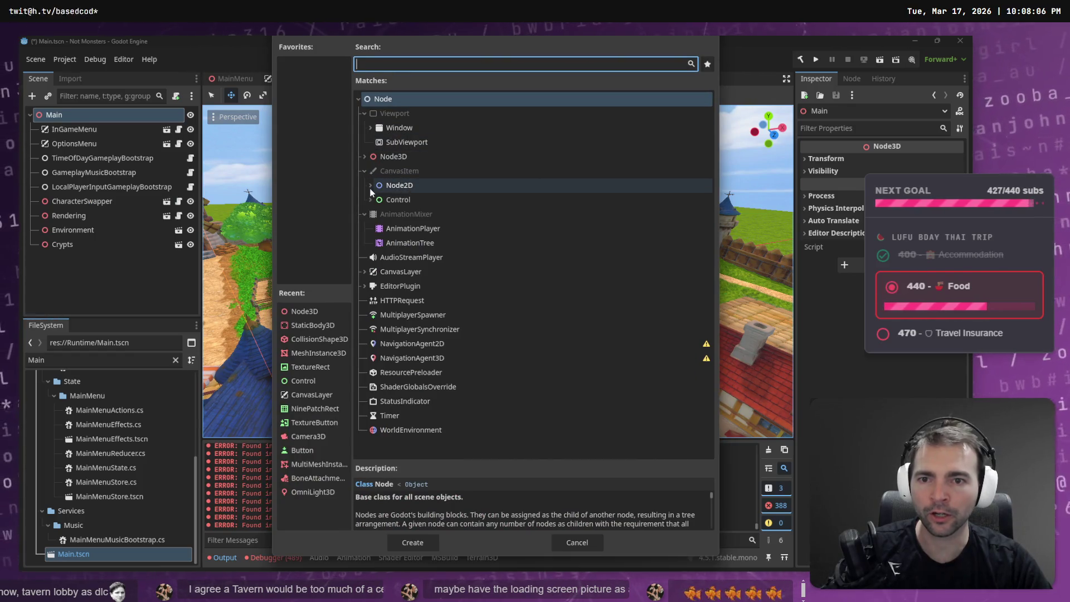
click(370, 187)
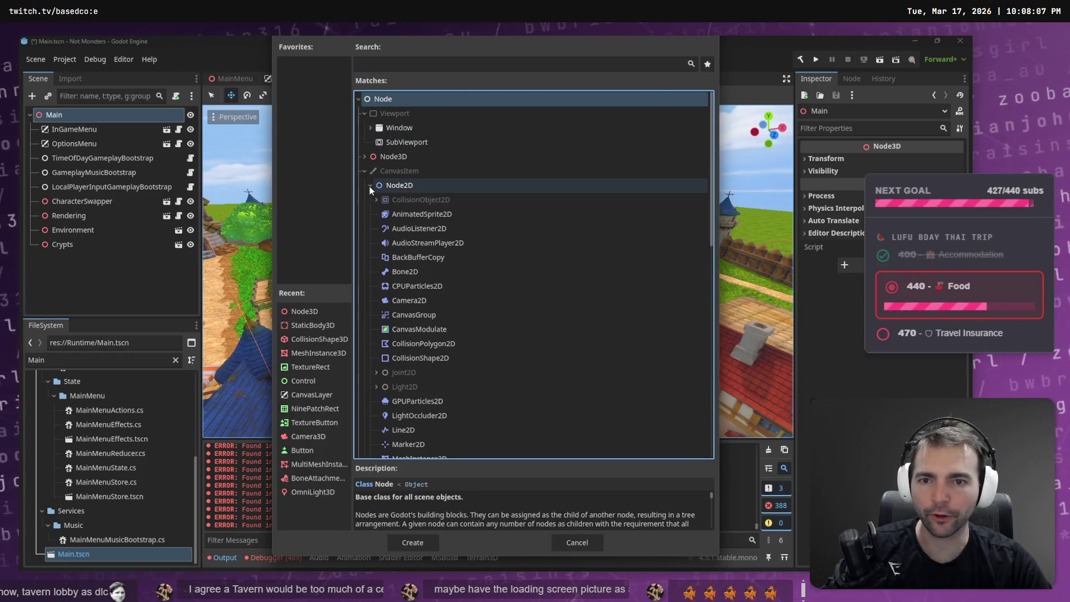
double_click(383, 99)
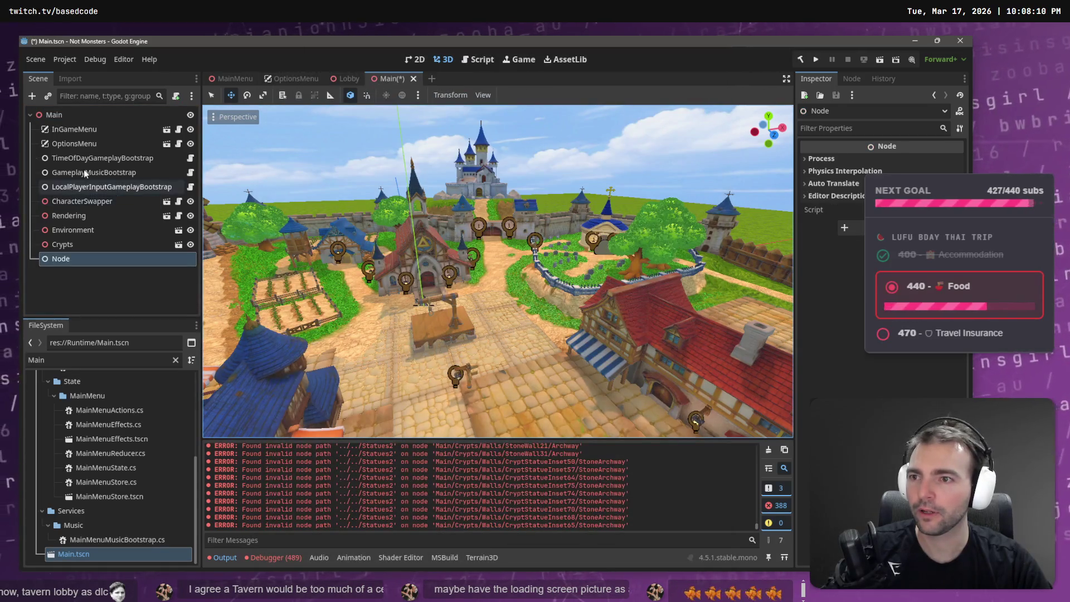
key(F2)
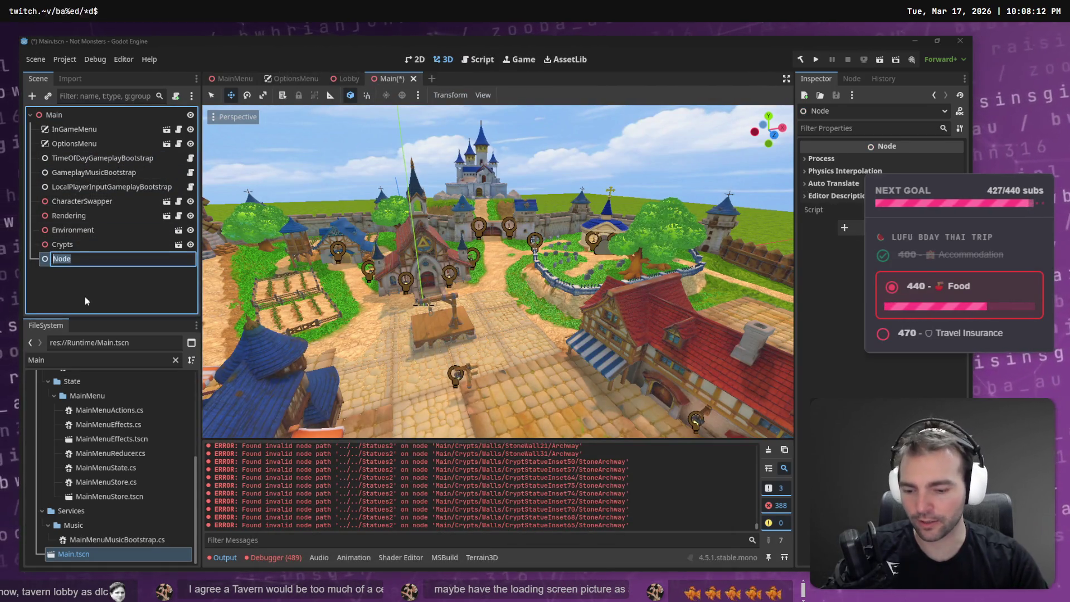
text(Menus)
key(Return)
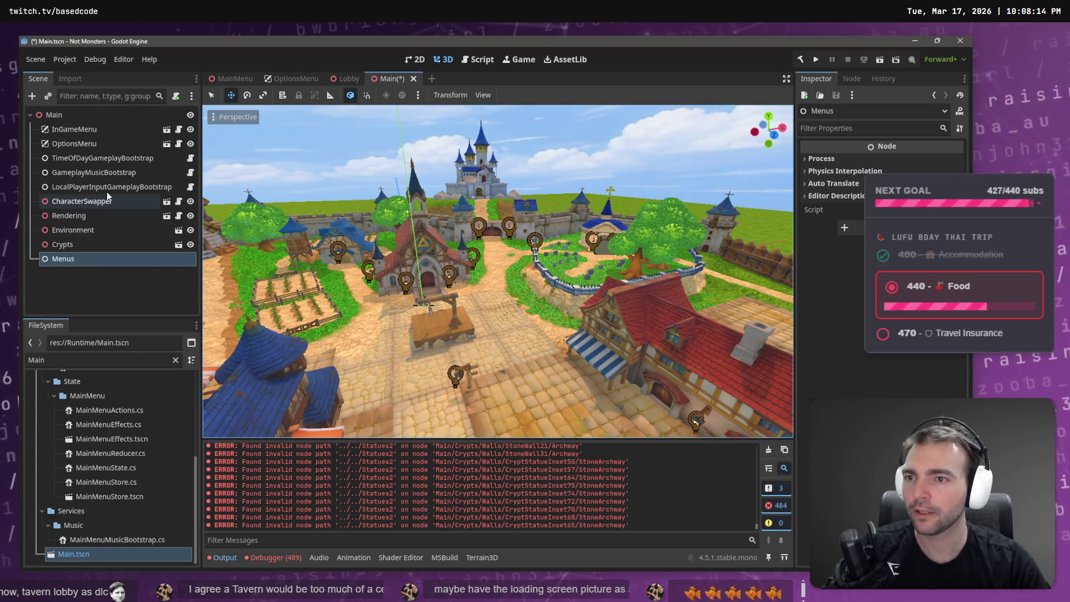
Move InGameMenu and OptionsMenu into the new Menus node.
click(116, 158)
click(75, 129)
shift+click(74, 143)
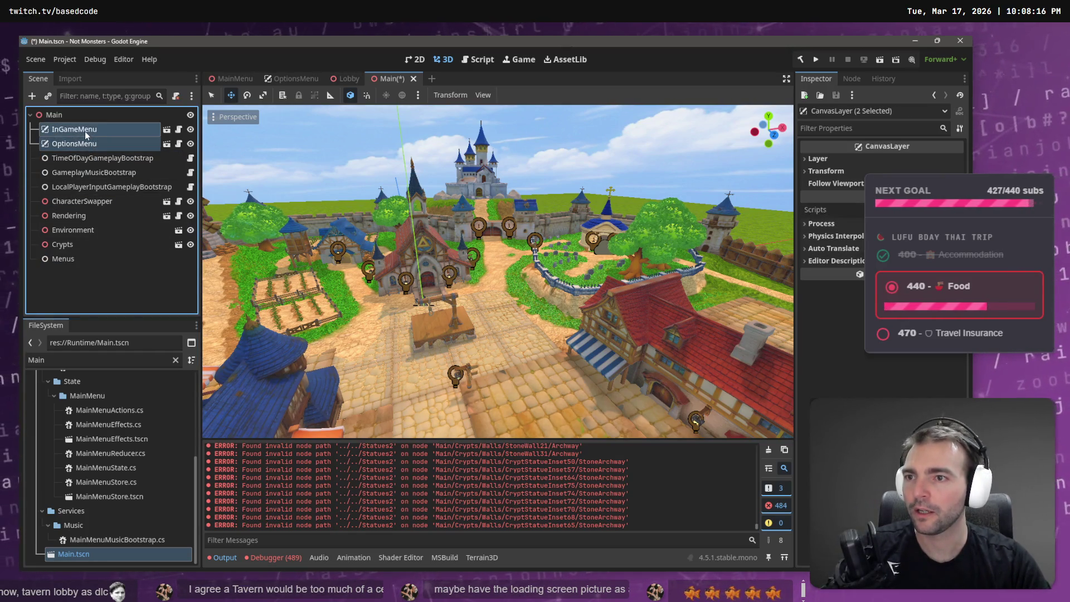
mouse_move(74, 144)
mouse_down()
mouse_move(58, 277)
mouse_move(62, 259)
mouse_up()
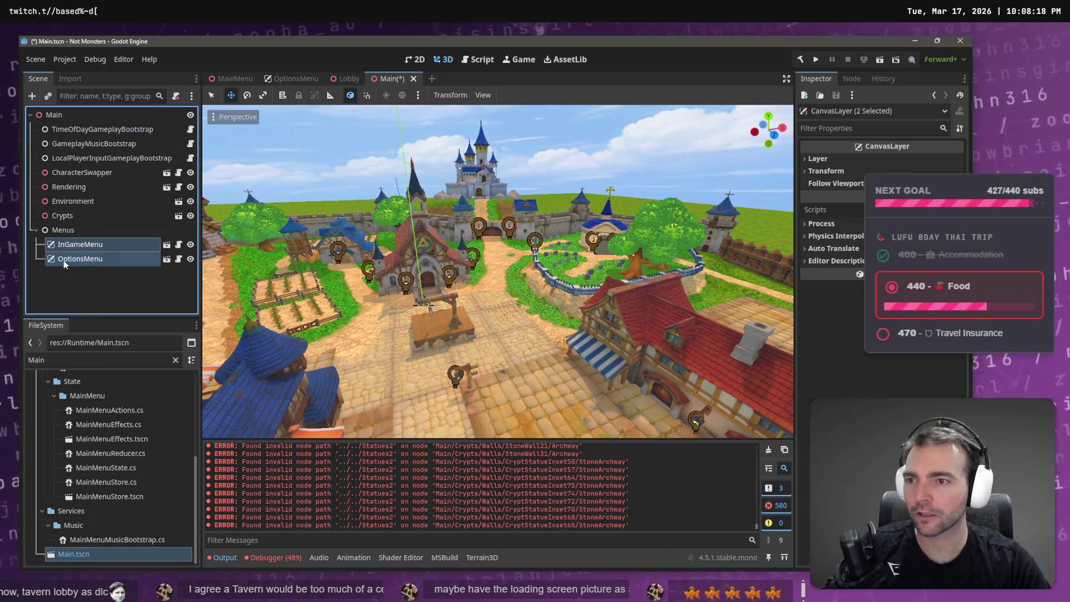
Add another plain Node to the scene and name it Bootstrap.
right_click(76, 291)
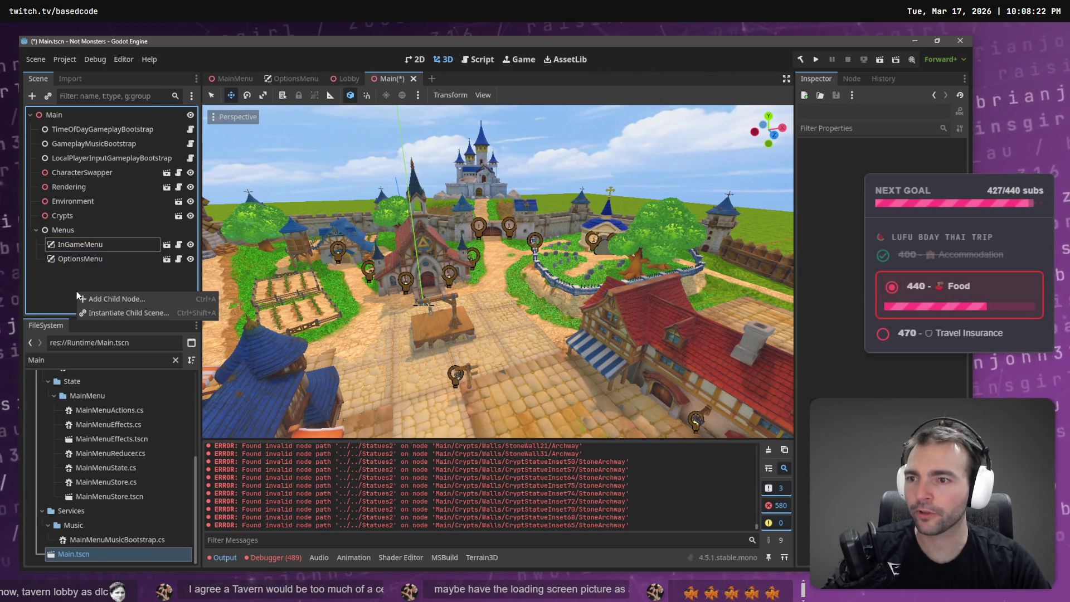
click(119, 295)
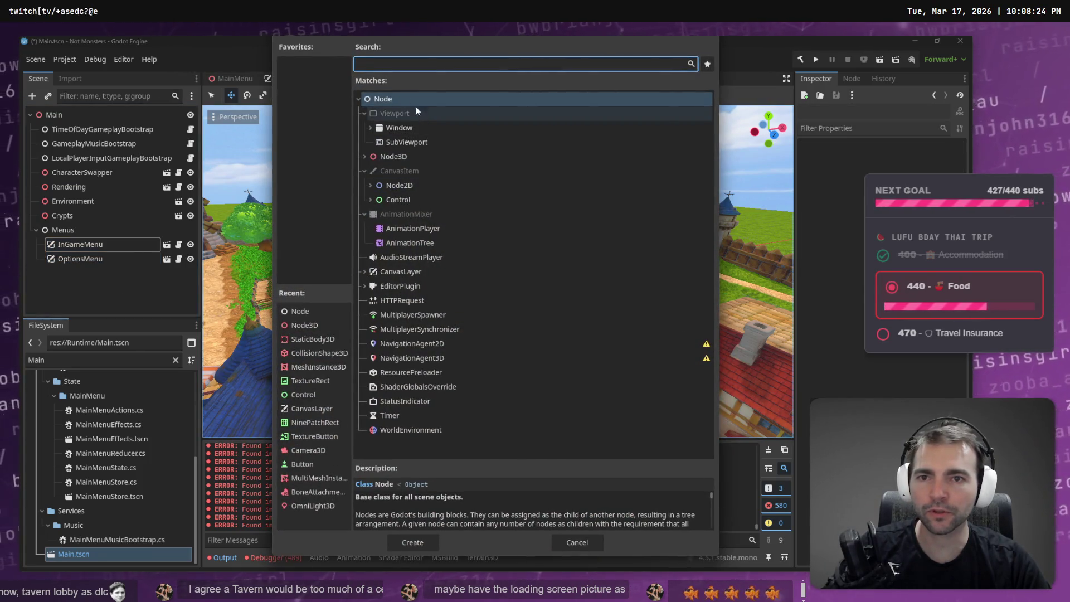
double_click(380, 100)
key(F2)
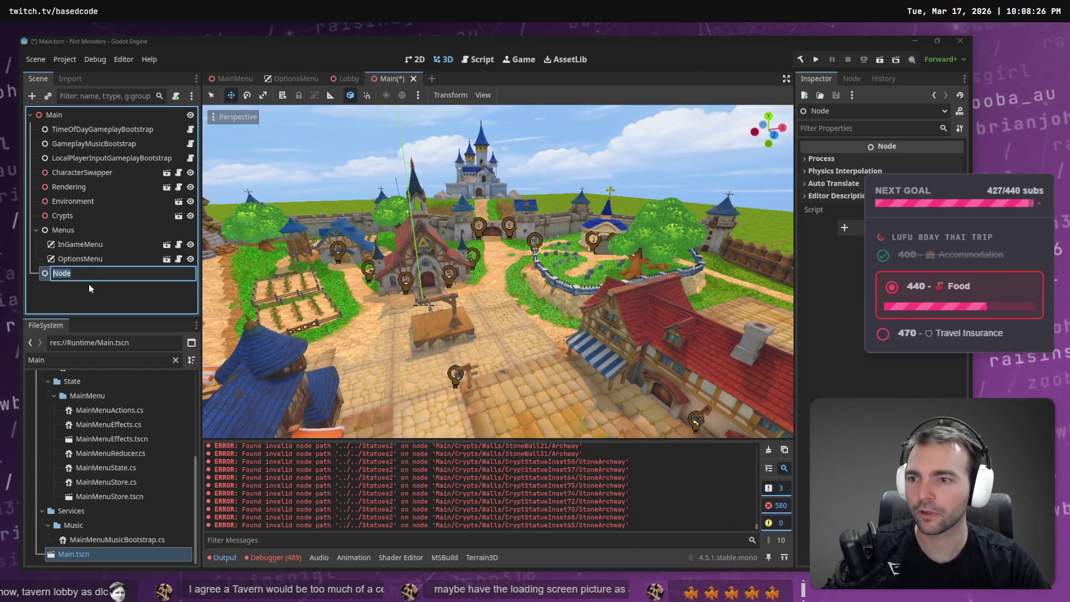
text(Bootstrap)
key(Return)
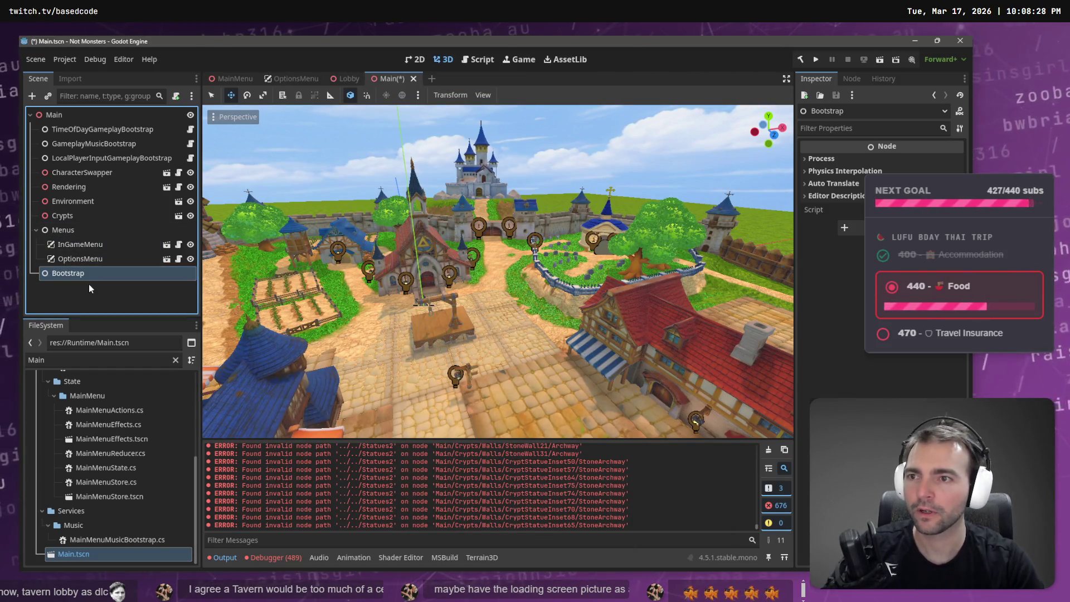
Move TimeOfDay, GameplayMusic and LocalPlayerInput gameplay bootstraps under Bootstrap.
ctrl+click(112, 129)
ctrl+click(115, 145)
ctrl+click(106, 158)
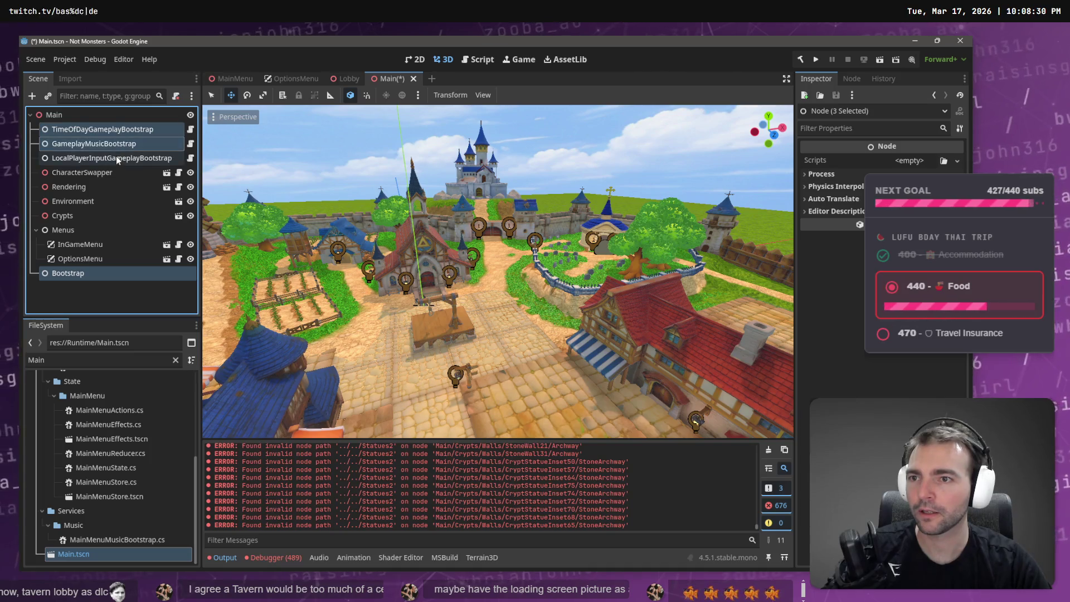
drag(97, 132, 73, 276)
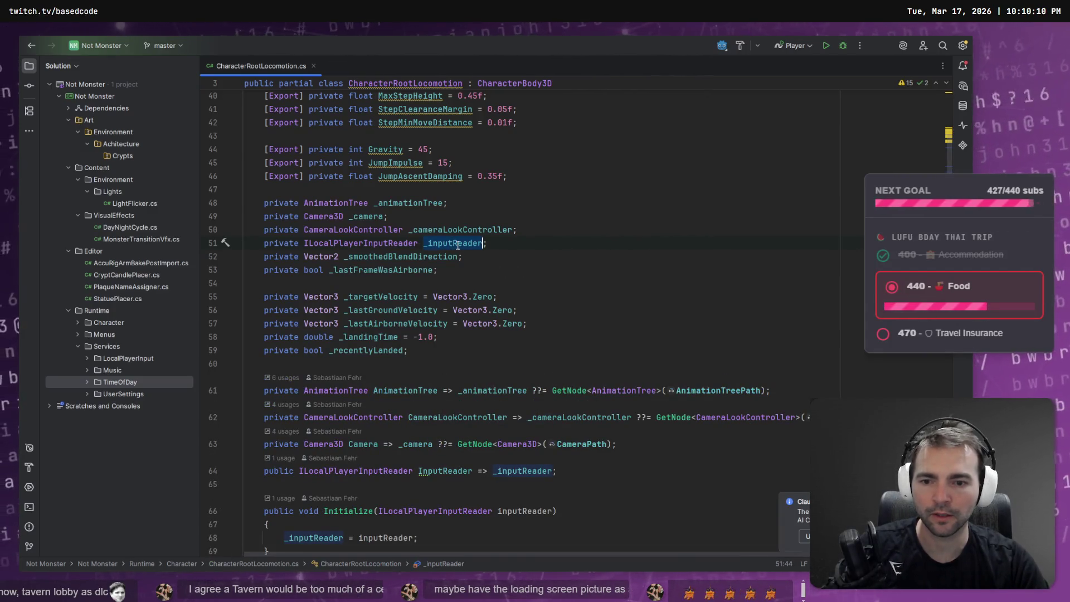
Search the file for _inputReader and follow the Initialize call into CharacterSwapper, then return.
key(ctrl+f)
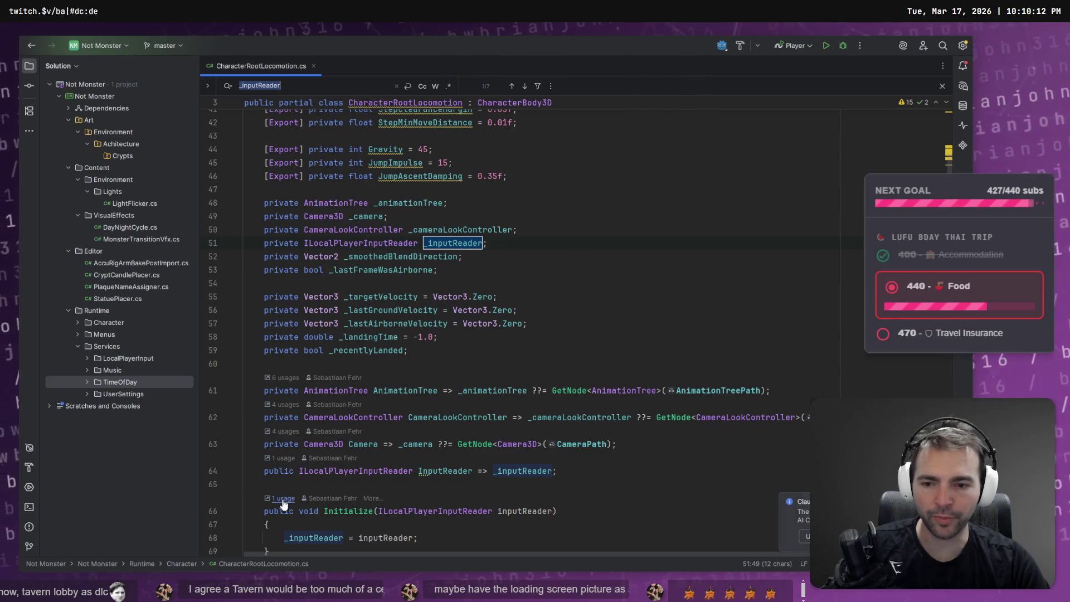
click(281, 498)
click(374, 533)
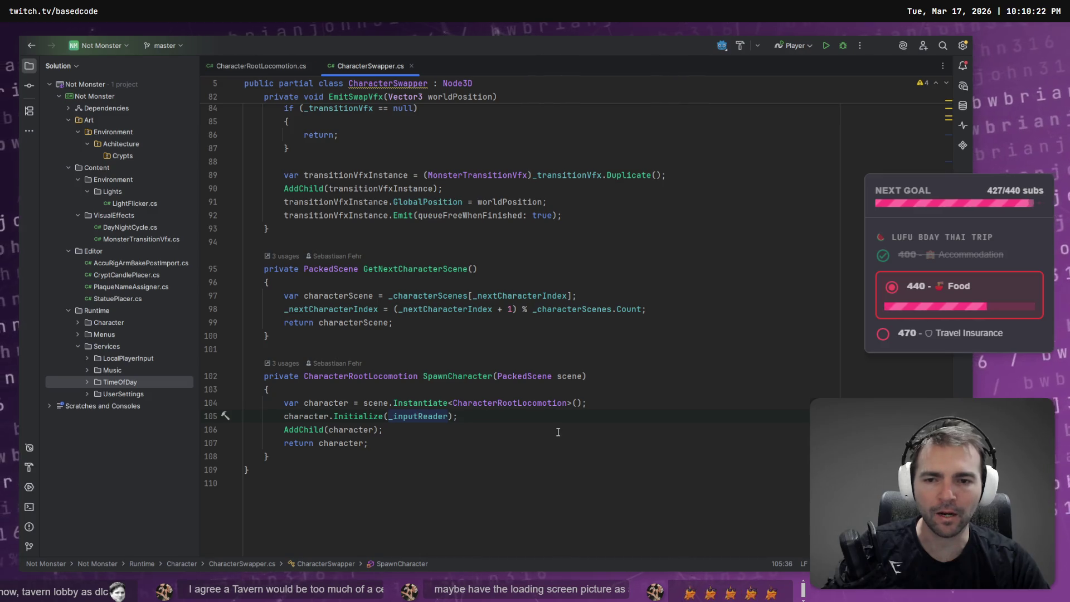
key(ctrl+Tab)
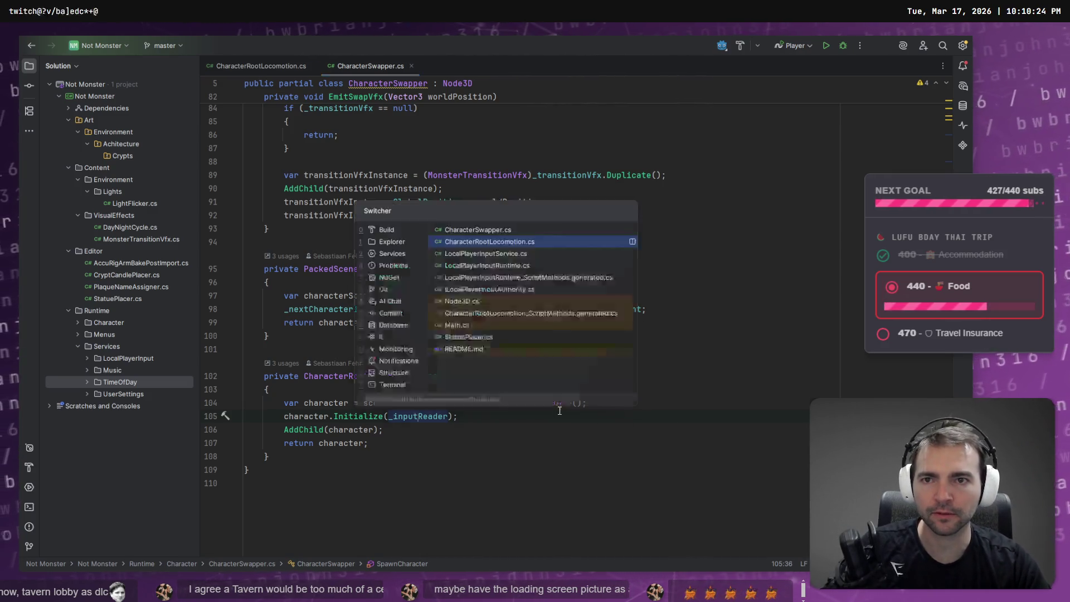
Find InputReader usages and open CameraLookController.cs at line 40's CharacterRootLocomotion lookup.
click(451, 243)
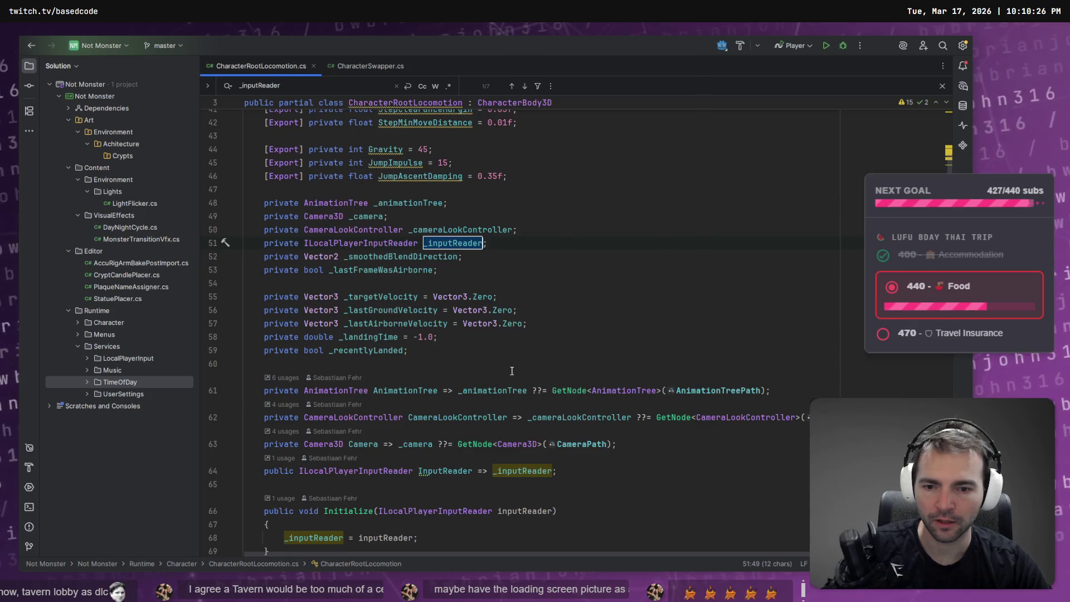
scroll(511, 371, down, 5)
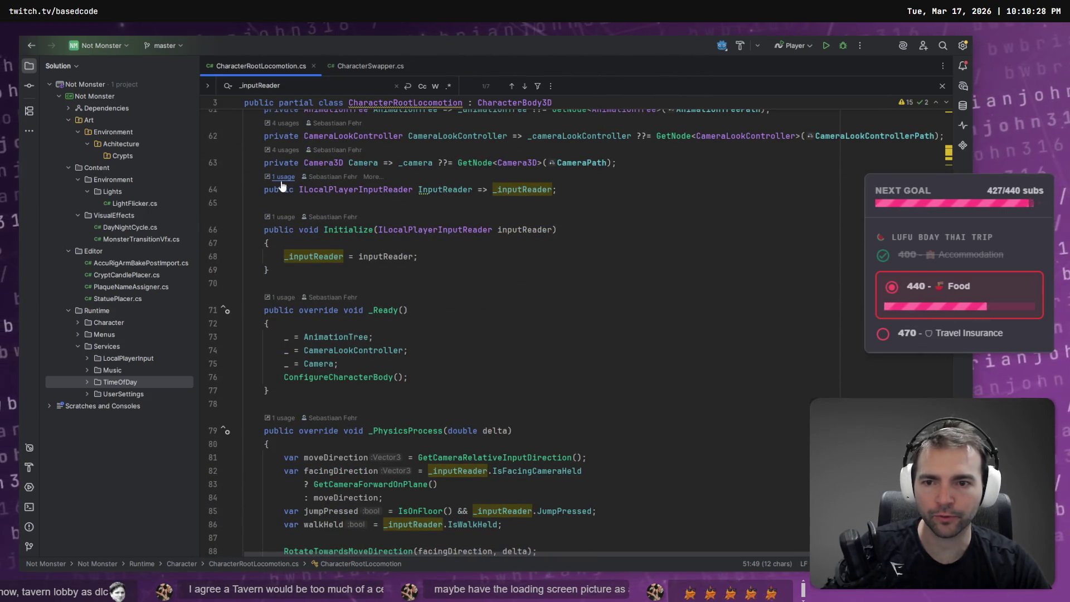
click(286, 177)
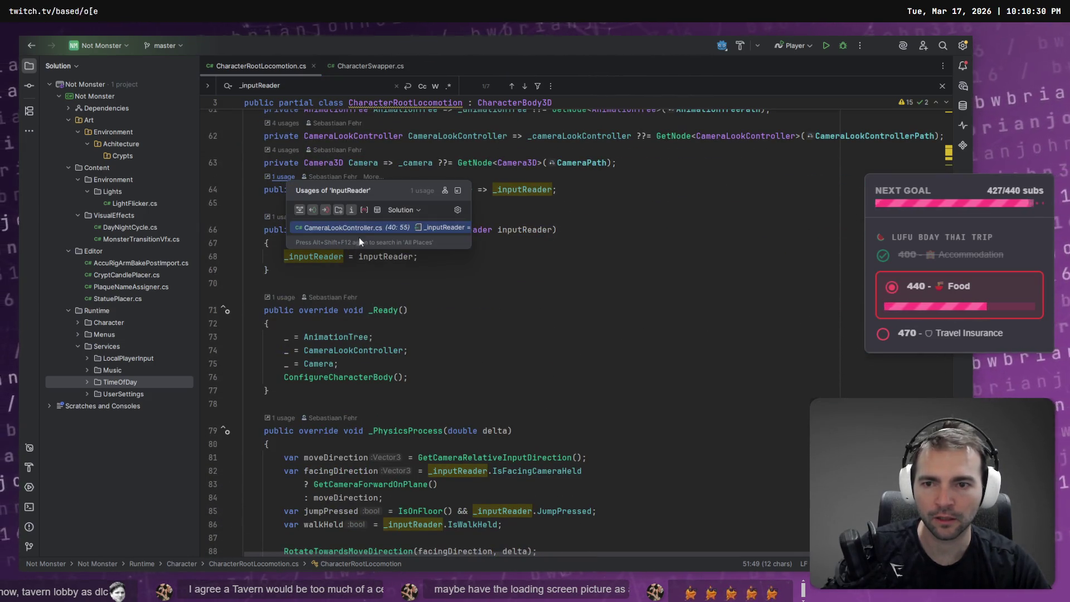
click(518, 224)
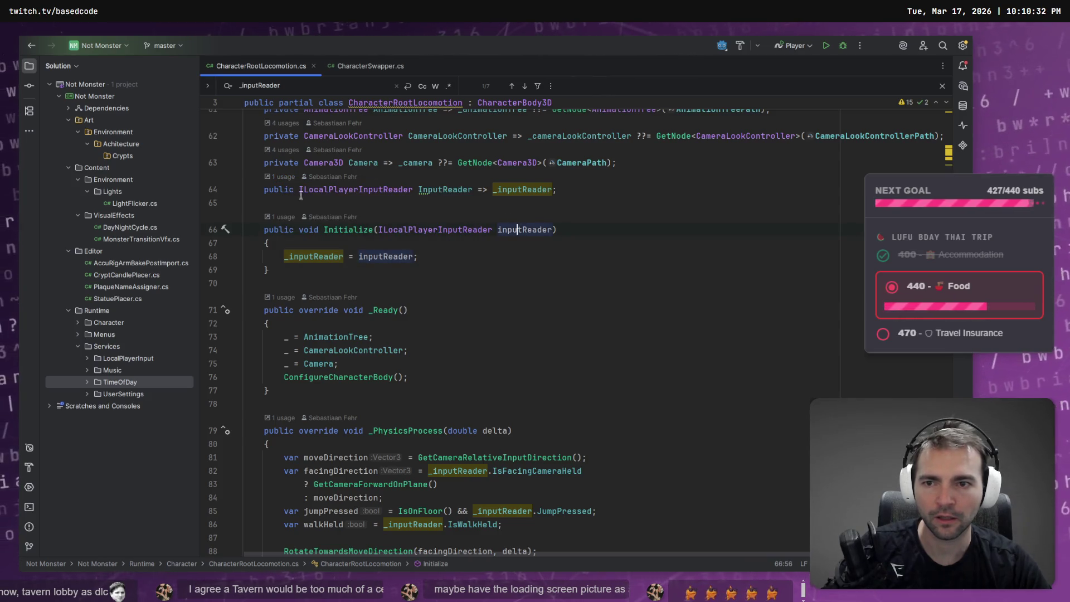
click(281, 178)
click(358, 226)
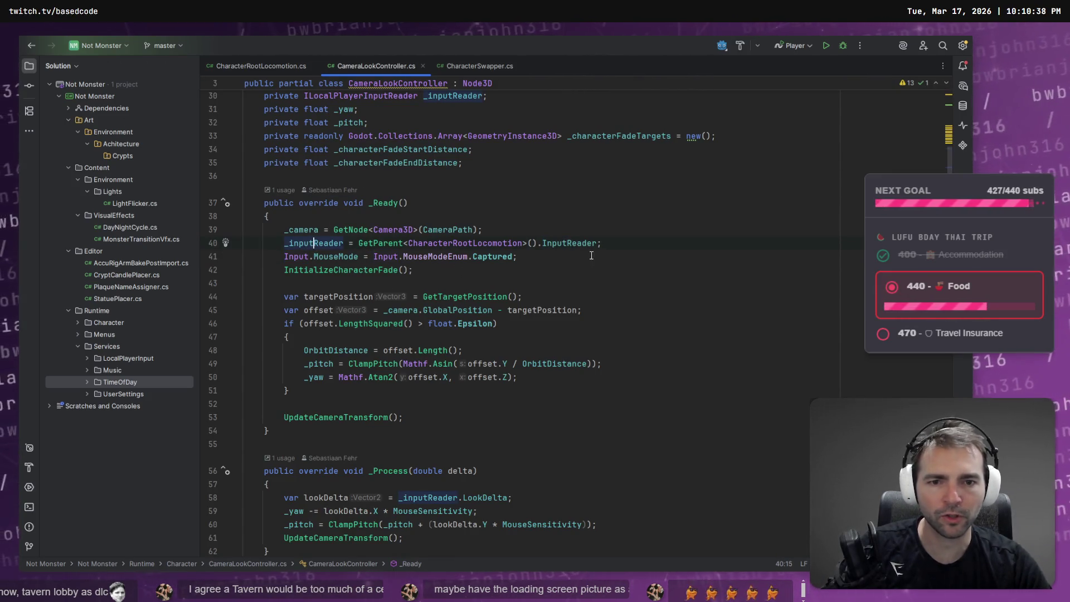
click(423, 243)
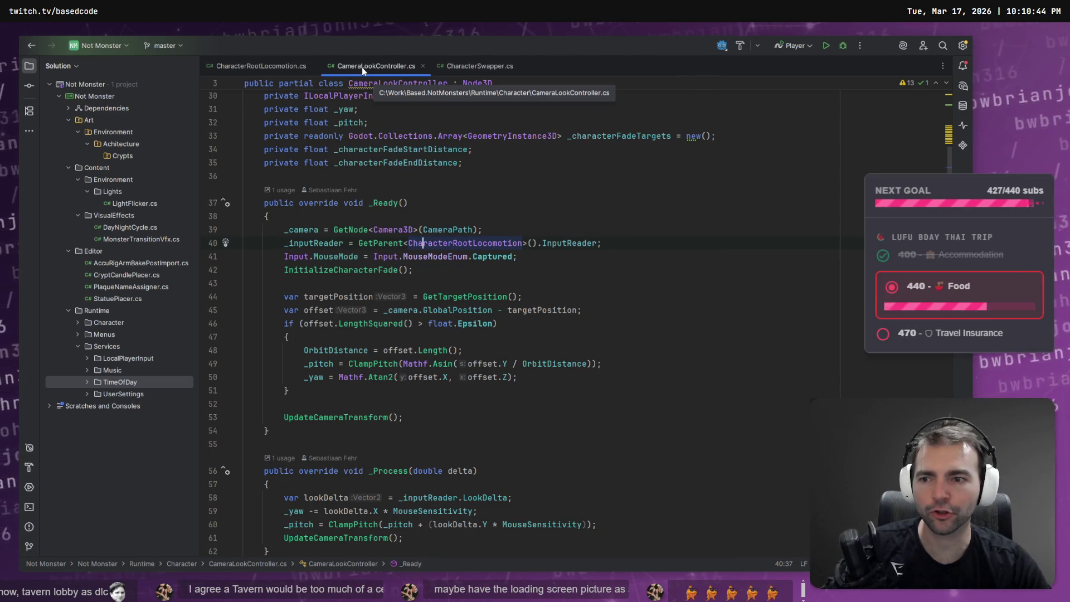
key(alt+Tab)
key(alt+Tab)
key(alt+Tab)
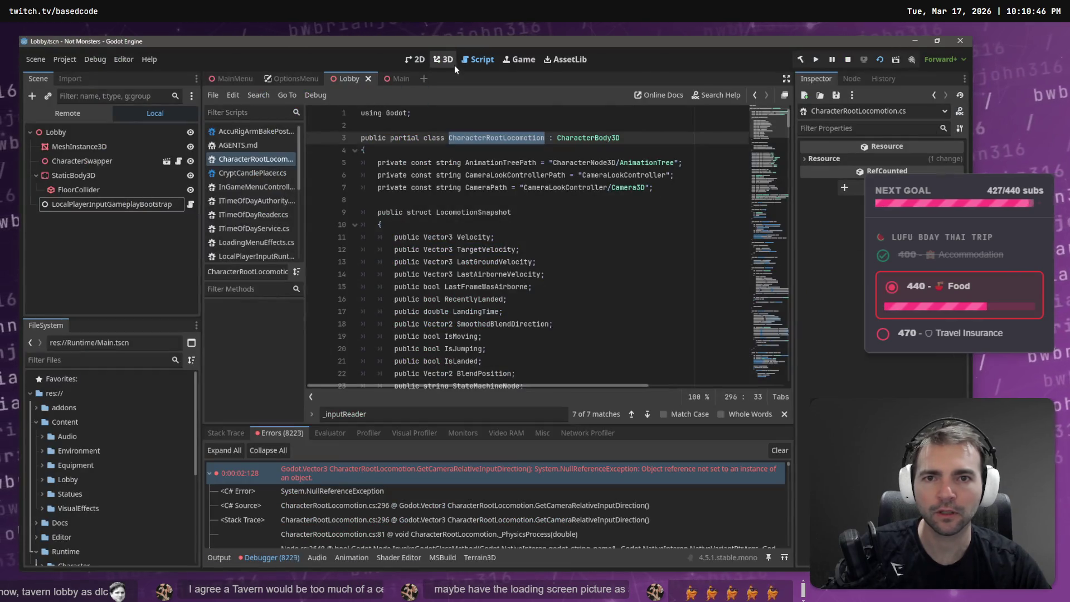
In the Main scene's 3D view, expand Content and open CharacterSwapper in its own tab.
click(443, 60)
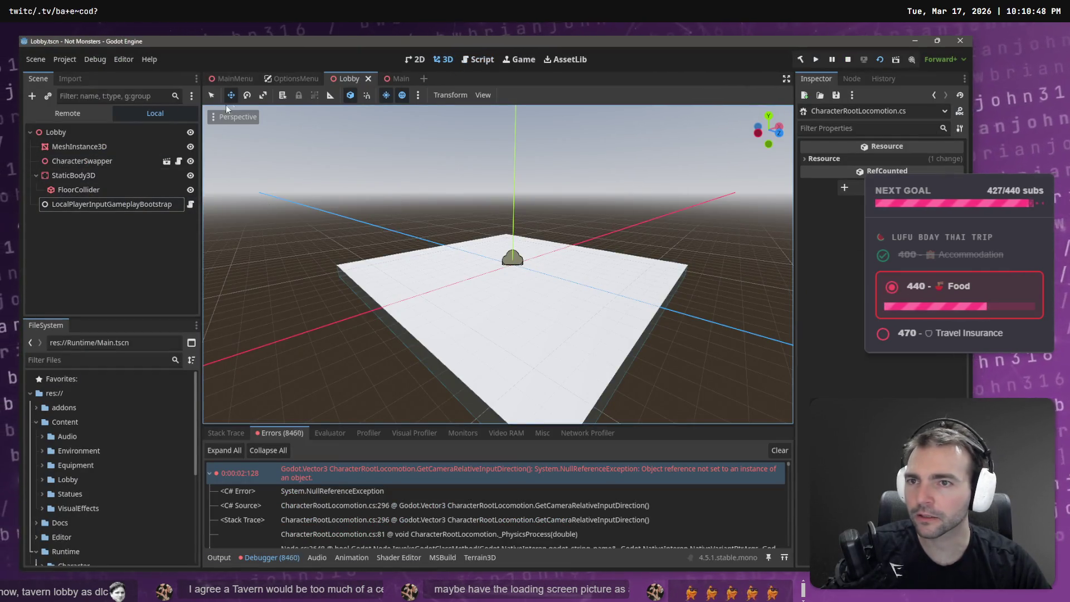
click(401, 79)
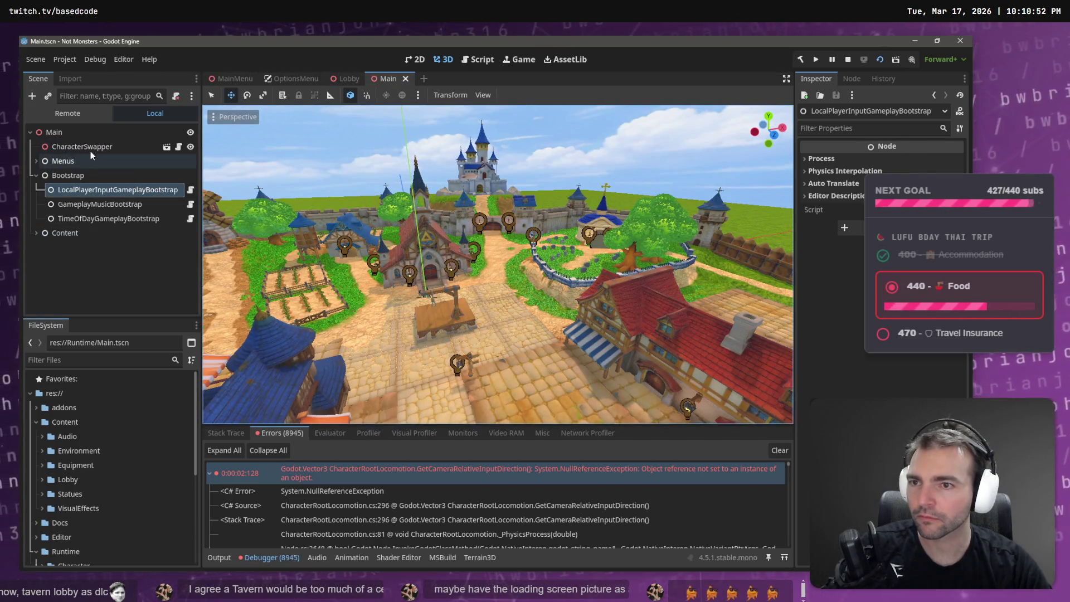
click(36, 233)
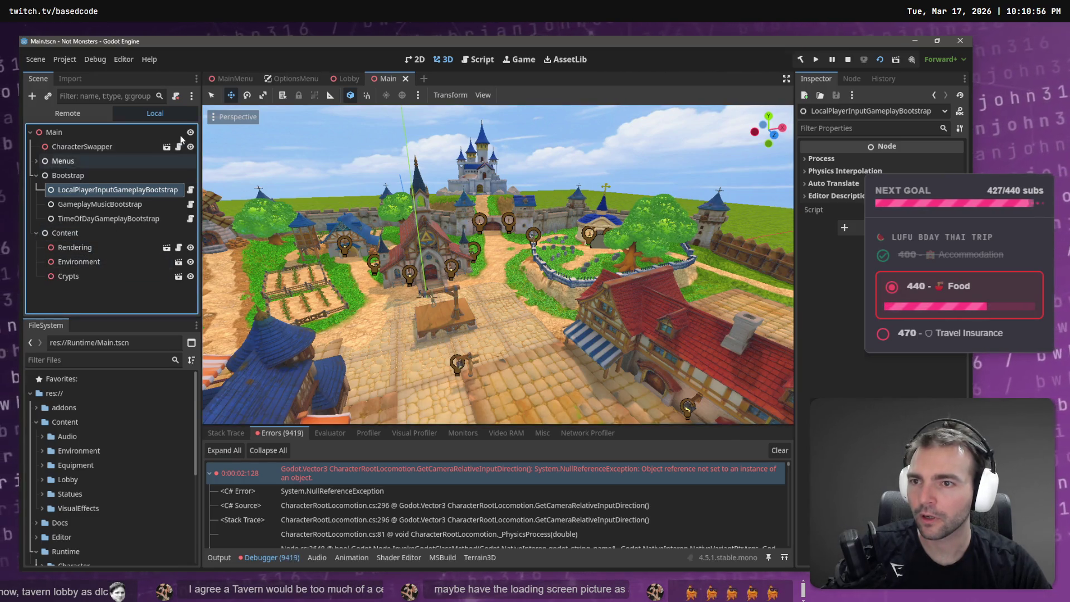
click(167, 147)
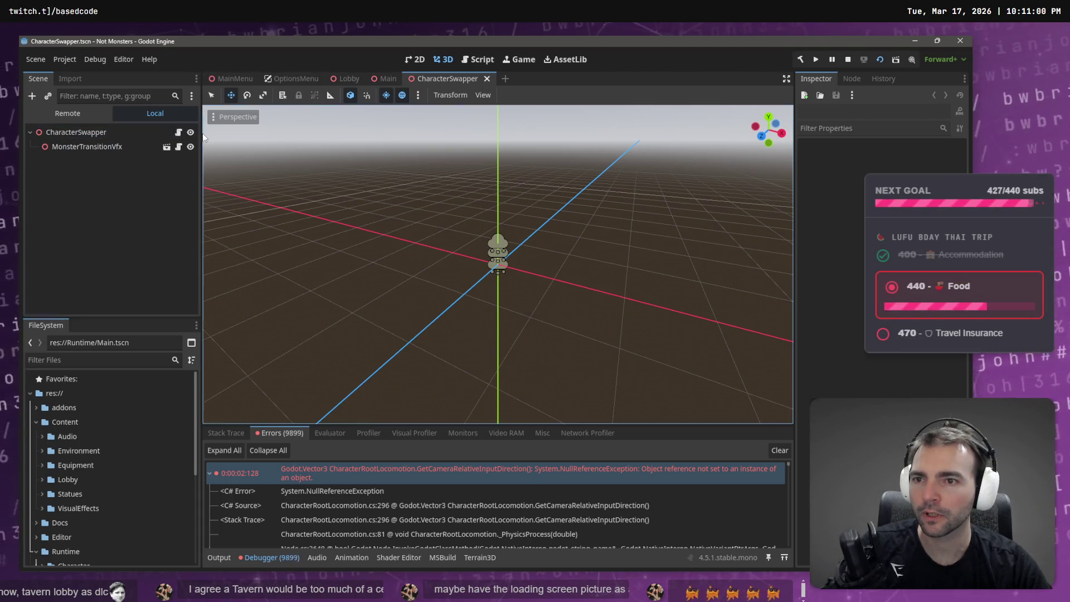
Reopen the CharacterSwapper scene and inspect its root and MonsterTransitionVfx nodes.
click(100, 132)
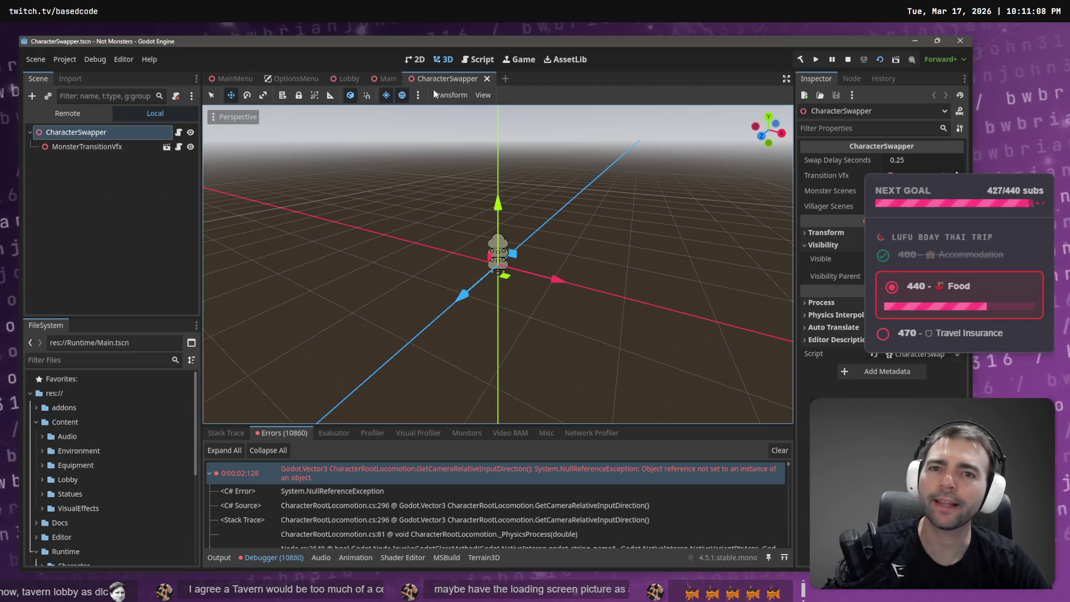
click(487, 79)
click(487, 79)
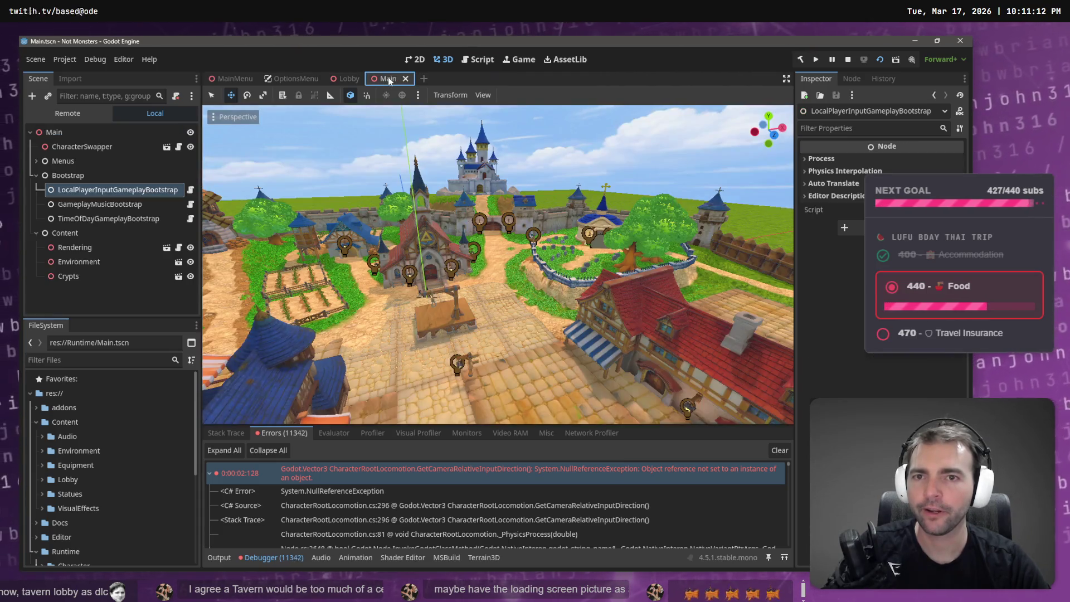
click(167, 147)
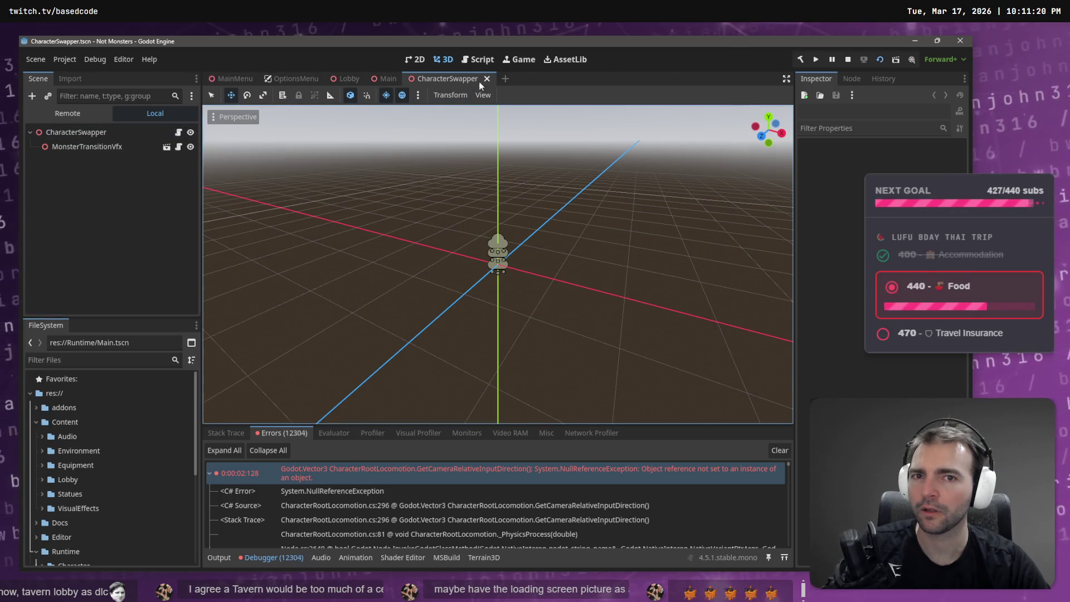
click(76, 132)
click(79, 147)
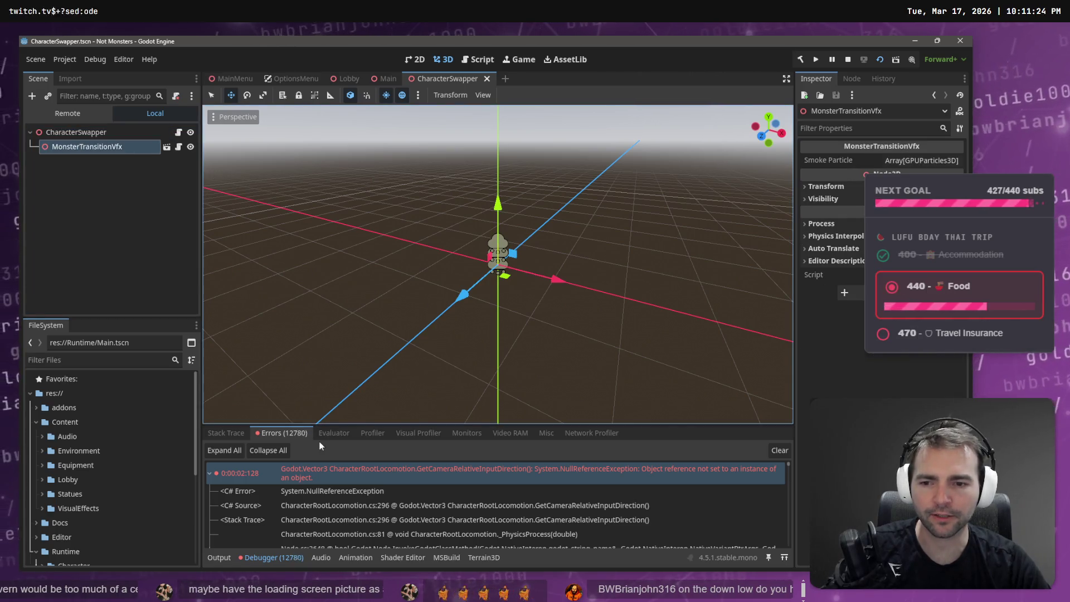
Stop the running game and review the CharacterSwapper root's 0.25 s swap delay and VFX settings.
click(849, 60)
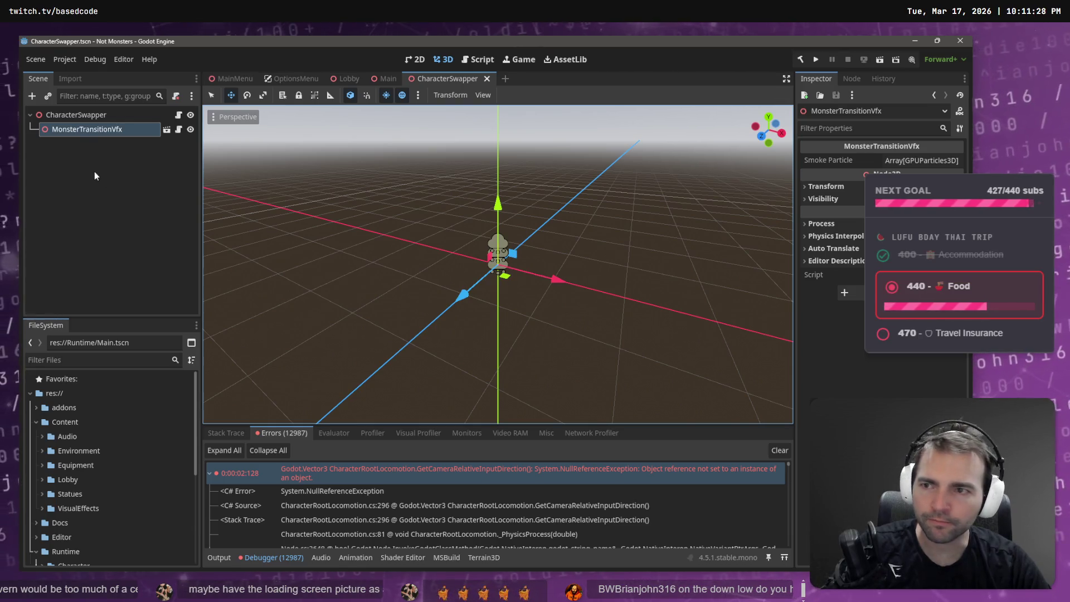
click(77, 115)
scroll(511, 256, up, 5)
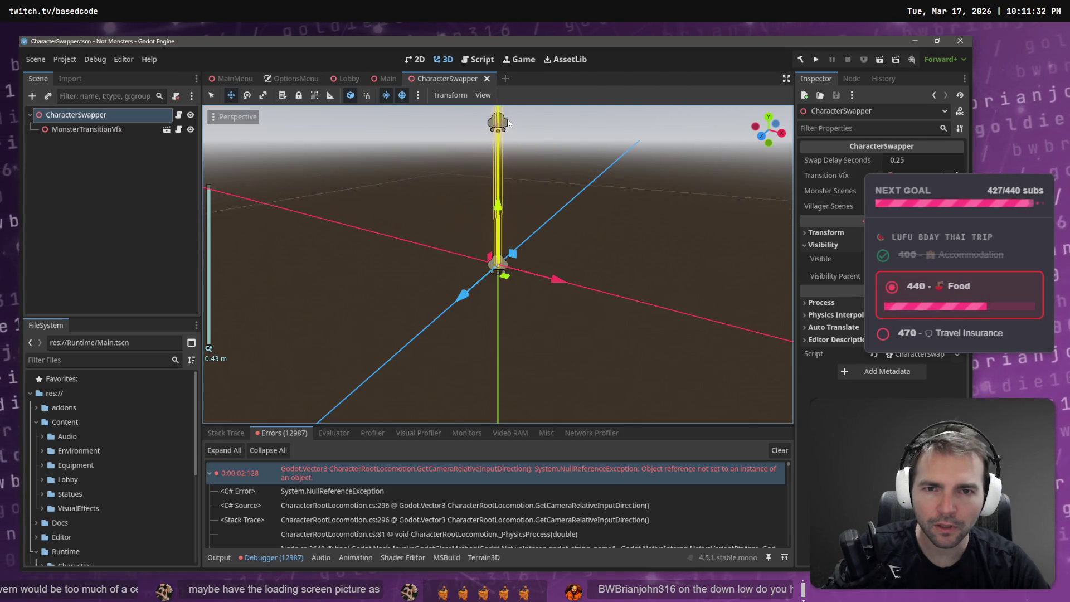
scroll(505, 225, up, 5)
scroll(505, 226, up, 2)
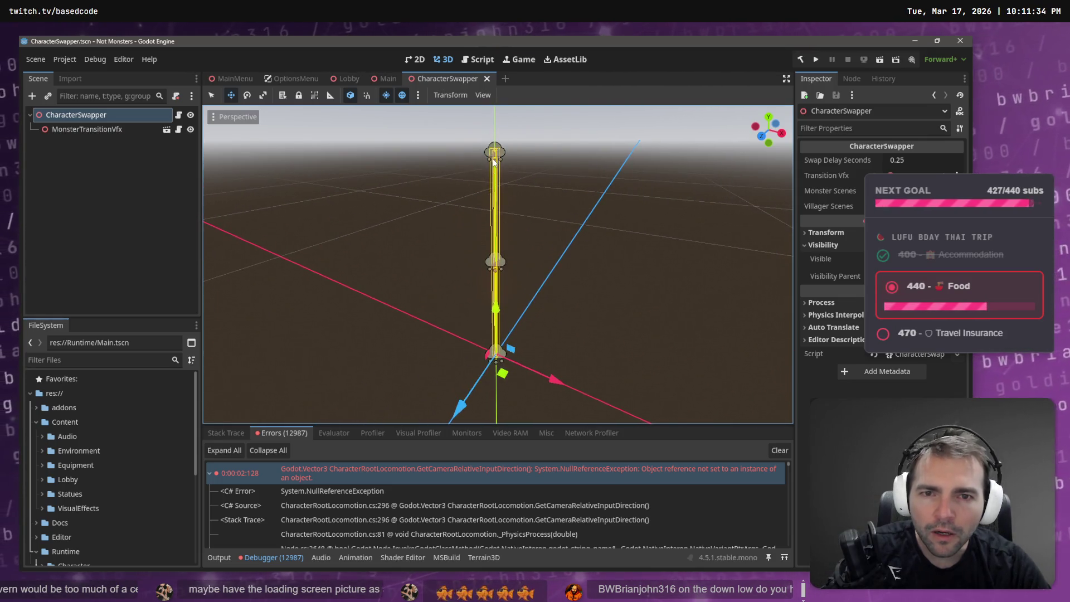
click(88, 131)
click(96, 115)
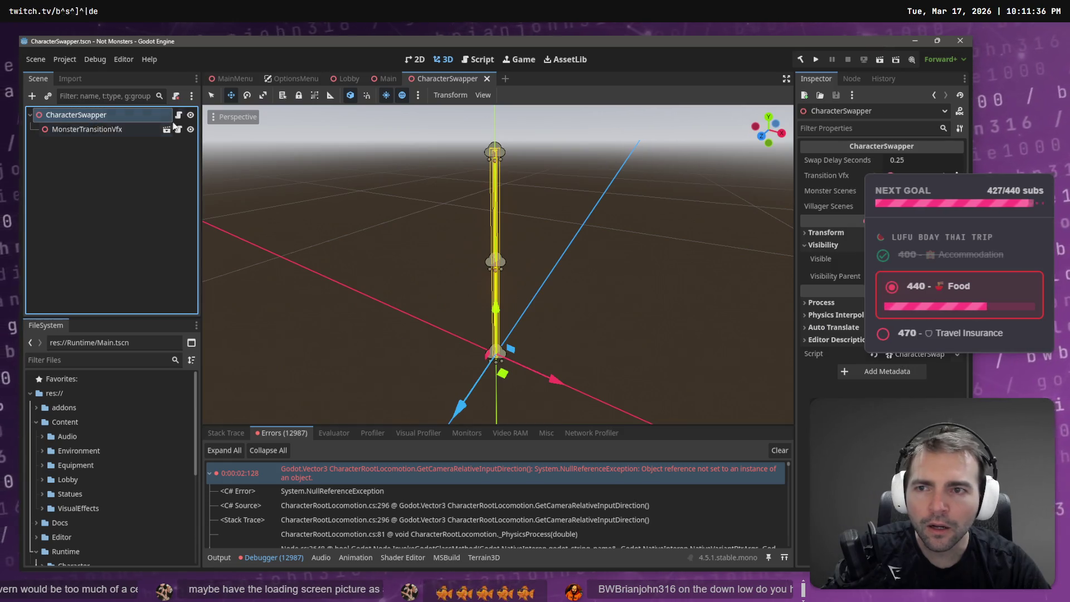
In the Main scene, select the CharacterSwapper and frame it in the town view.
click(388, 79)
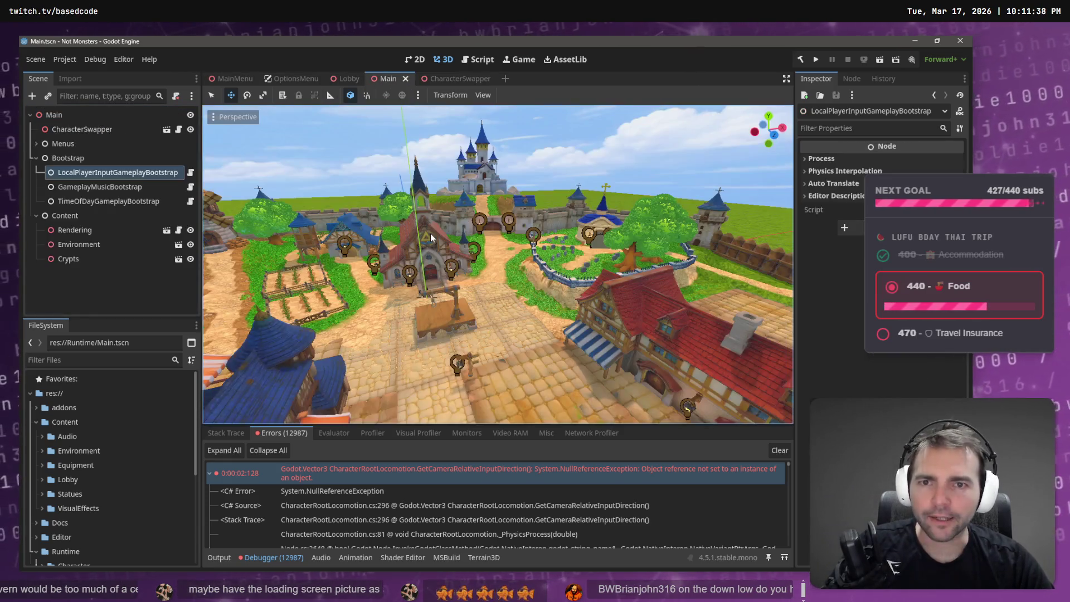
click(82, 129)
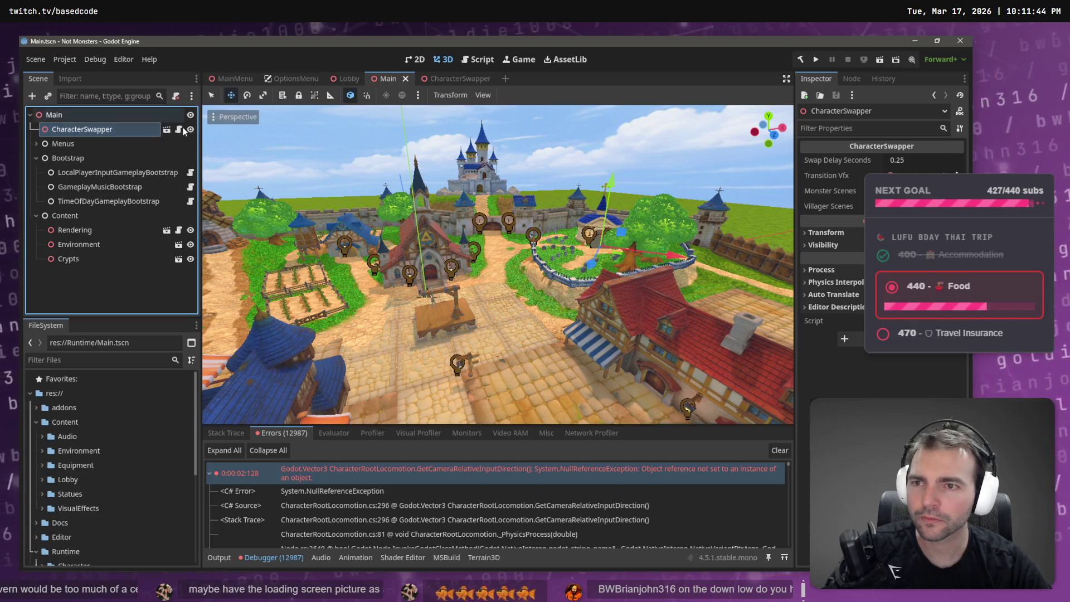
double_click(100, 136)
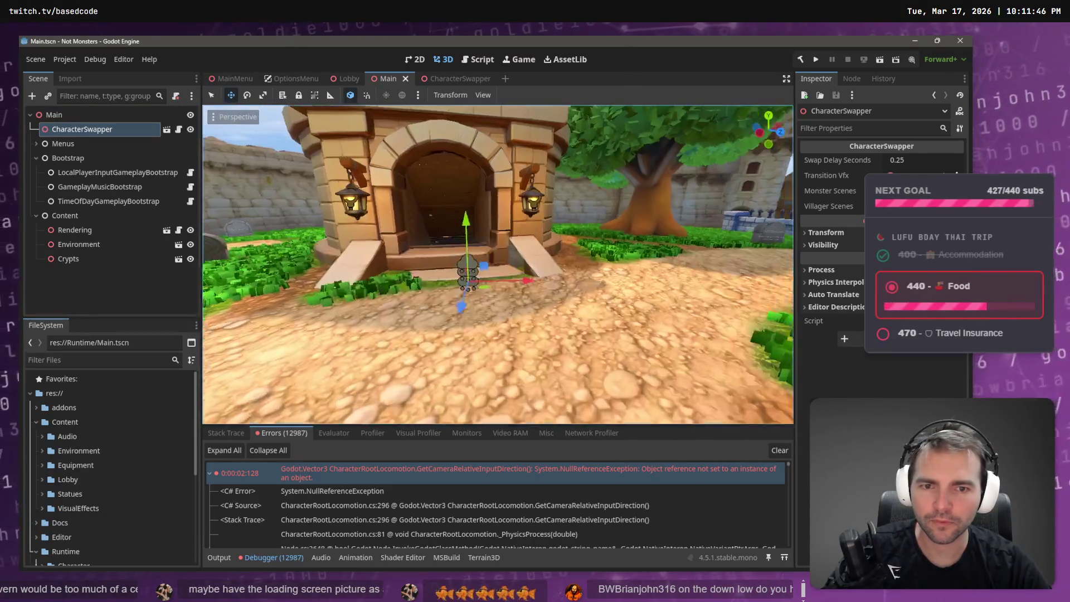
key(s)
key(d)
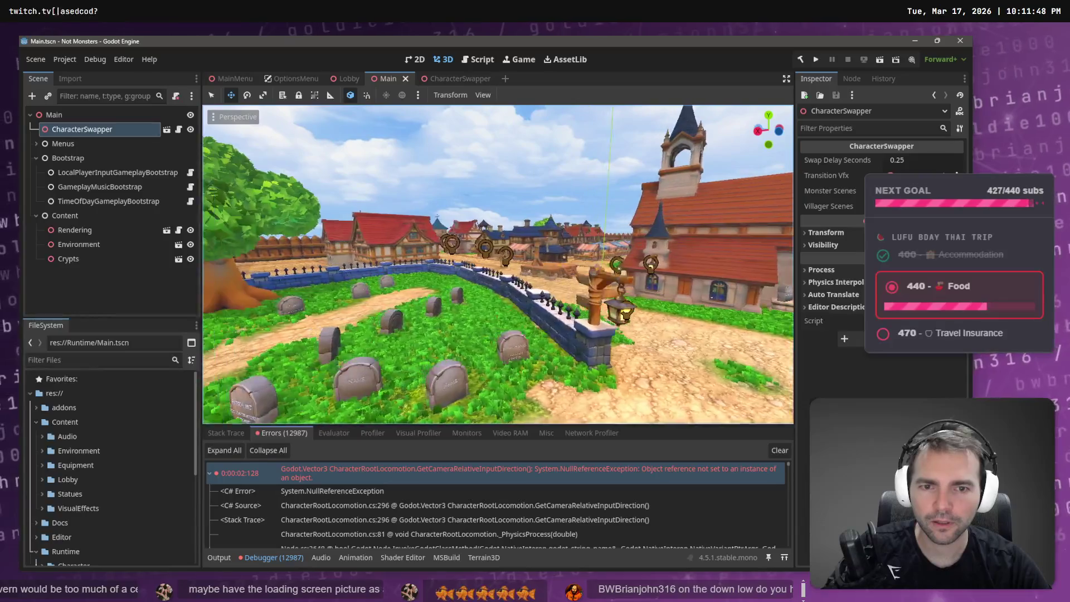
key(f)
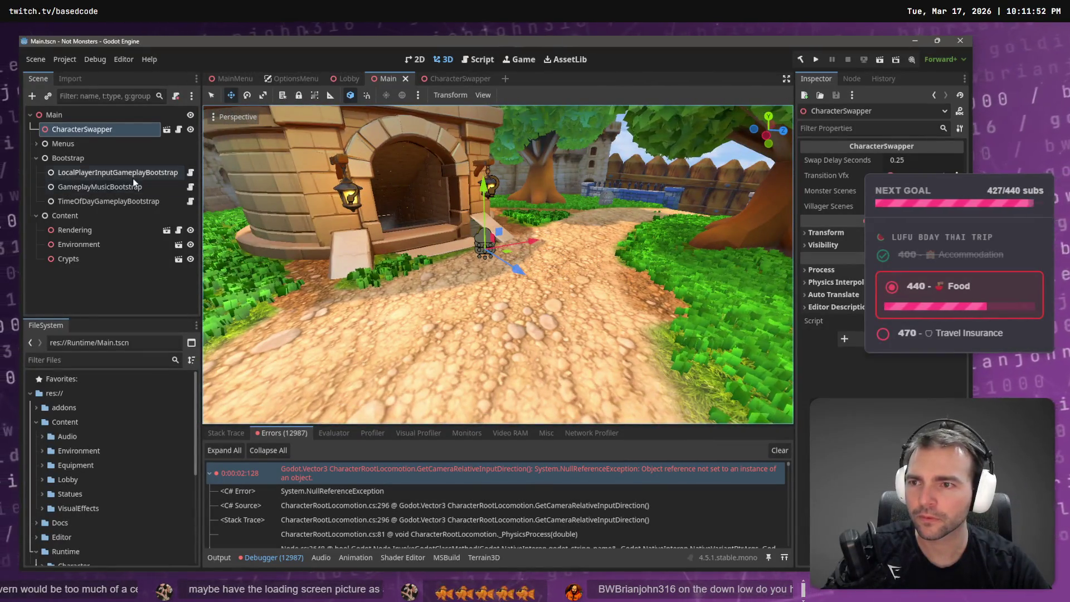
Review the gameplay bootstrap nodes and open the LocalPlayerInputGameplayBootstrap script, then move to Rider.
click(135, 175)
click(135, 188)
click(133, 198)
click(109, 174)
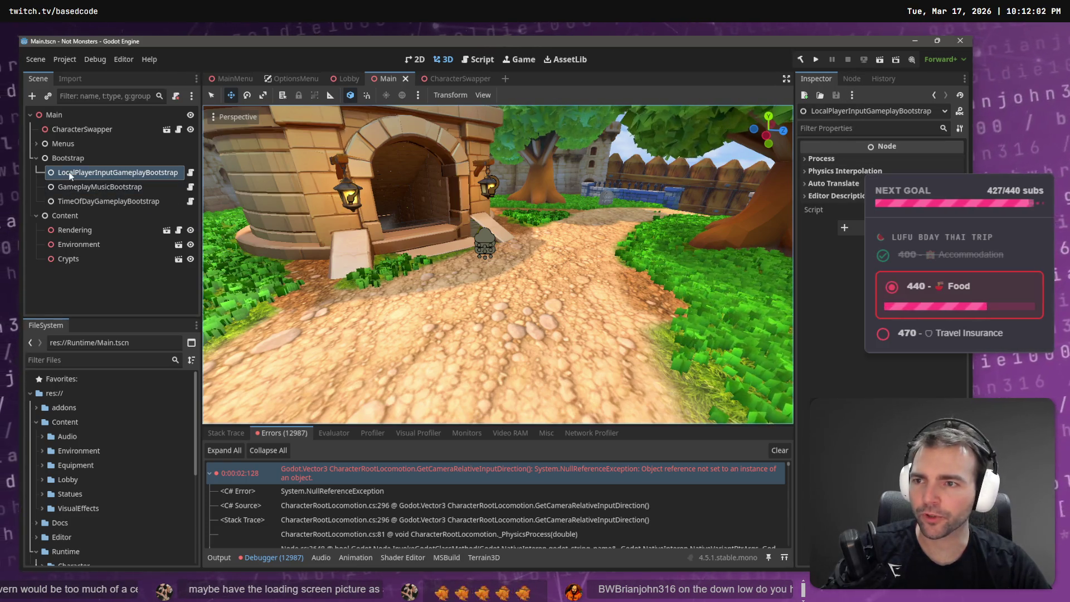
click(190, 174)
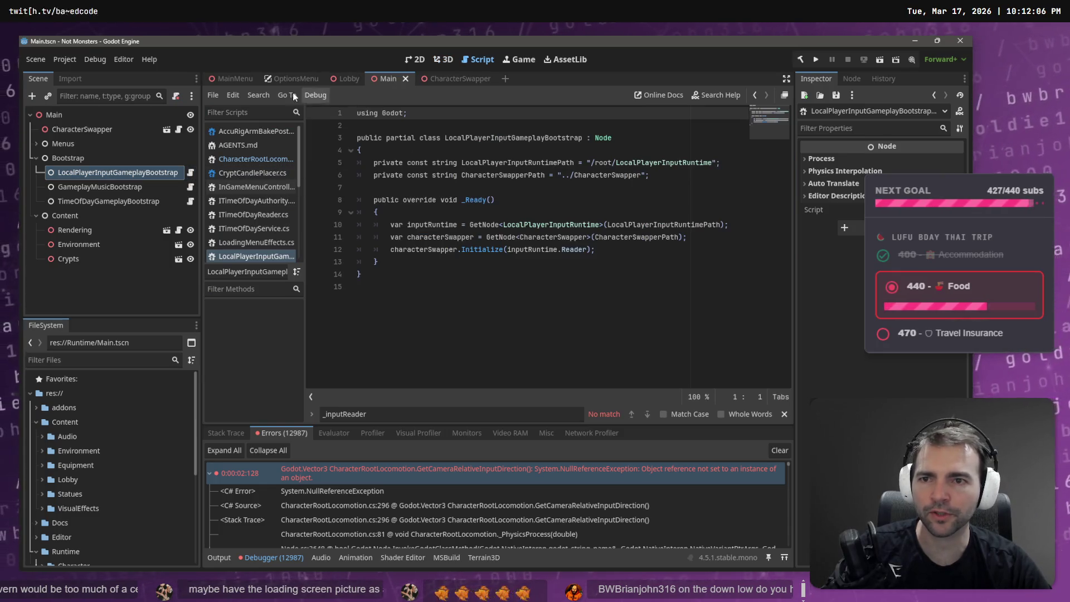
click(446, 59)
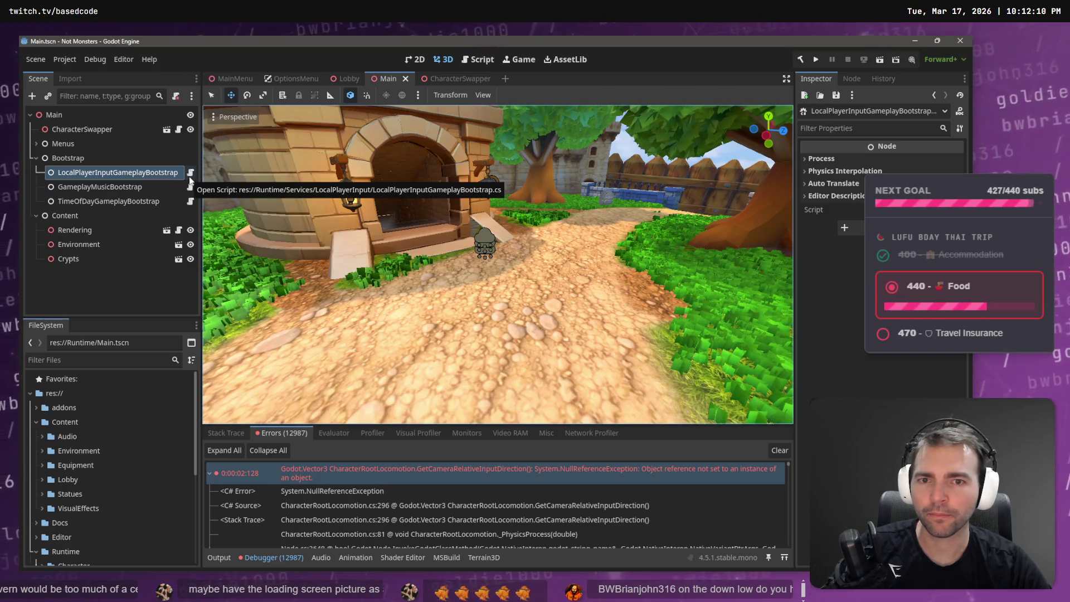
key(alt+Tab)
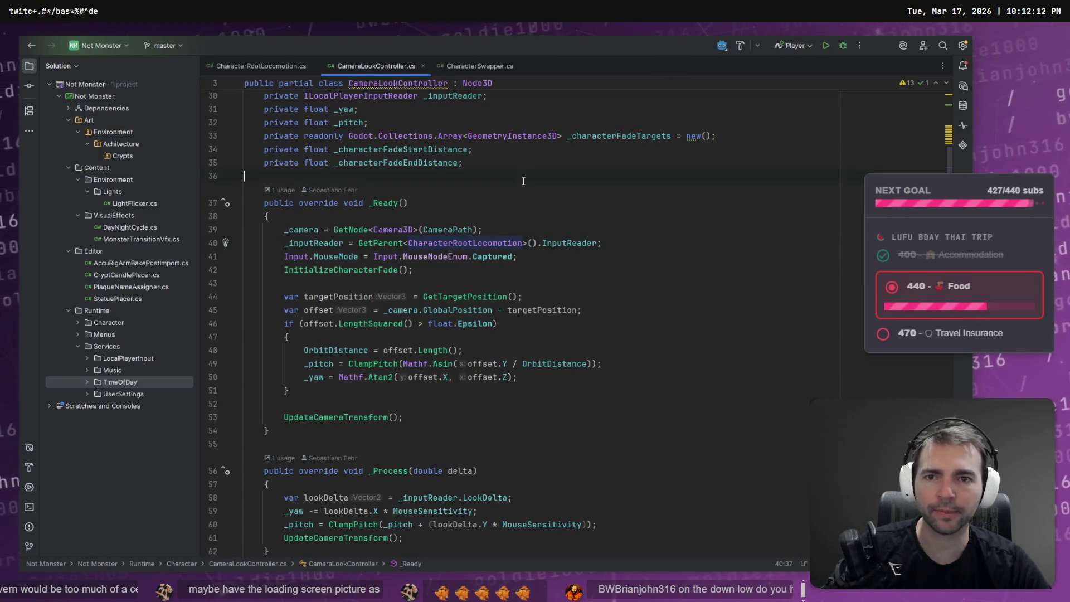
Open LocalPlayerInputGameplayBootstrap.cs and select its LocalPlayerInputRuntime path string.
key(ctrl+t)
text(LocalP)
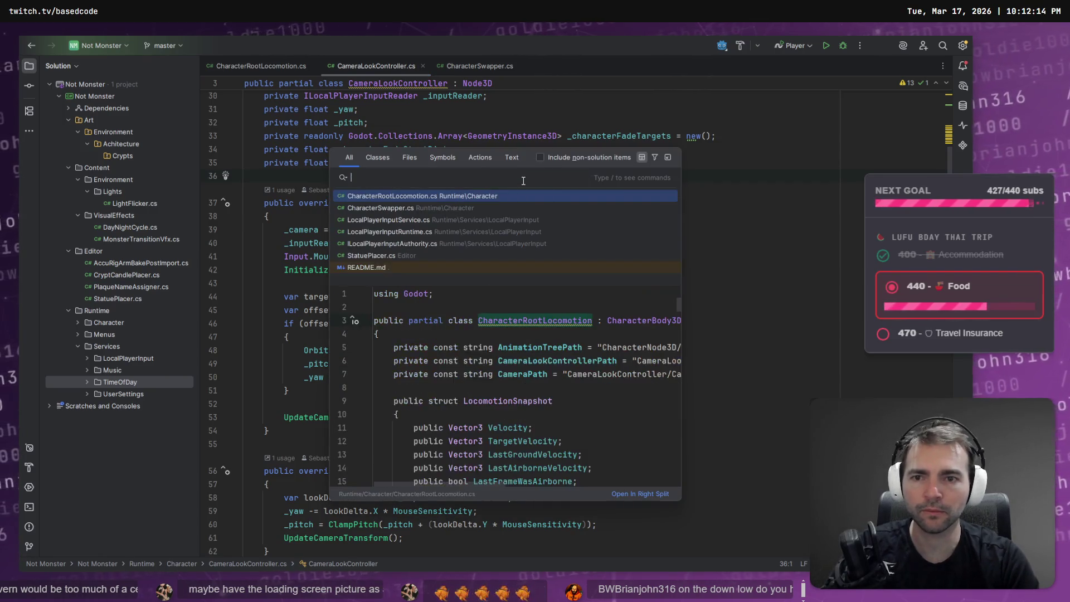
text(layerInp)
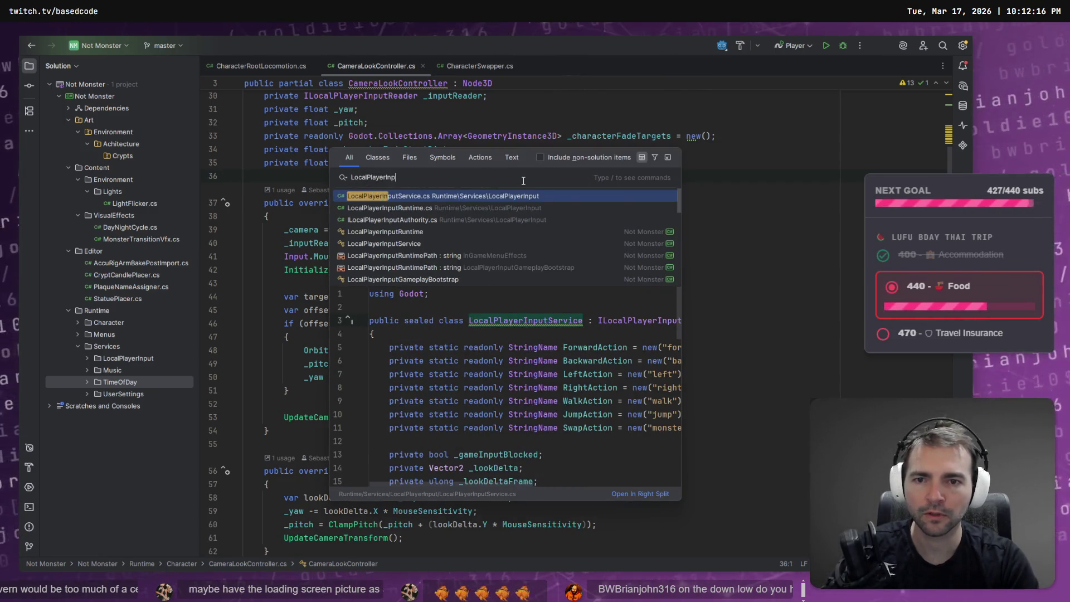
key(Down)
key(Down)
key(Down)
key(Return)
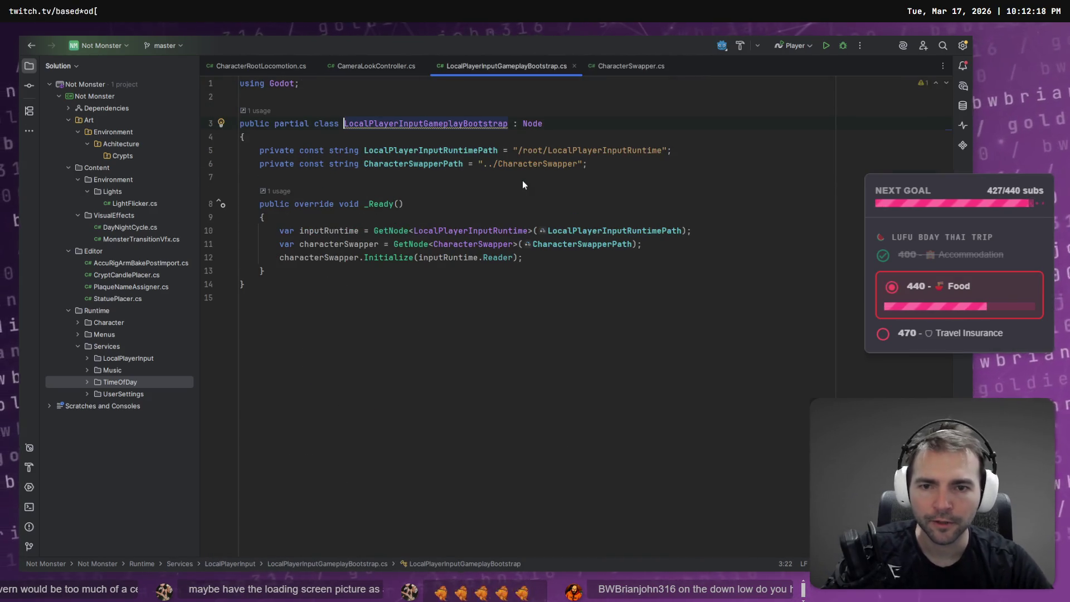
click(446, 231)
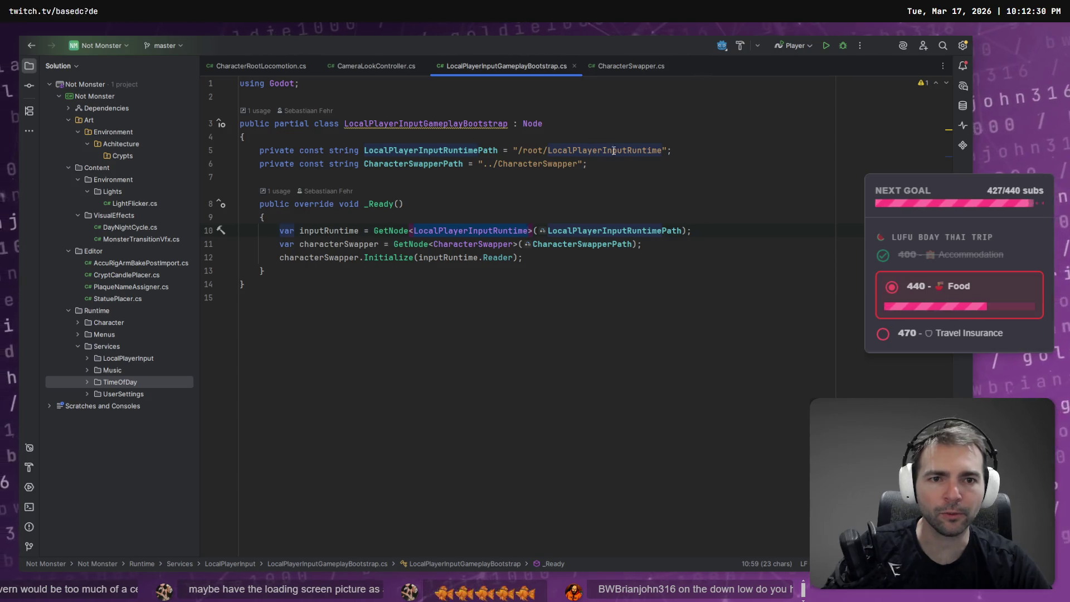
click(628, 150)
double_click(456, 150)
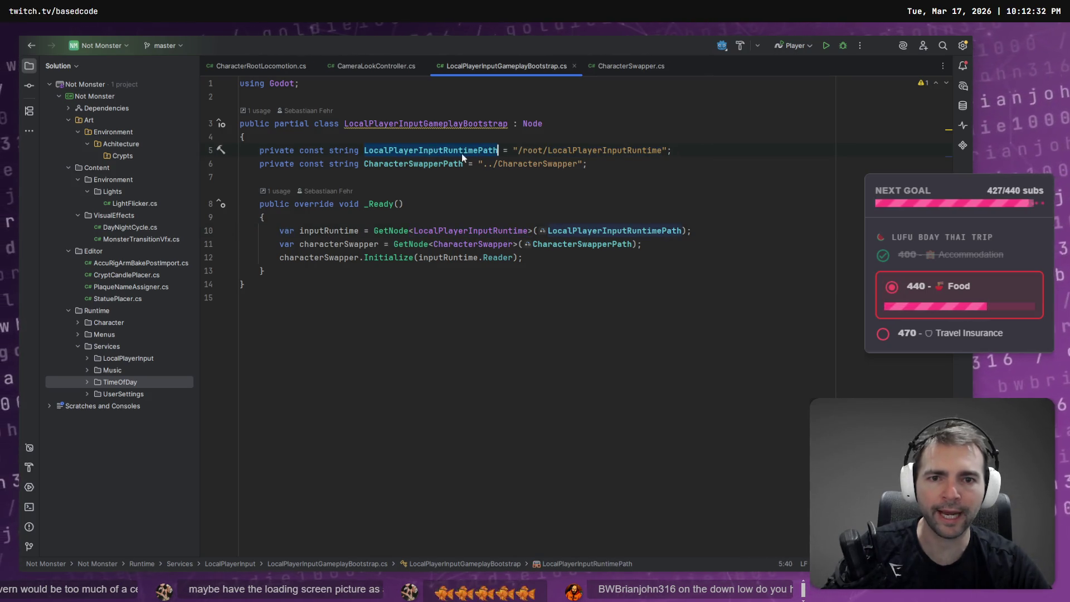
key(ctrl+w)
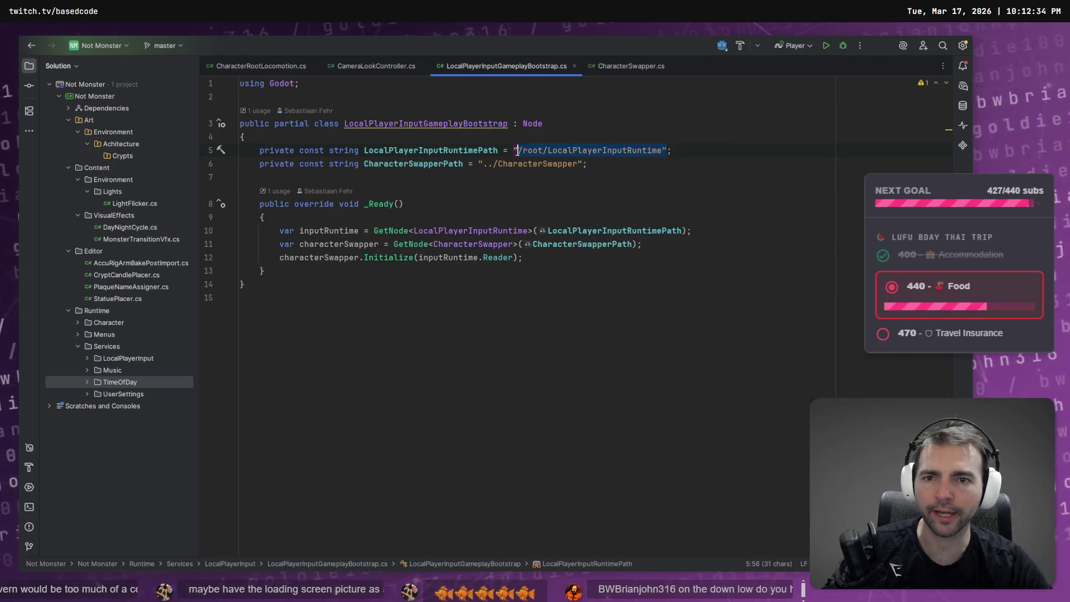
Compare the bootstrap's CharacterSwapper node path against the Lobby scene tree in Godot.
key(alt+Tab)
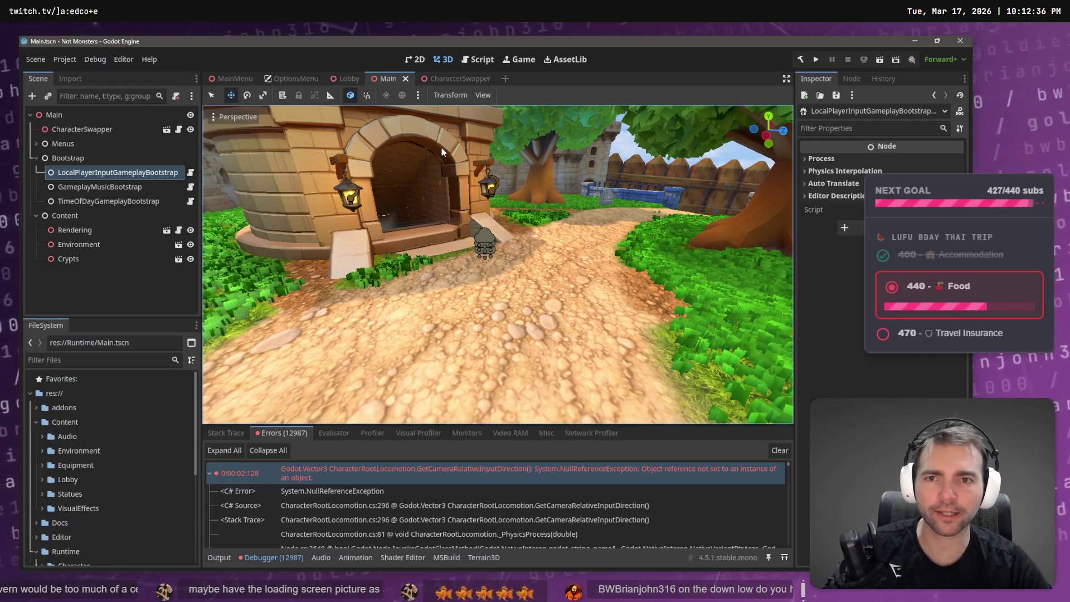
click(346, 79)
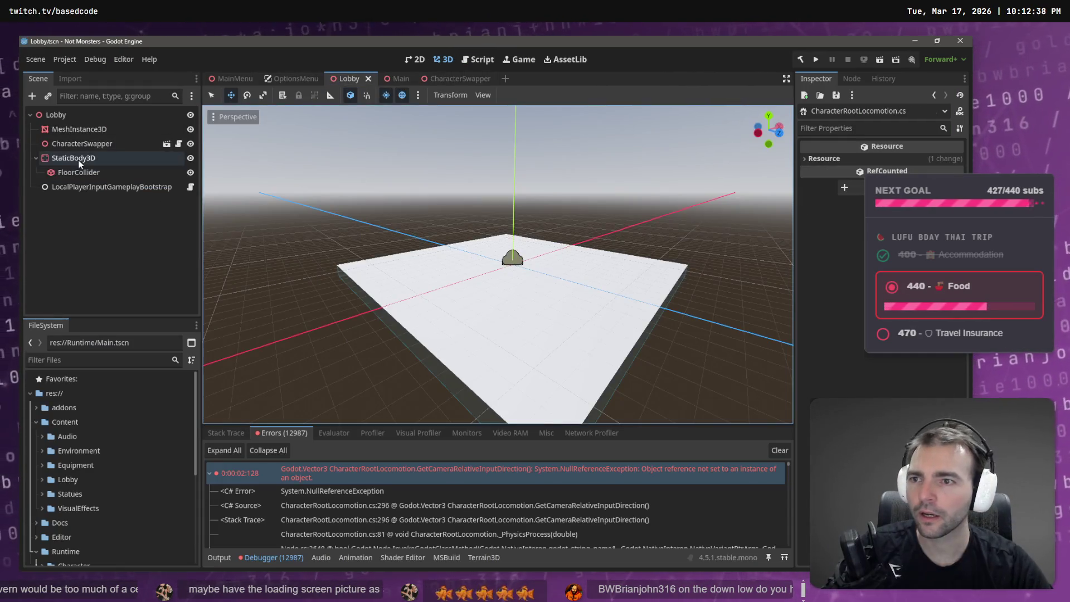
click(88, 191)
key(alt+Tab)
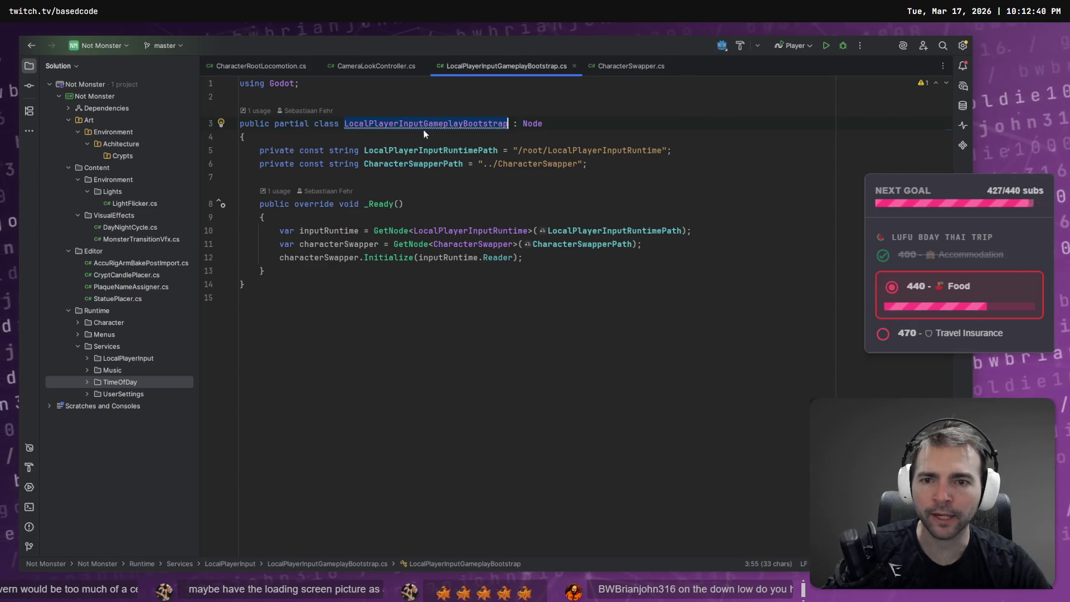
key(alt+Tab)
key(alt+Tab)
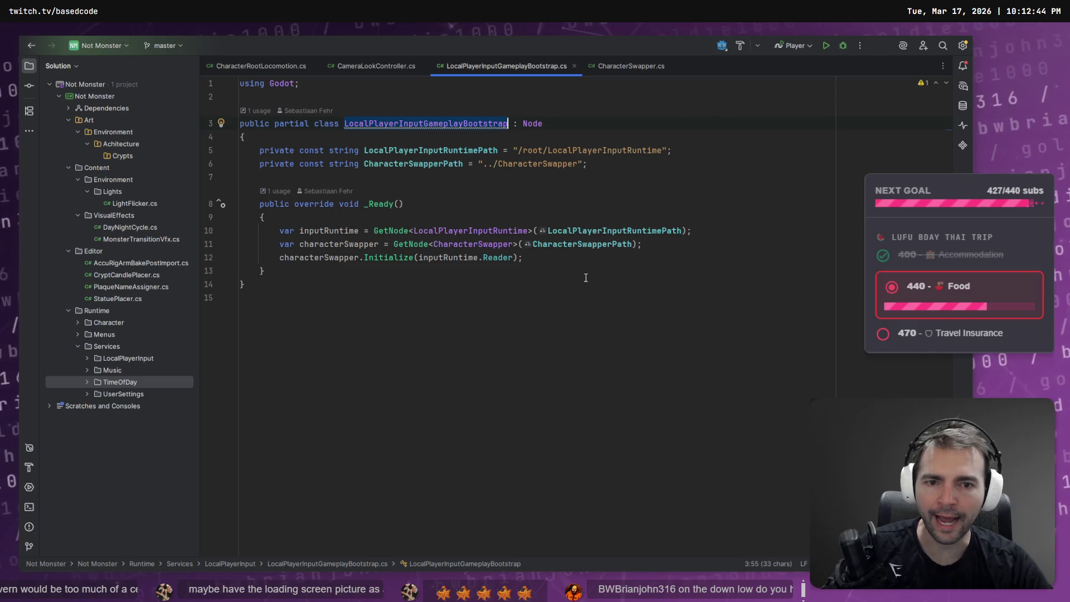
click(713, 247)
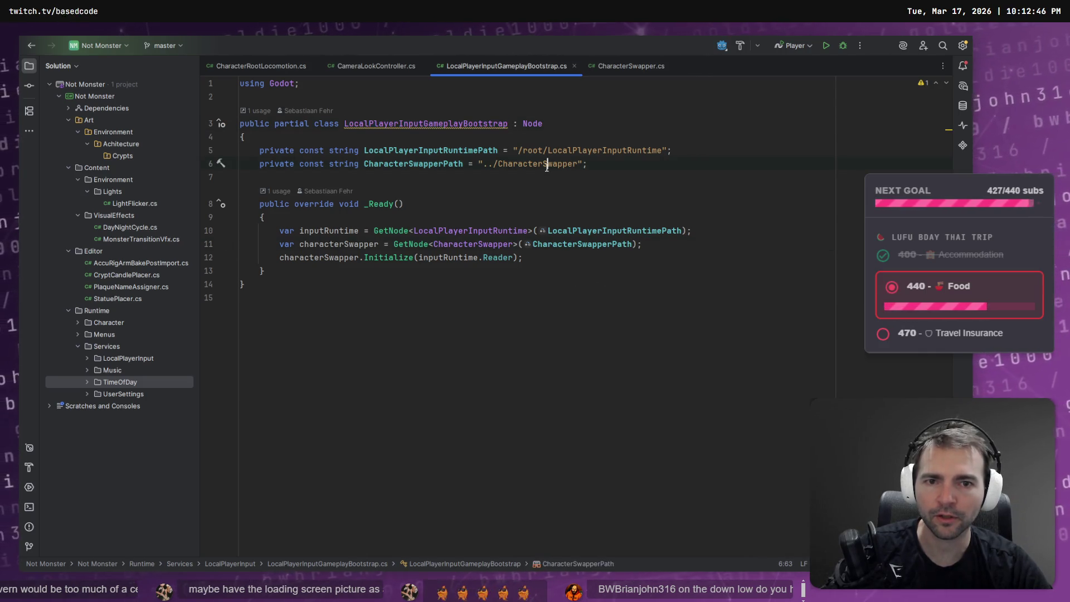
key(alt+Tab)
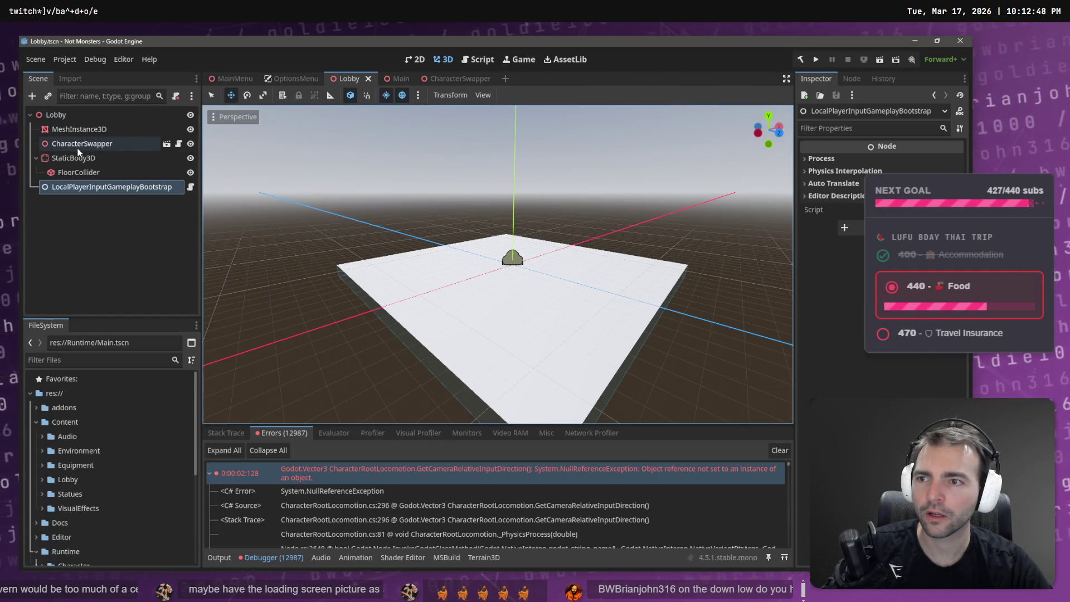
key(alt+Tab)
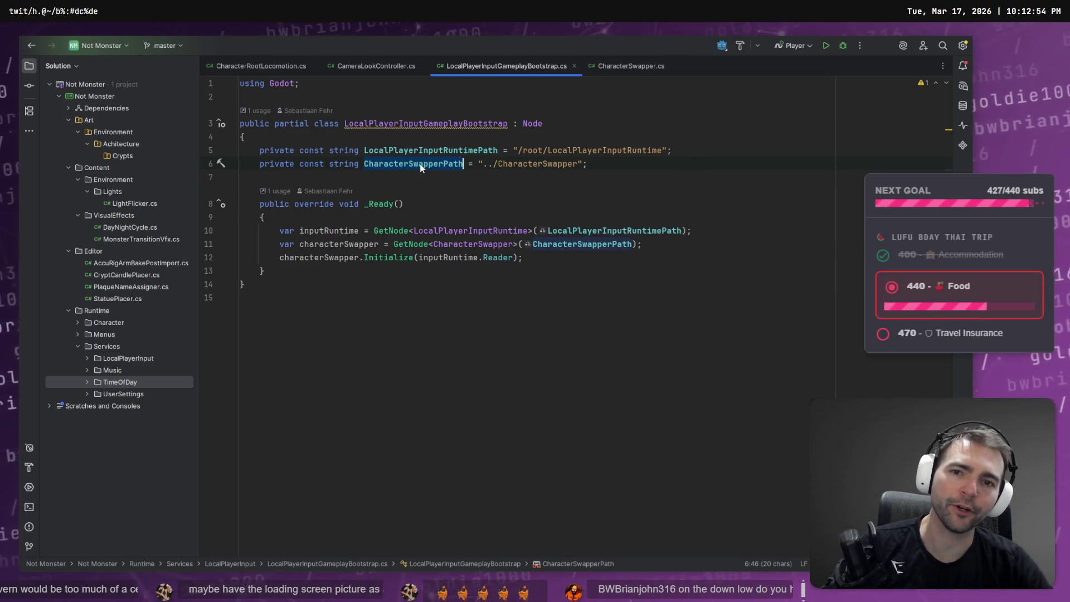
key(alt+Tab)
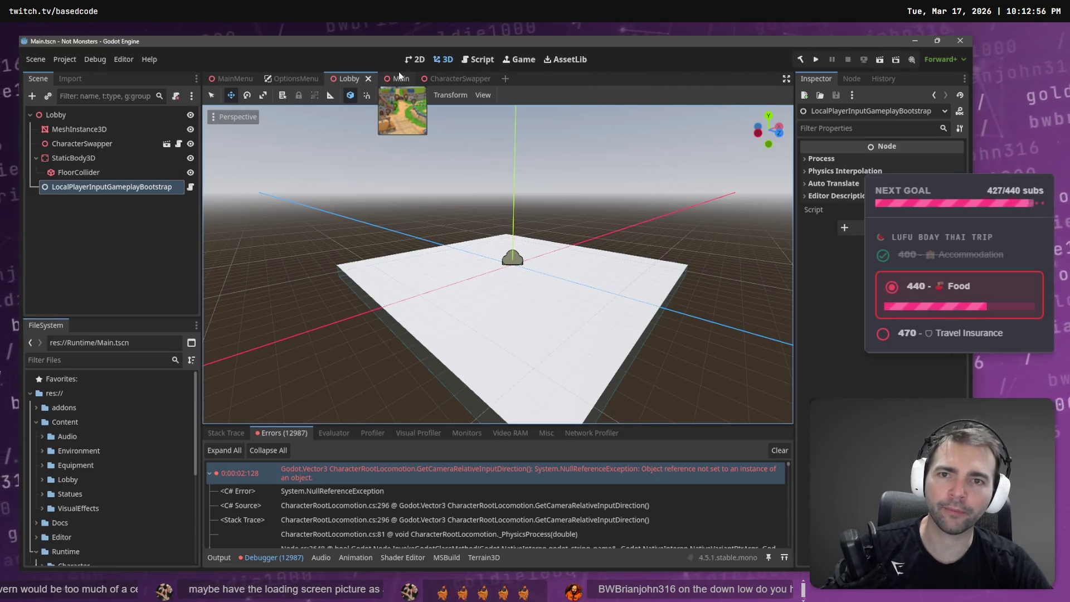
Run the Main scene with F5, stop with F8, and review the NullReferenceException errors.
click(398, 78)
key(F5)
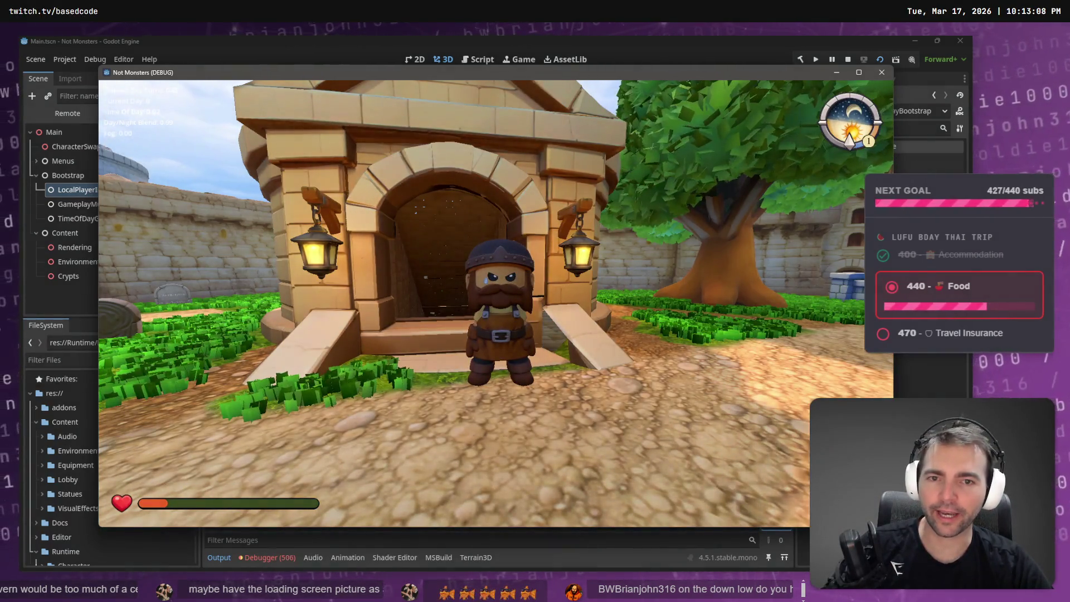
key(F8)
click(283, 560)
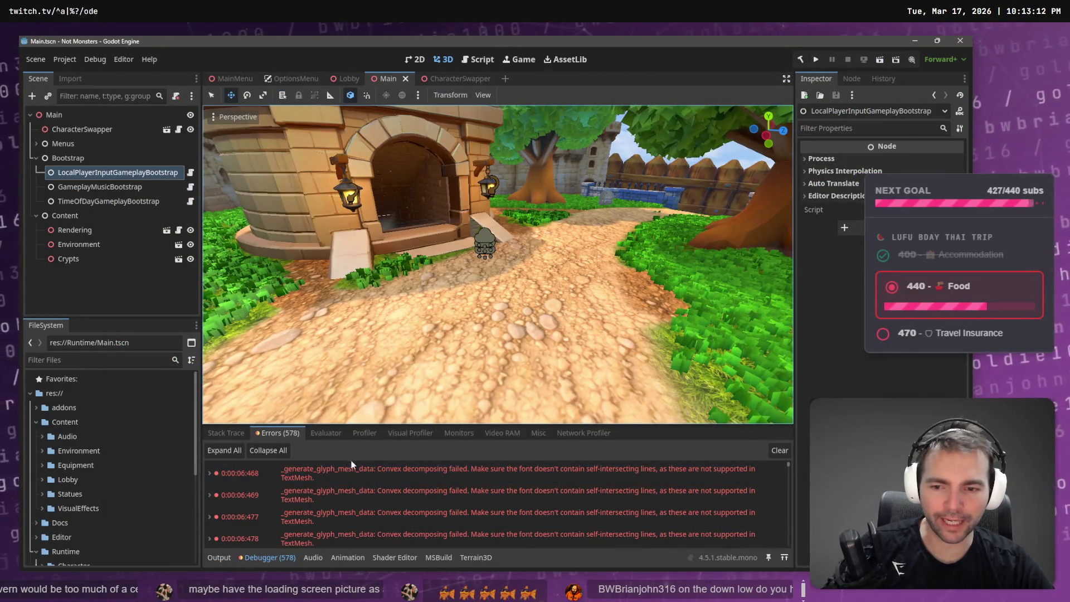
mouse_move(751, 486)
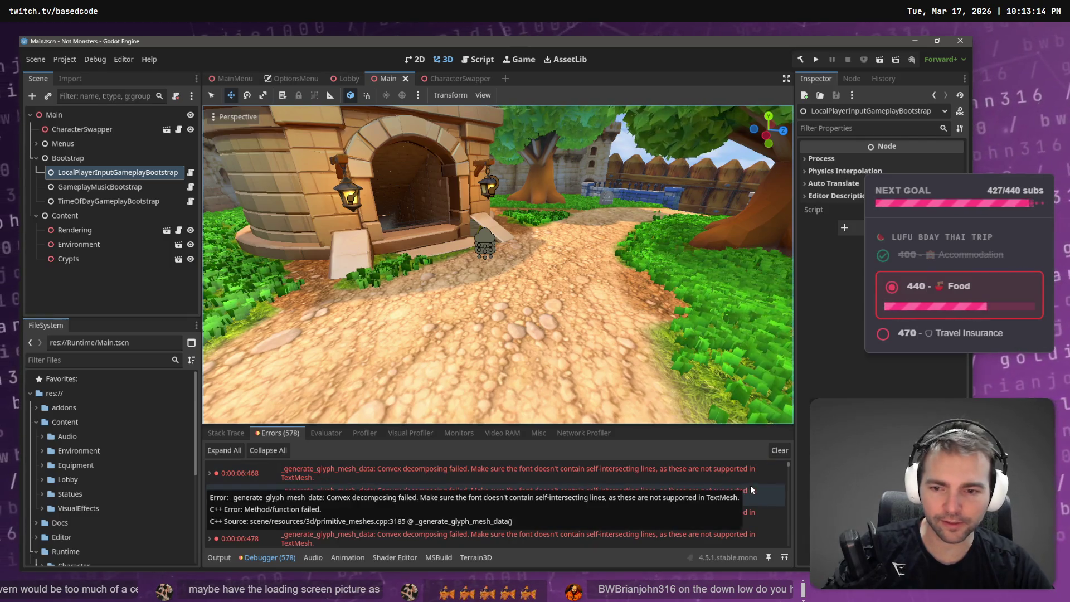
drag(789, 464, 786, 558)
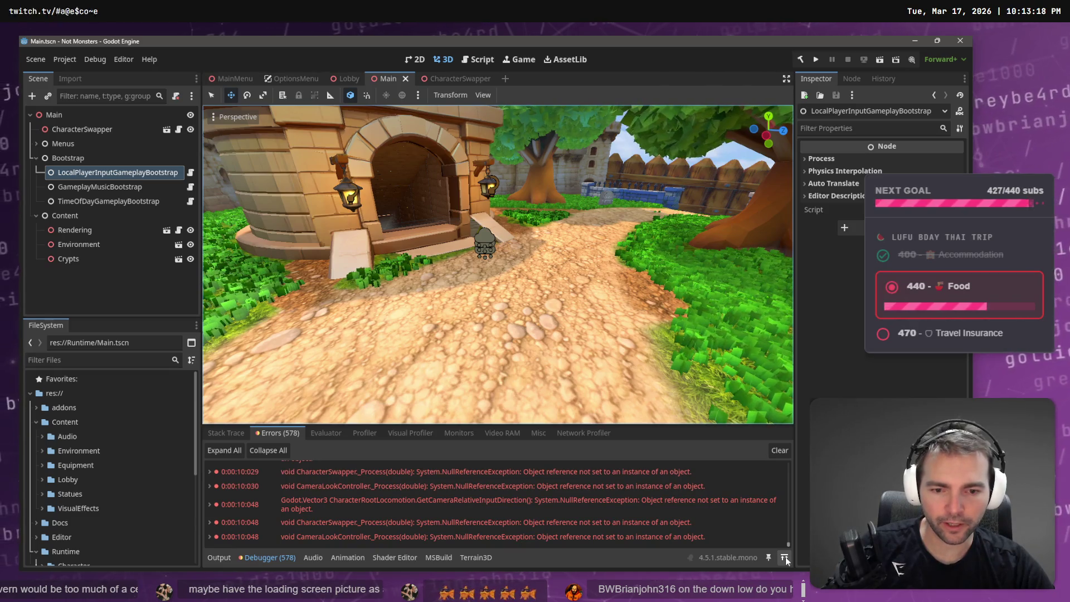
key(alt+Tab)
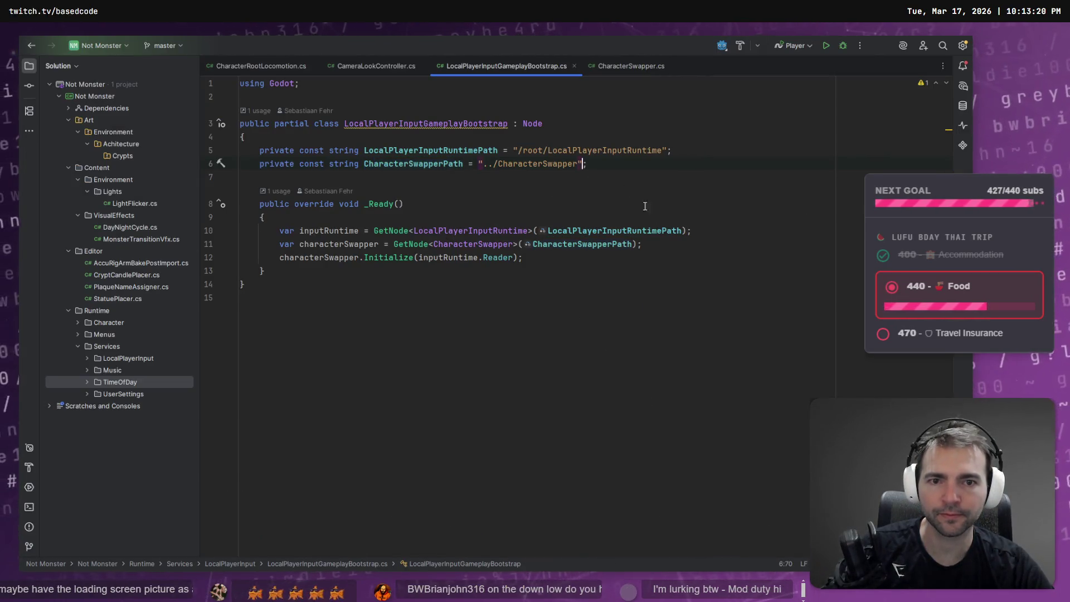
Copy the absolute path of LocalPlayerInputGameplayBootstrap.cs from its tab menu and go to VS Code.
click(720, 237)
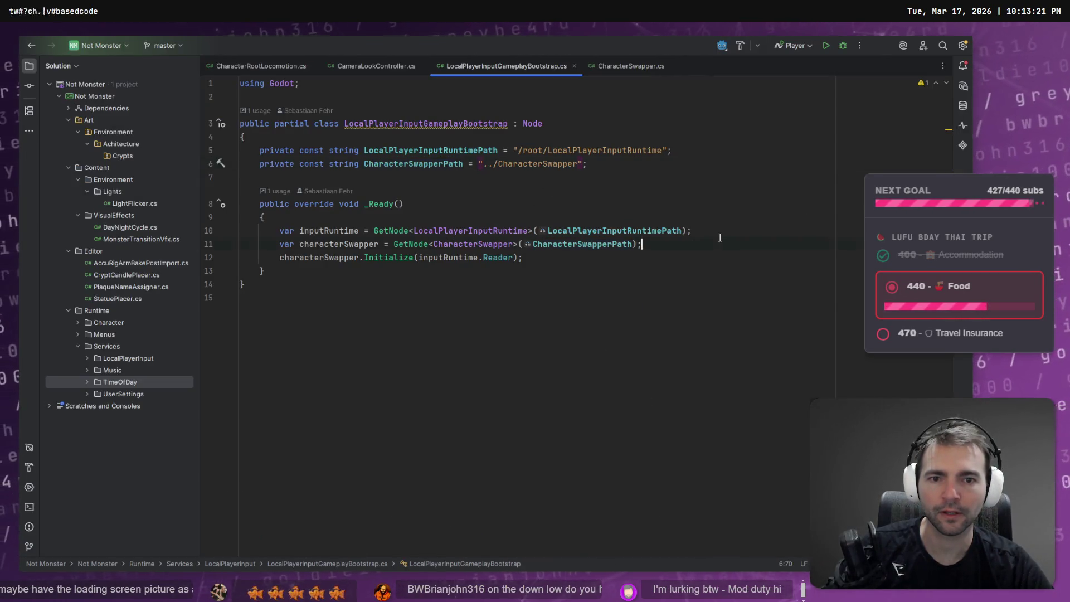
right_click(507, 66)
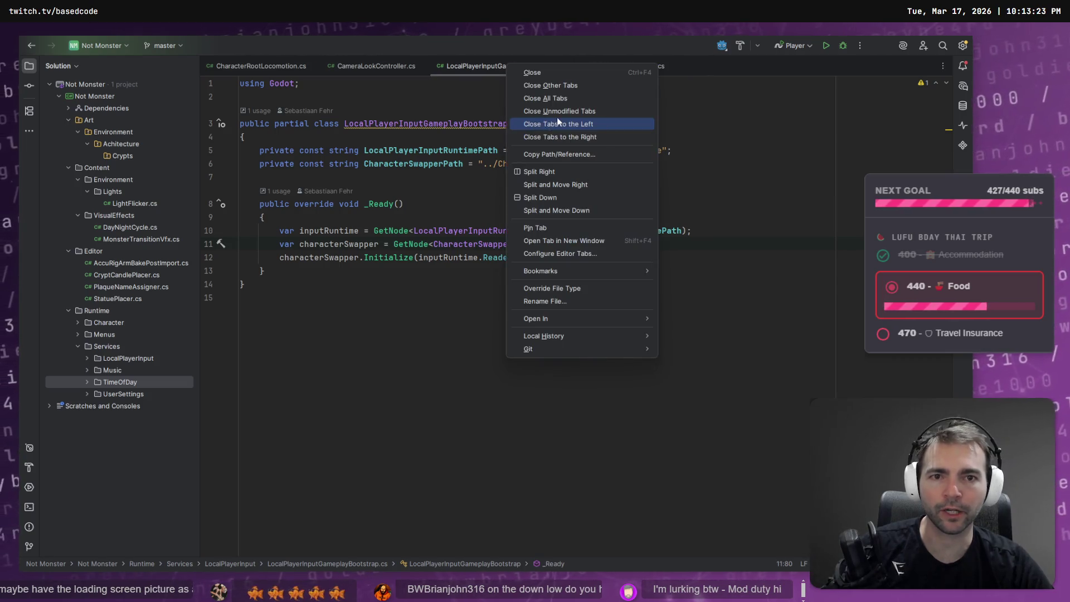
click(596, 154)
click(536, 95)
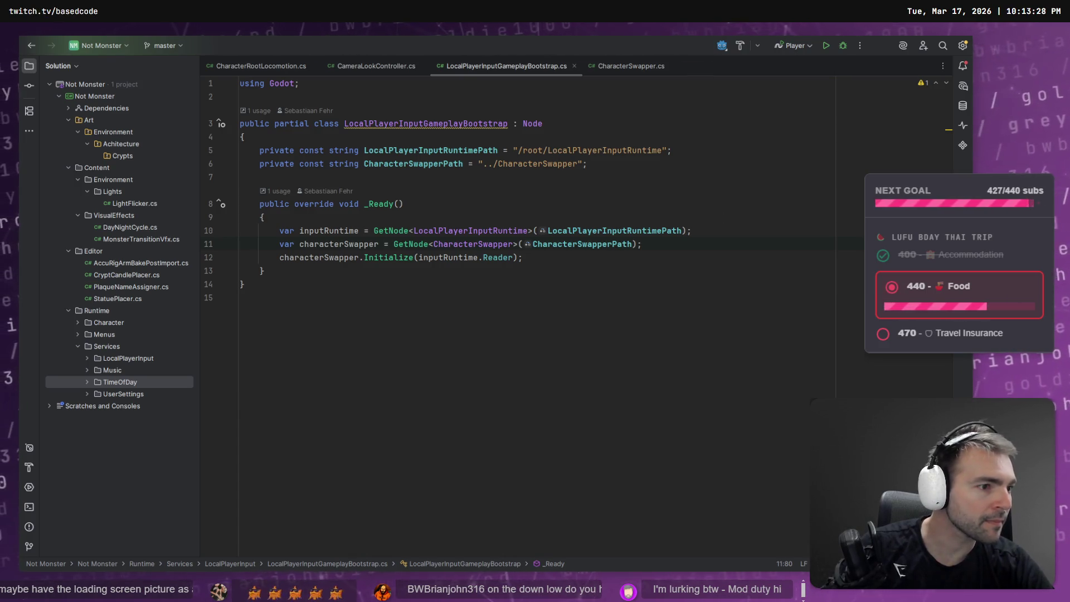
key(alt+Tab)
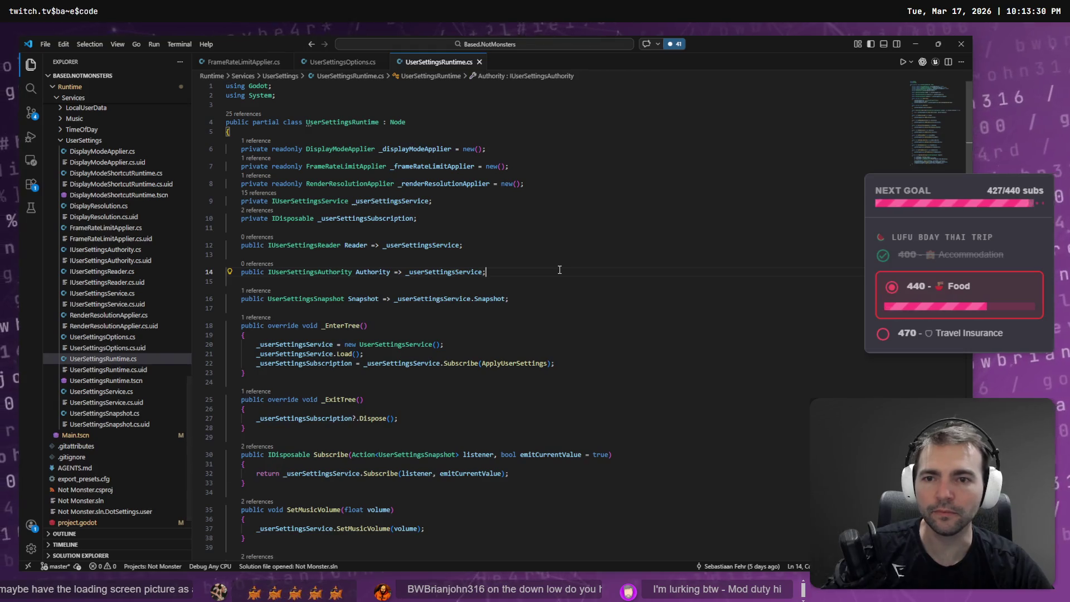
Open LocalPlayerInputGameplayBootstrap.cs via quick search 'bootstrap' and select its CharacterSwapperPath declaration.
key(ctrl+p)
text(bootstrap)
key(Return)
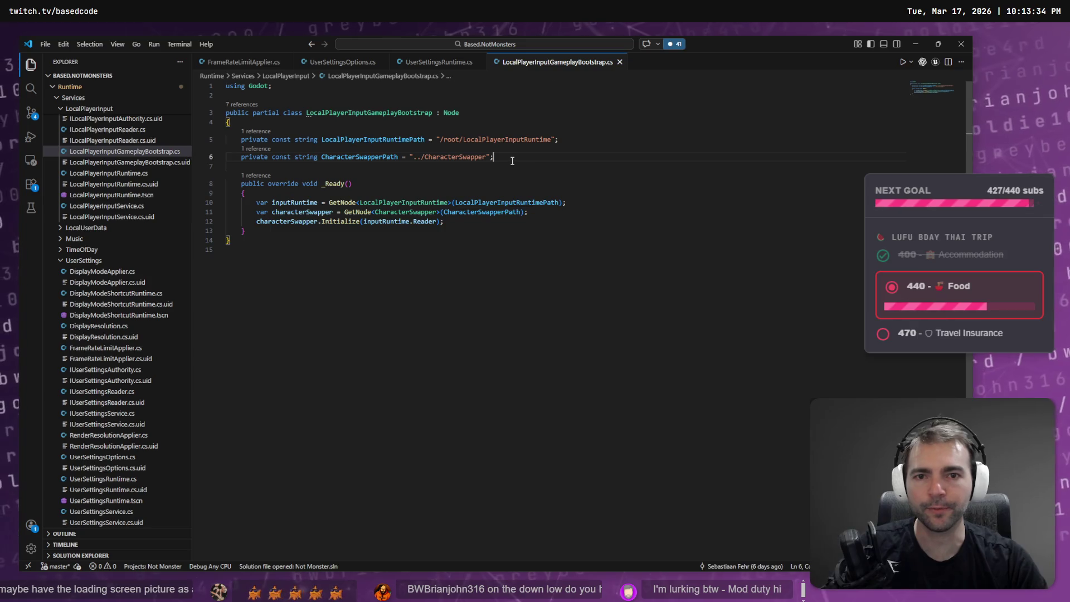
click(504, 157)
key(shift+Home)
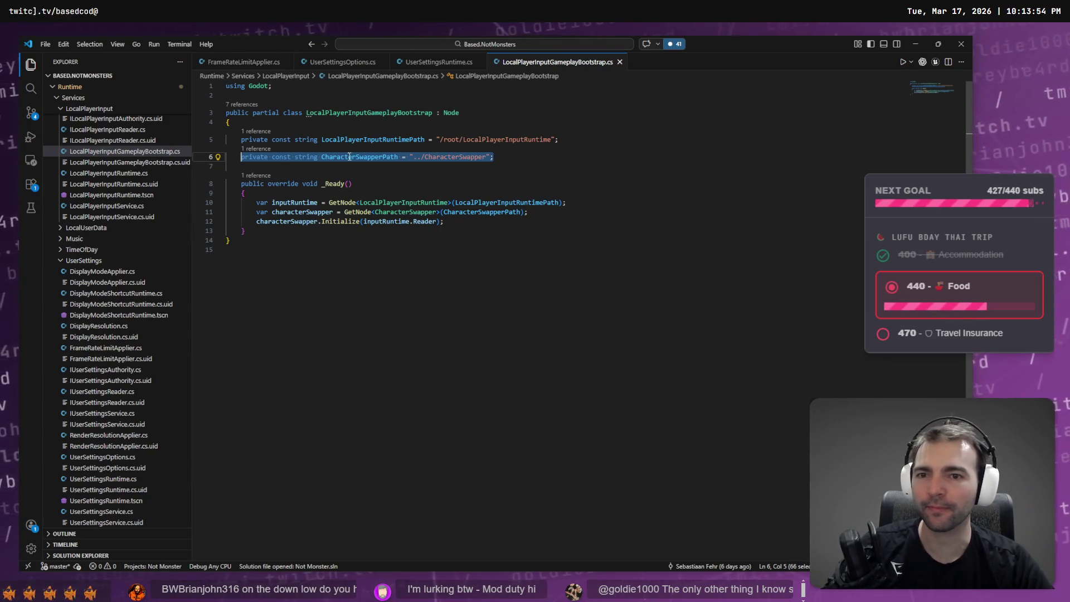
click(513, 195)
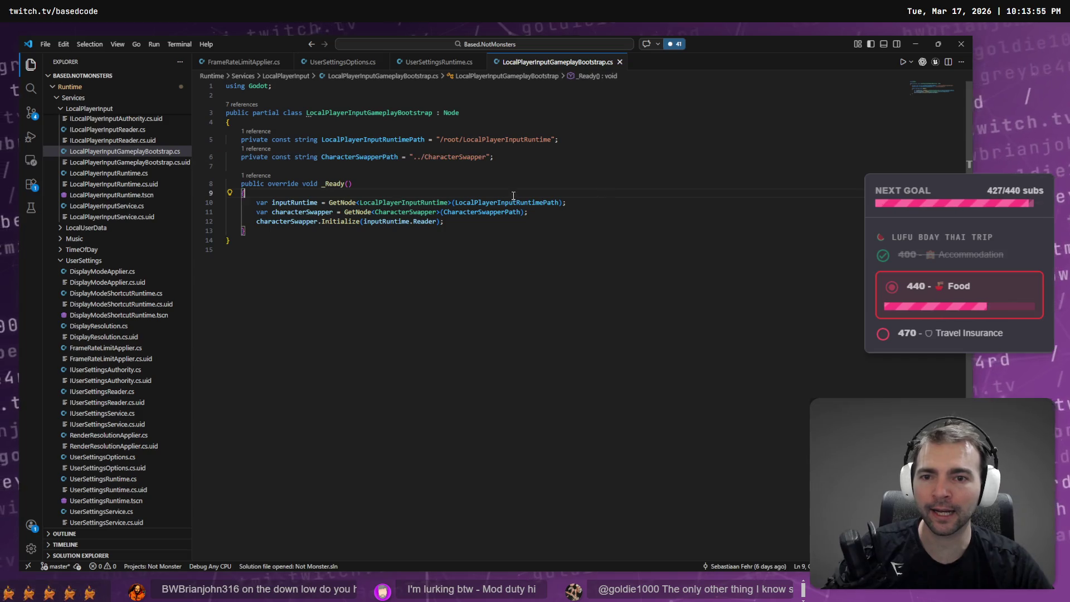
click(506, 161)
key(shift+Home)
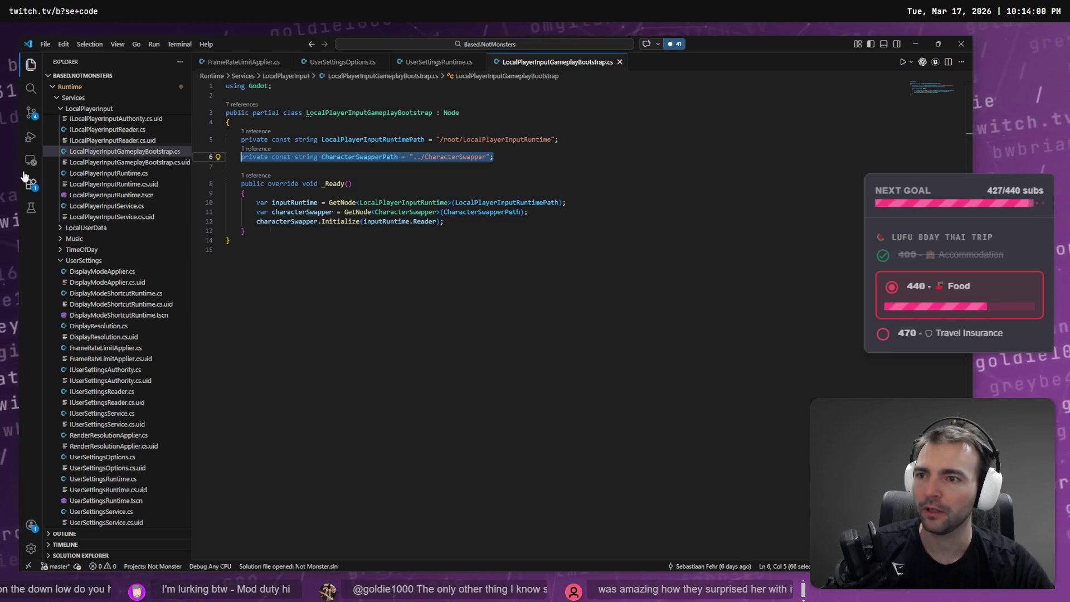
click(31, 548)
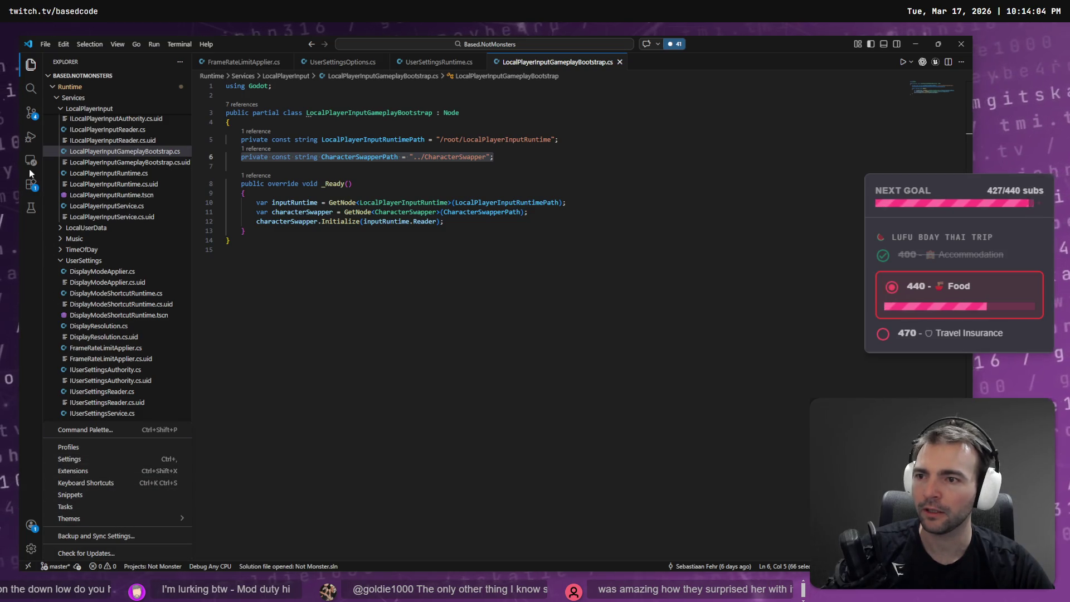
Open the Codex extension's details and restart extensions to apply its update.
click(32, 188)
click(134, 153)
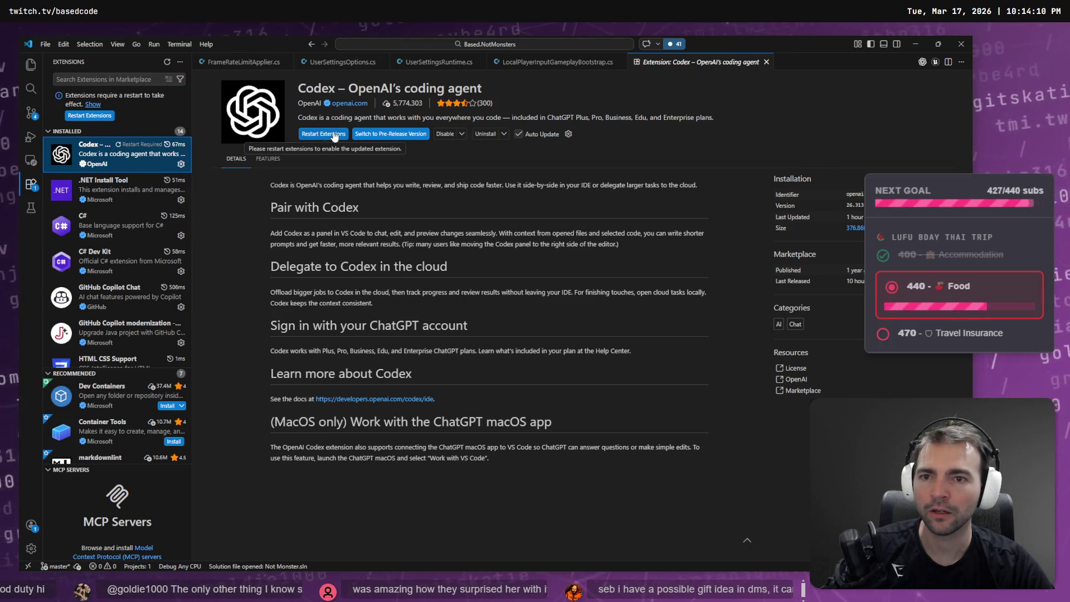
click(334, 134)
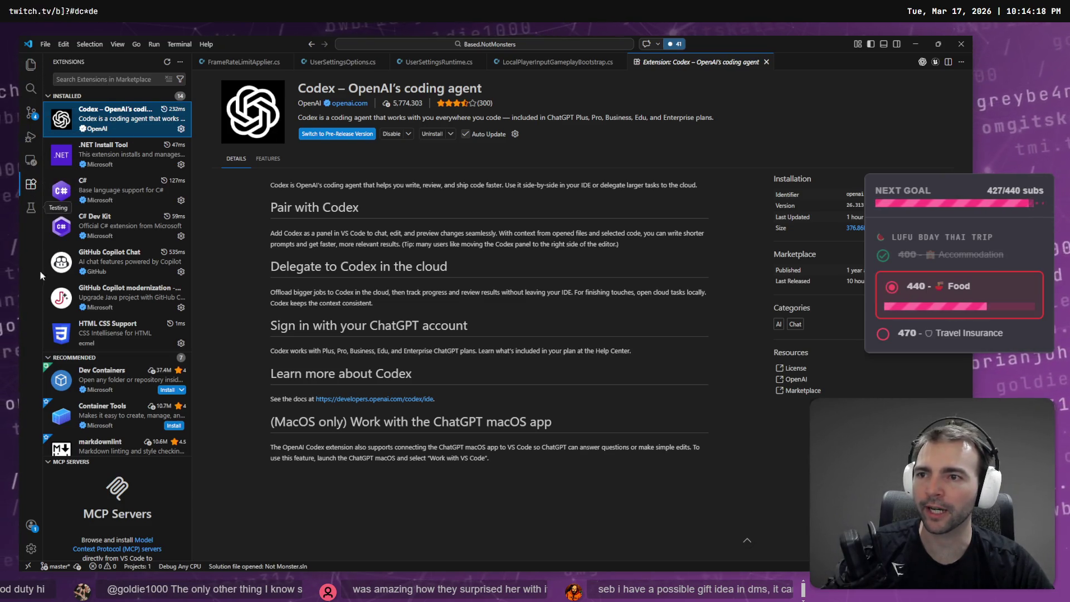
mouse_move(330, 134)
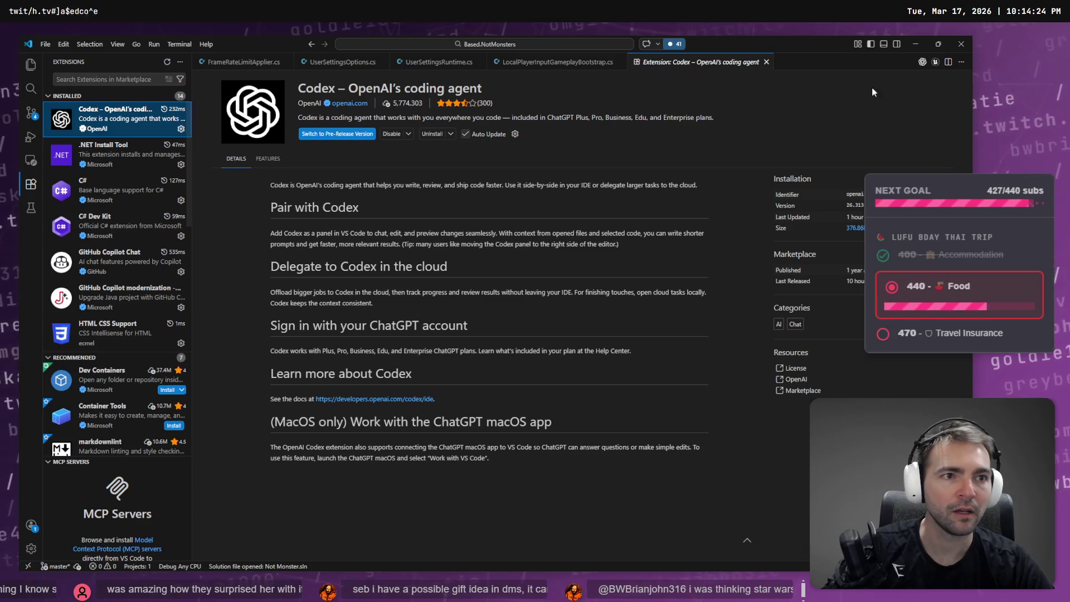
Toggle the Codex sessions panel and extension options, then close the VS Code window.
click(651, 57)
click(678, 46)
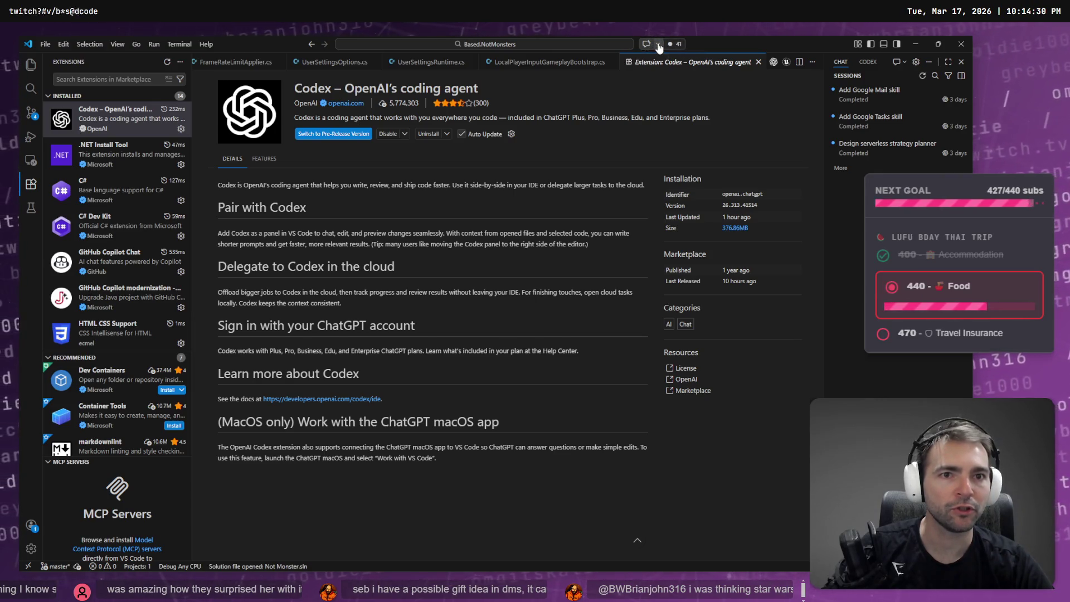
click(647, 45)
click(647, 45)
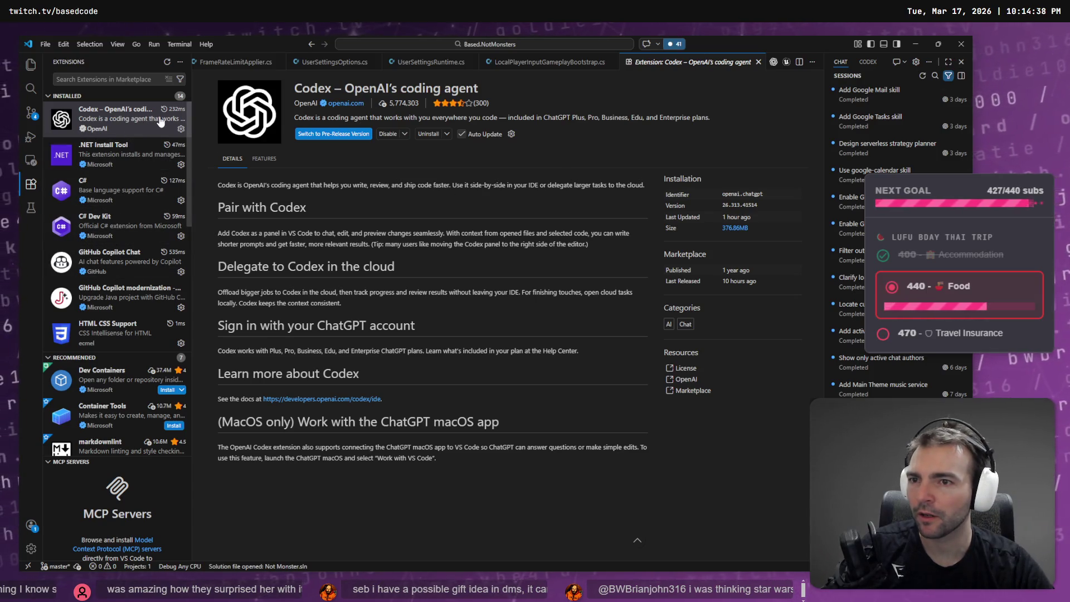
click(181, 130)
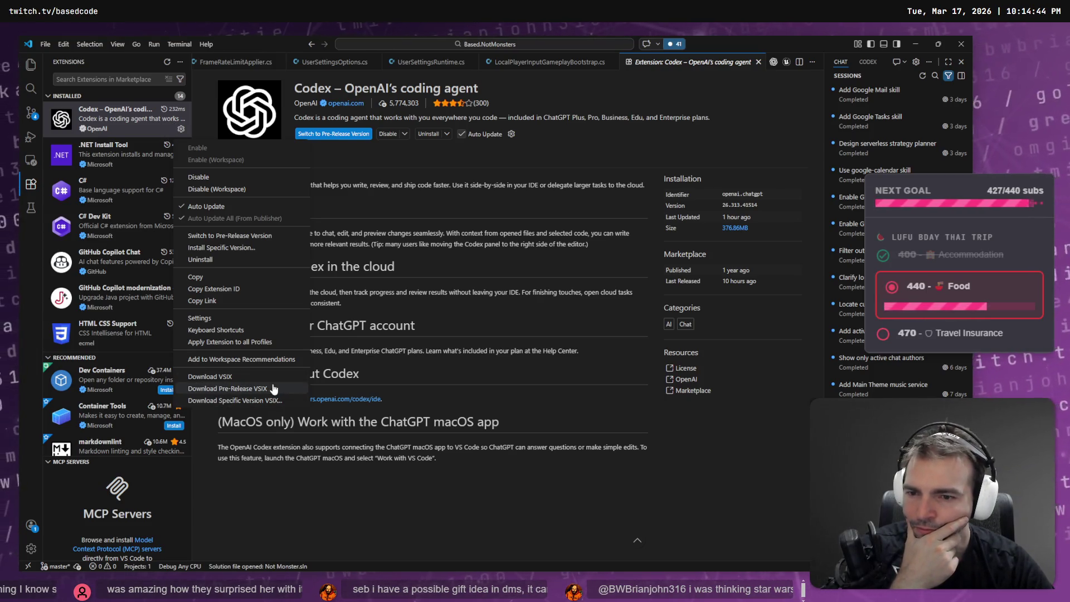
click(26, 193)
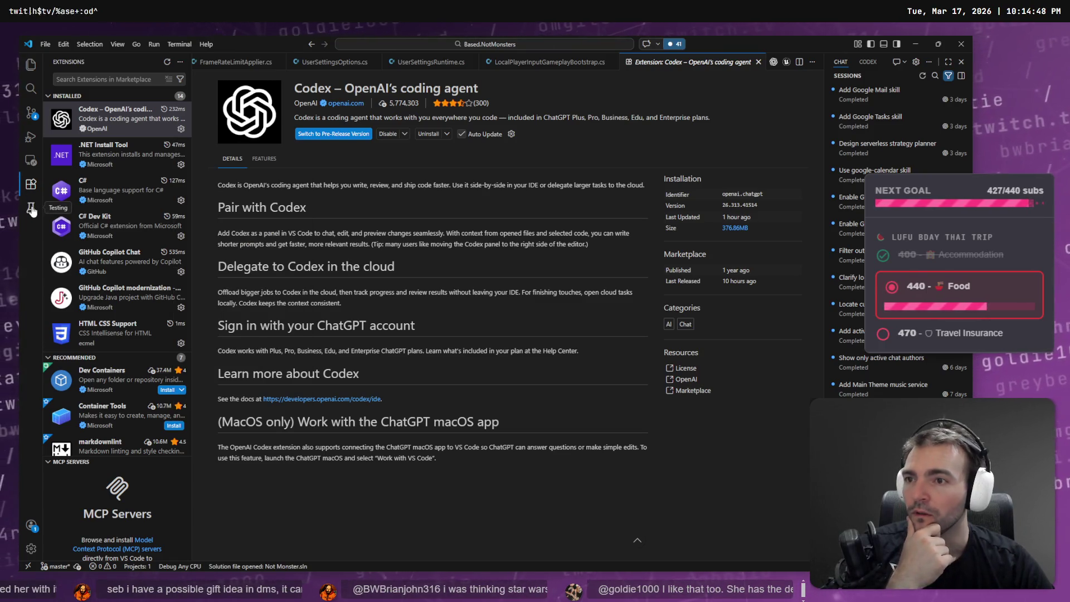
click(32, 209)
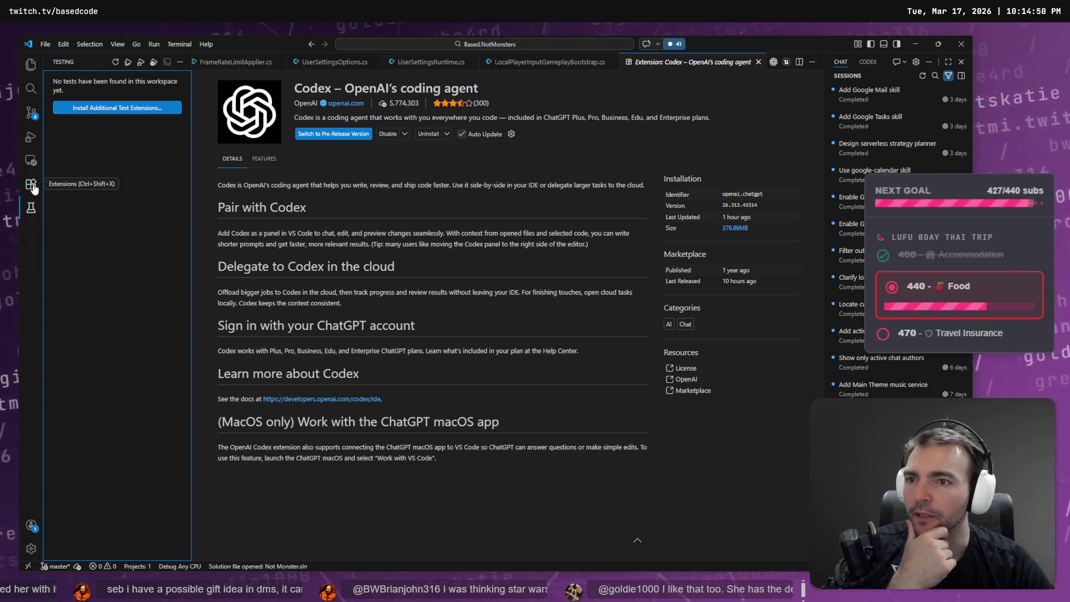
click(31, 185)
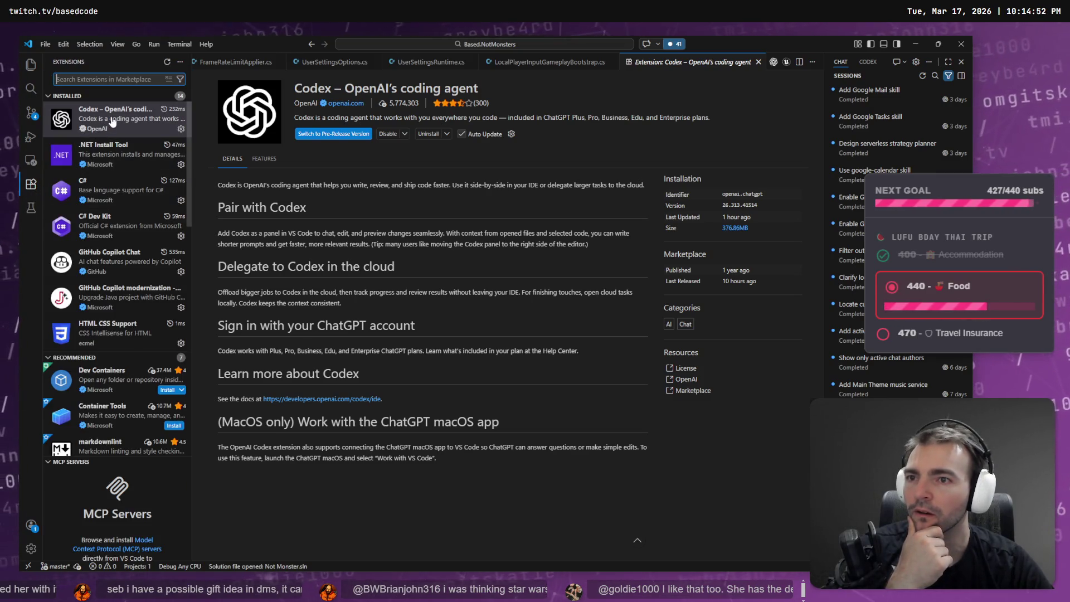
click(961, 45)
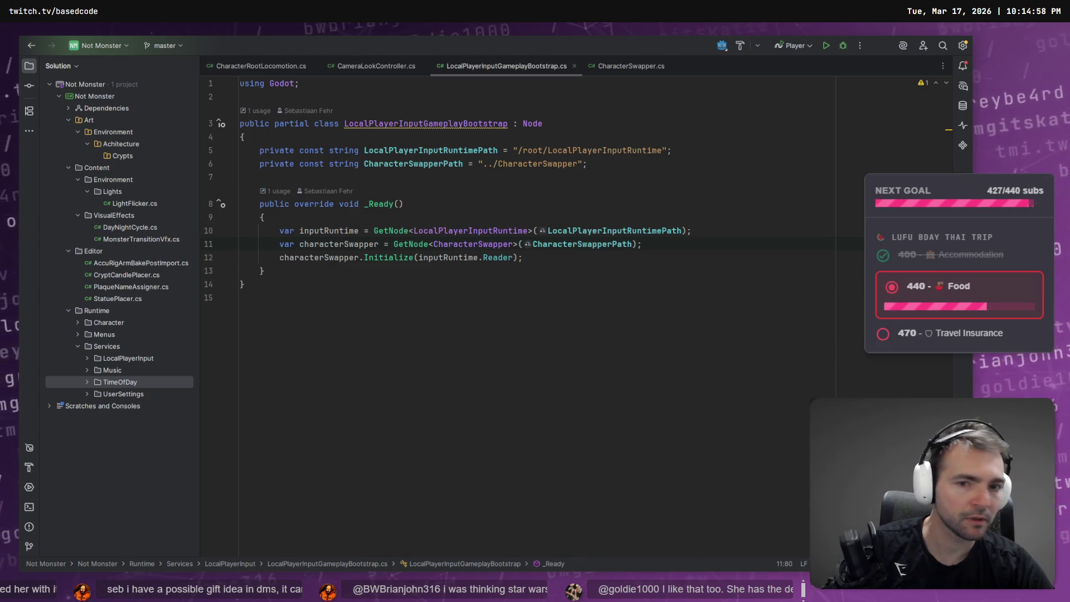
Reopen the Based.NotMonsters workspace maximized and show a widened Codex agent panel.
click(223, 115)
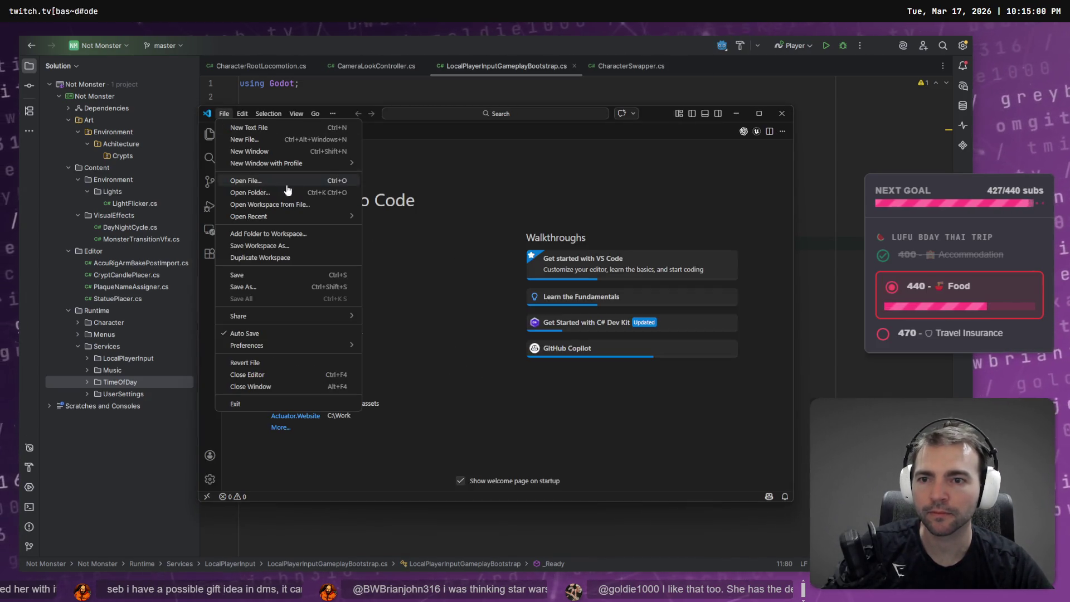
mouse_move(319, 217)
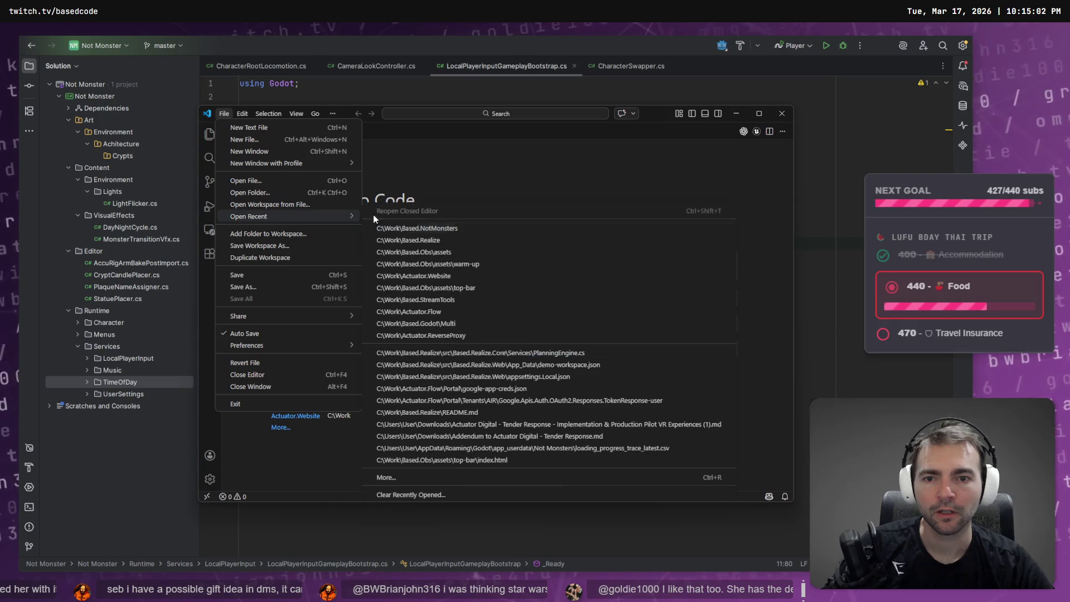
click(485, 229)
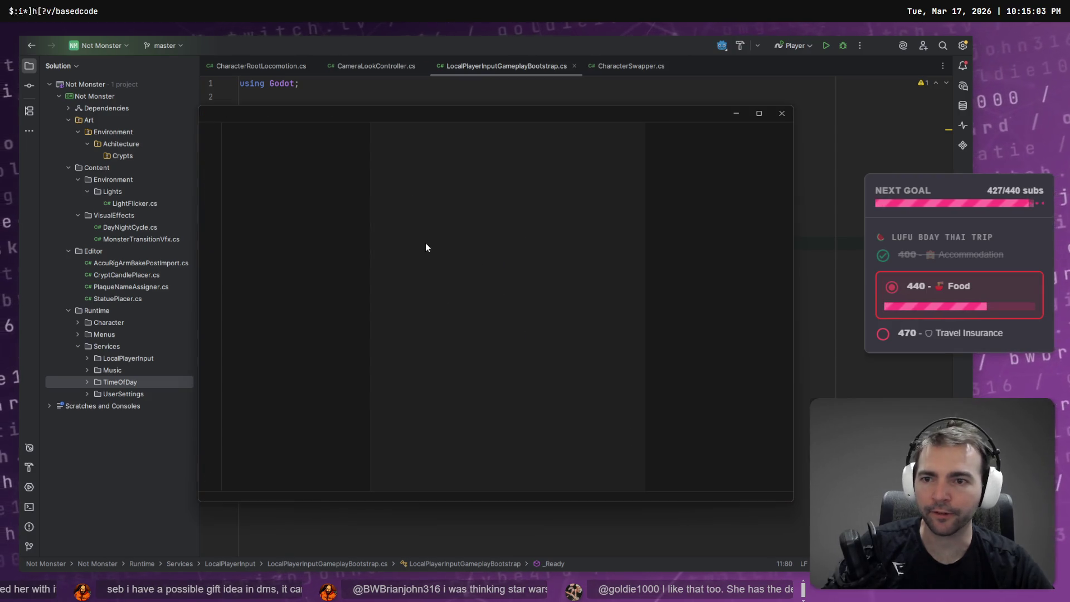
click(764, 114)
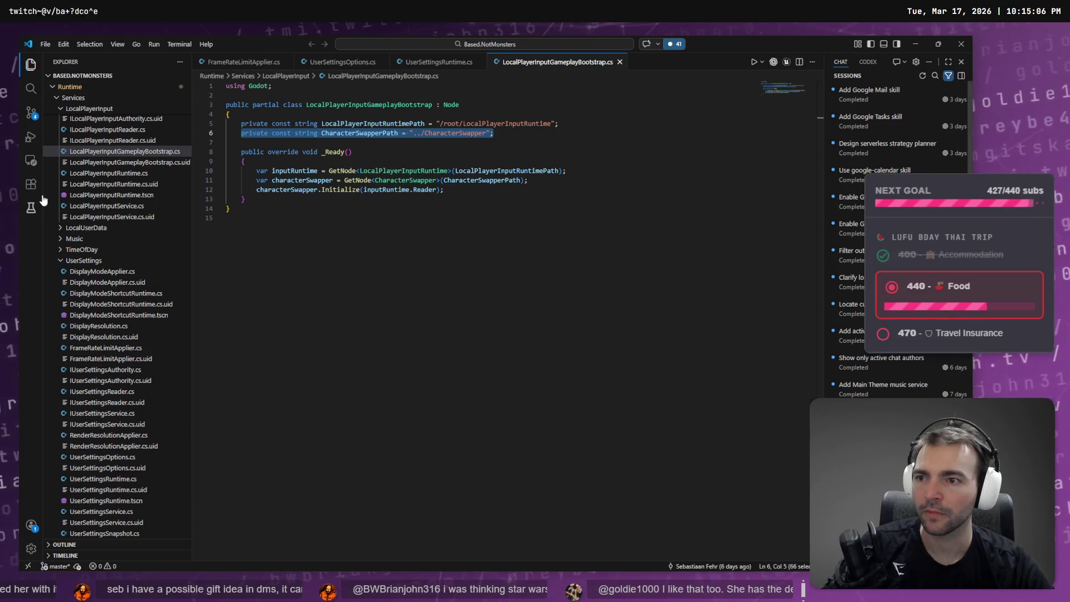
click(33, 187)
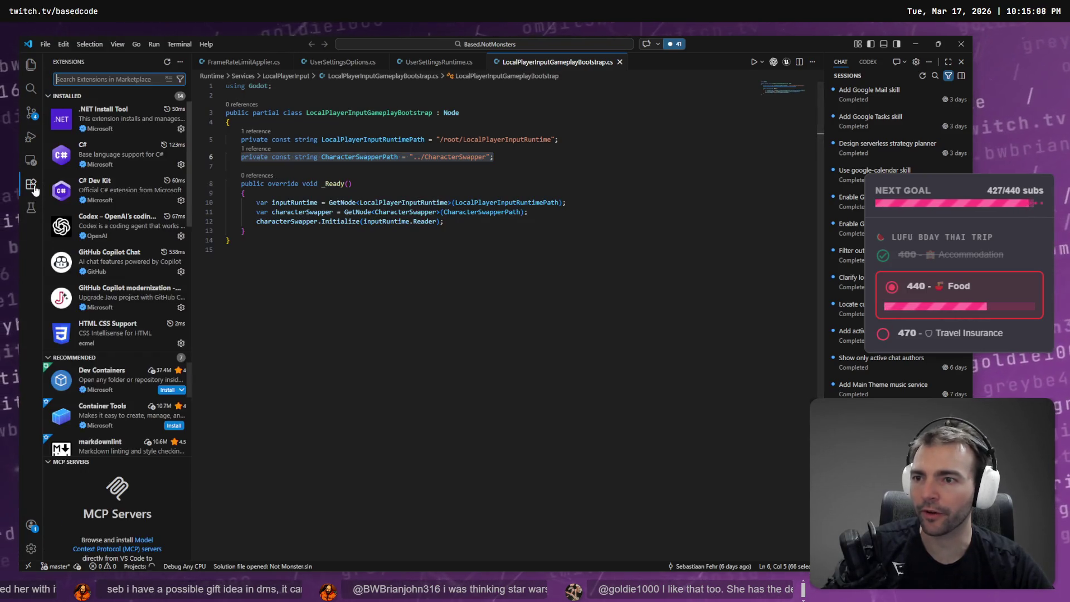
click(129, 231)
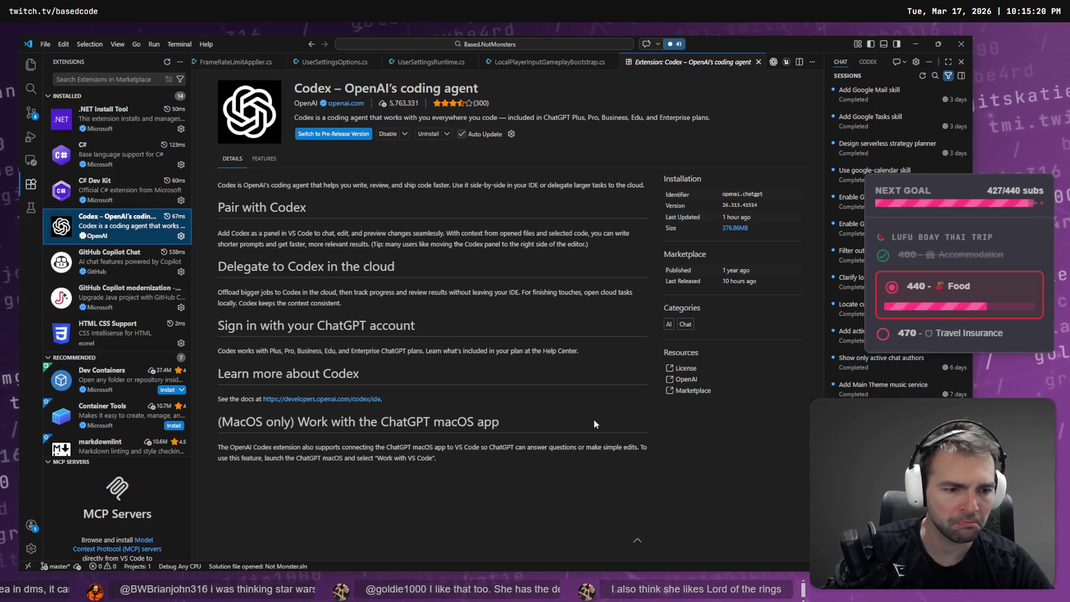
click(871, 63)
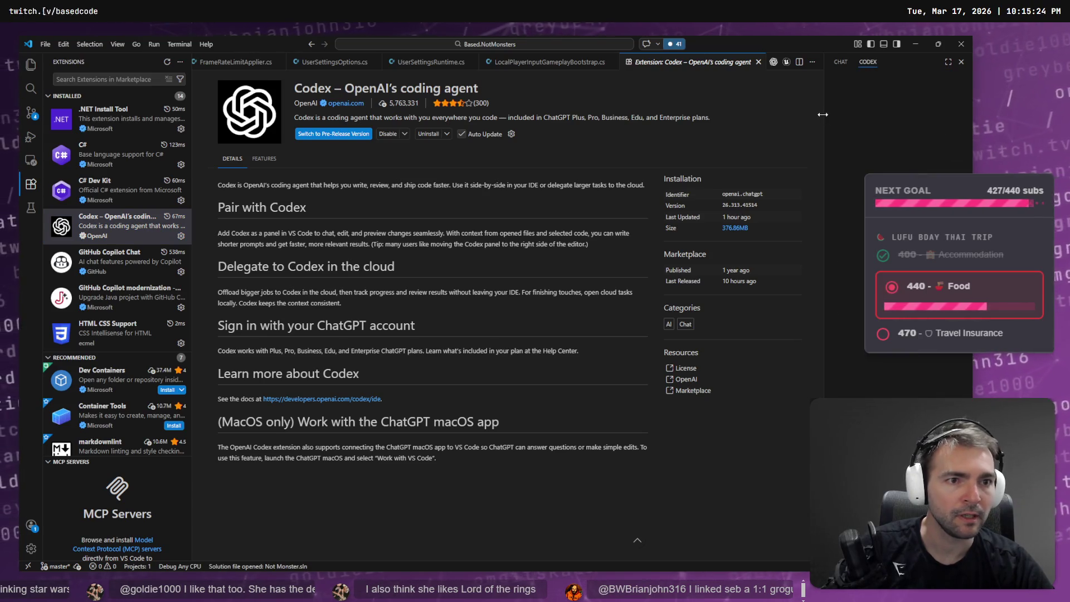
mouse_move(826, 119)
mouse_down()
mouse_move(714, 167)
mouse_move(669, 251)
mouse_up()
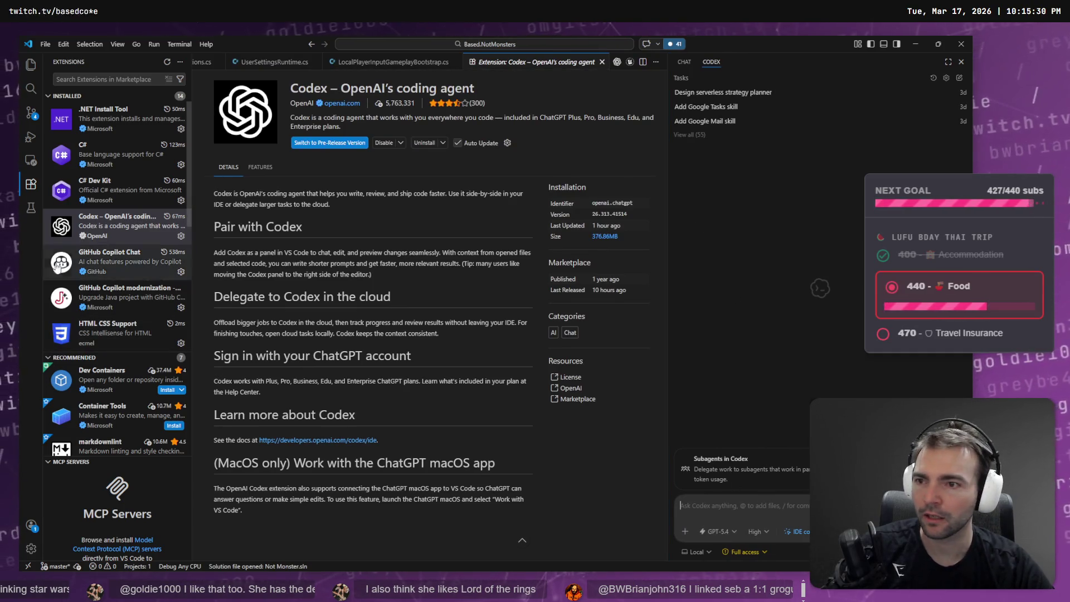
Collapse the Extensions sidebar so the Codex – OpenAI's coding agent page fills the editor.
click(32, 185)
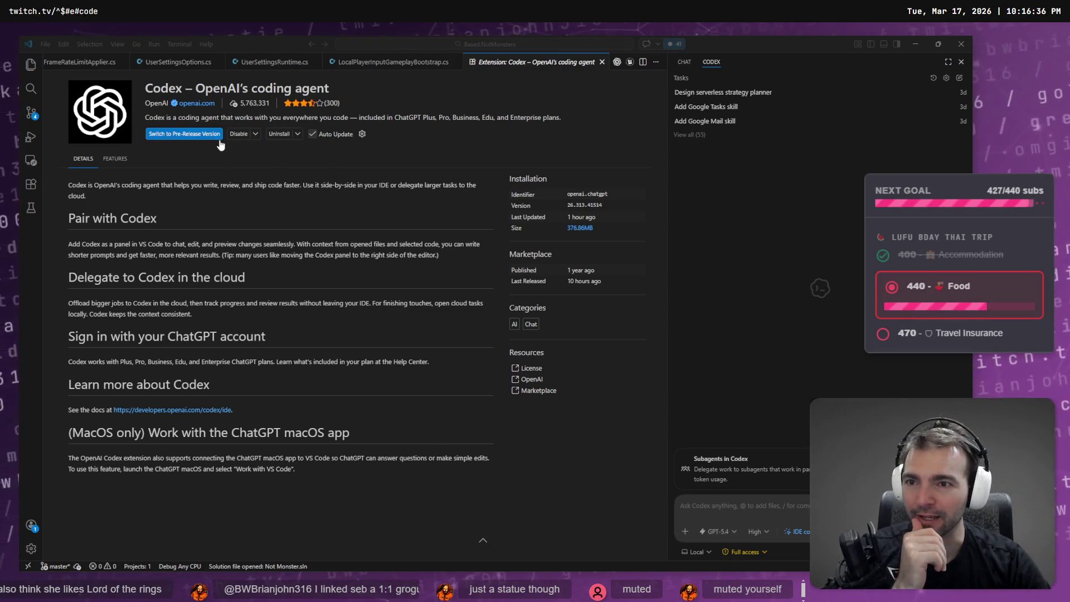
Review the Codex extension's settings, then close the Settings and extension details tabs.
click(363, 134)
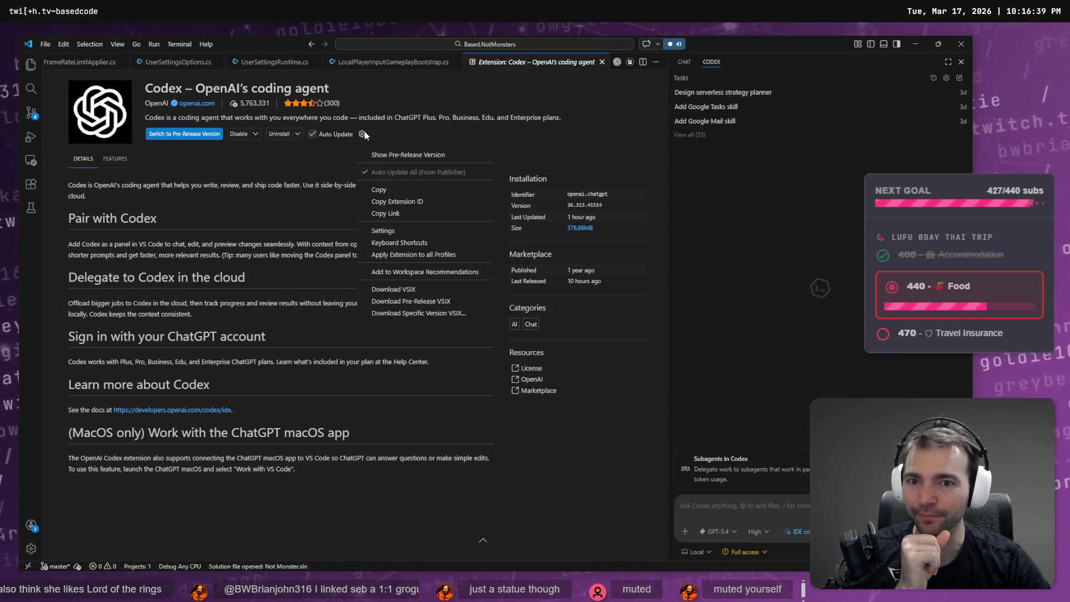
click(413, 231)
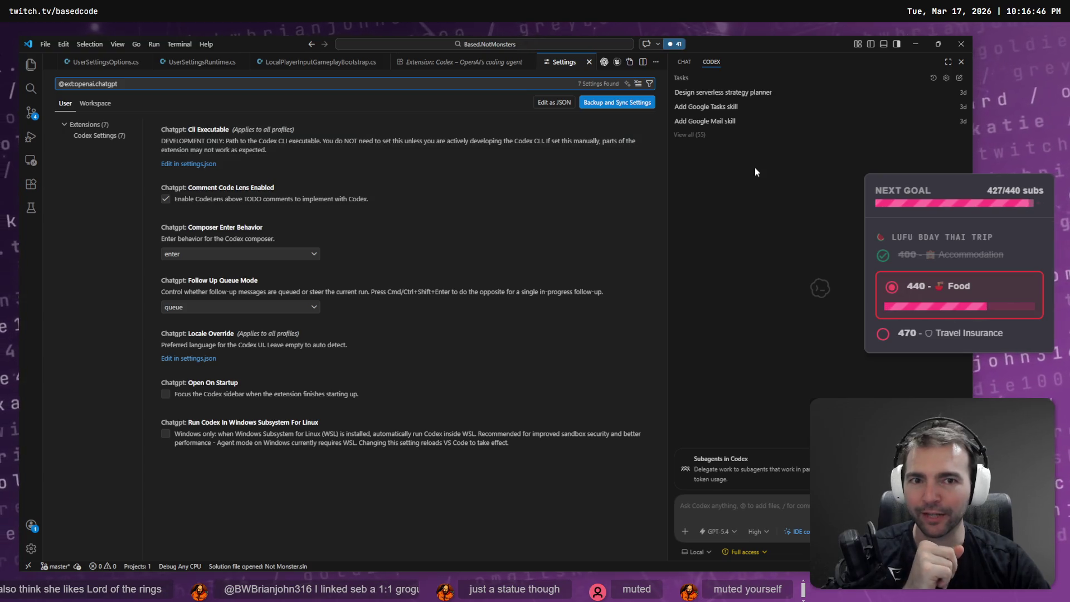
middle_click(563, 64)
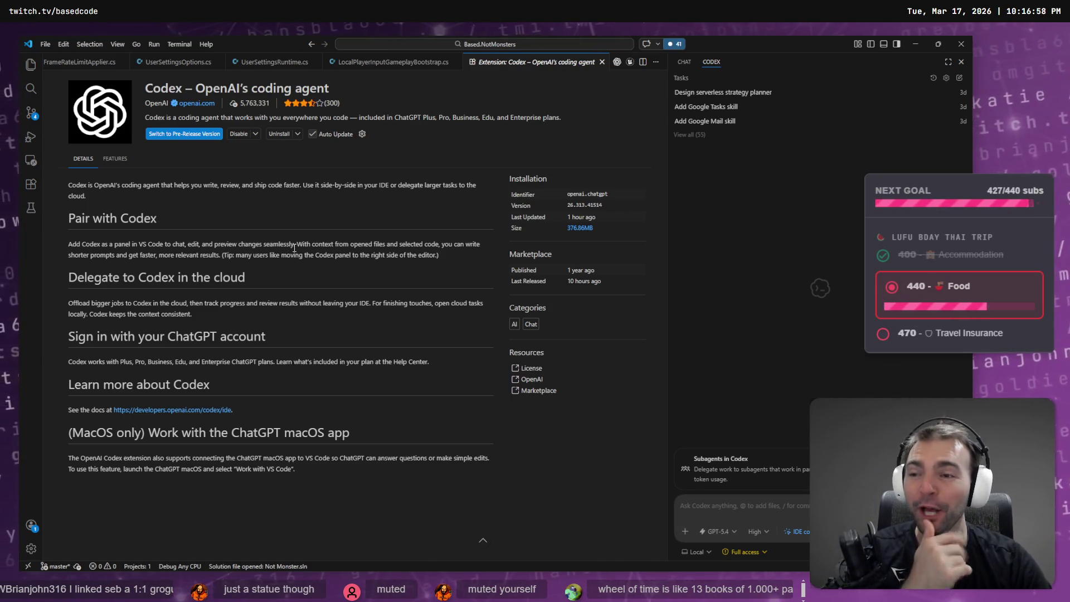
middle_click(507, 68)
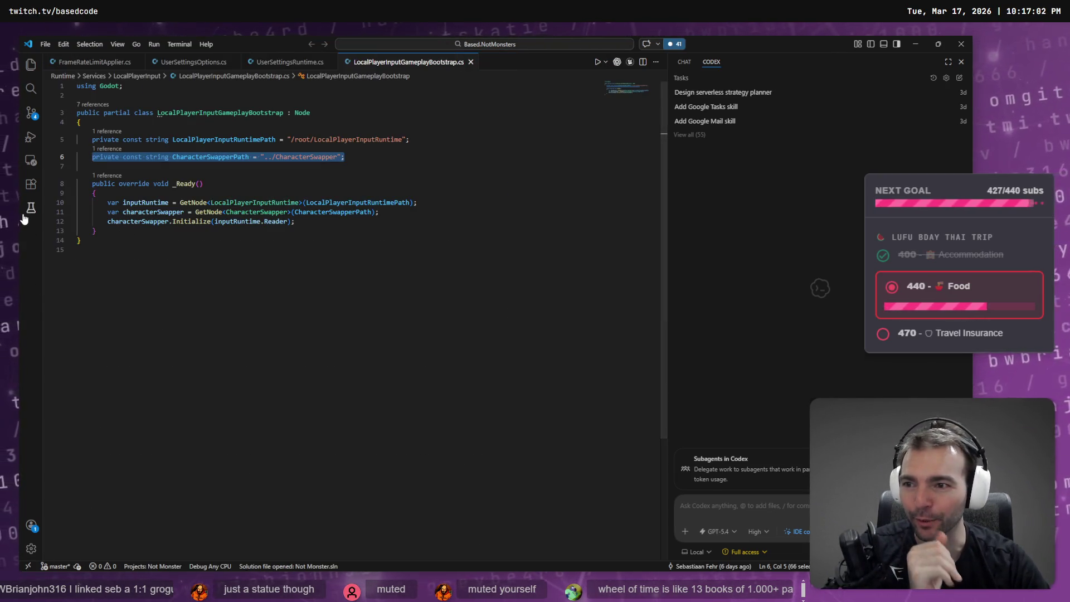
Check the Accounts menu and dismiss it without changes.
click(31, 525)
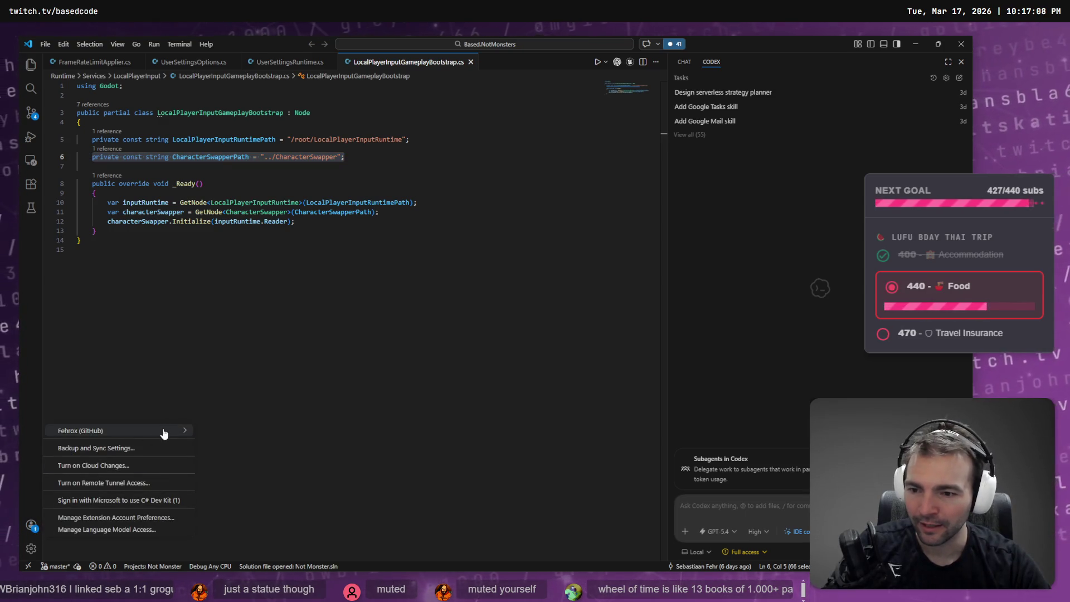
mouse_move(162, 431)
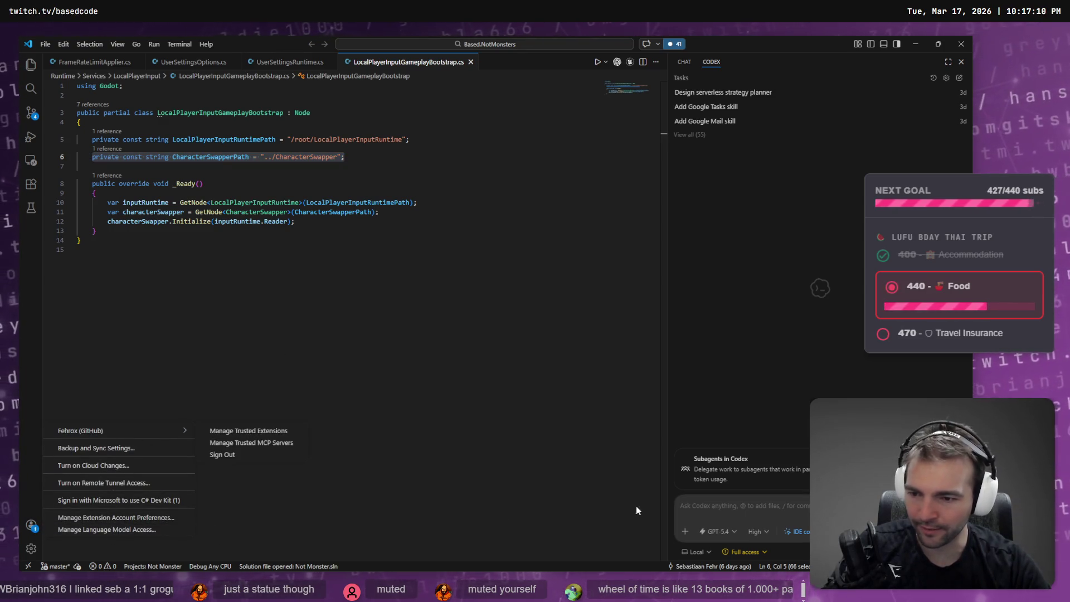
key(Escape)
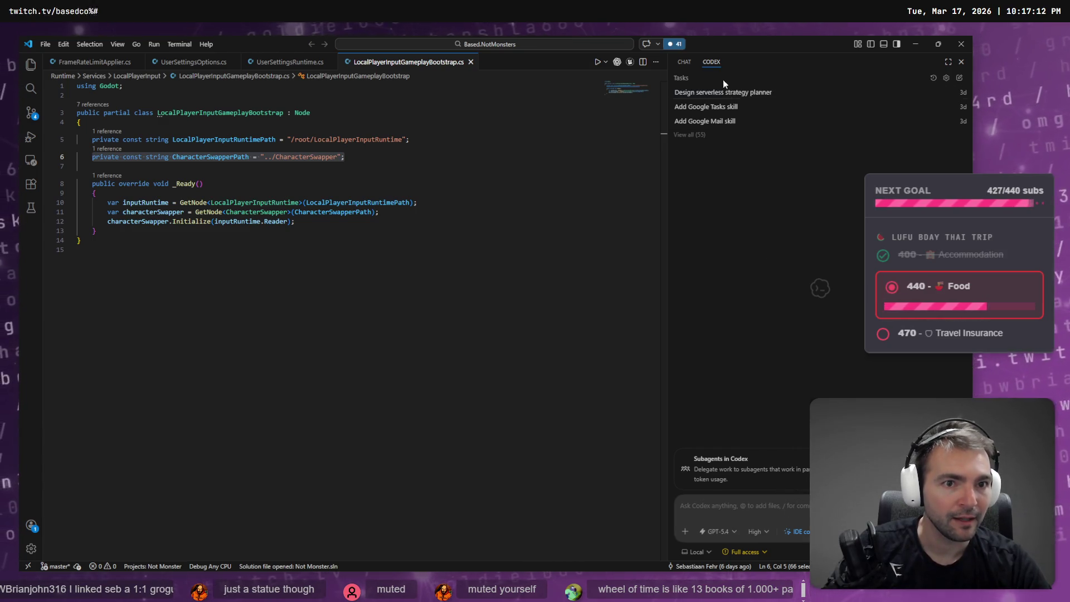
Browse the Codex task history, then add line 6 (CharacterSwapperPath) to a new Codex thread.
click(934, 79)
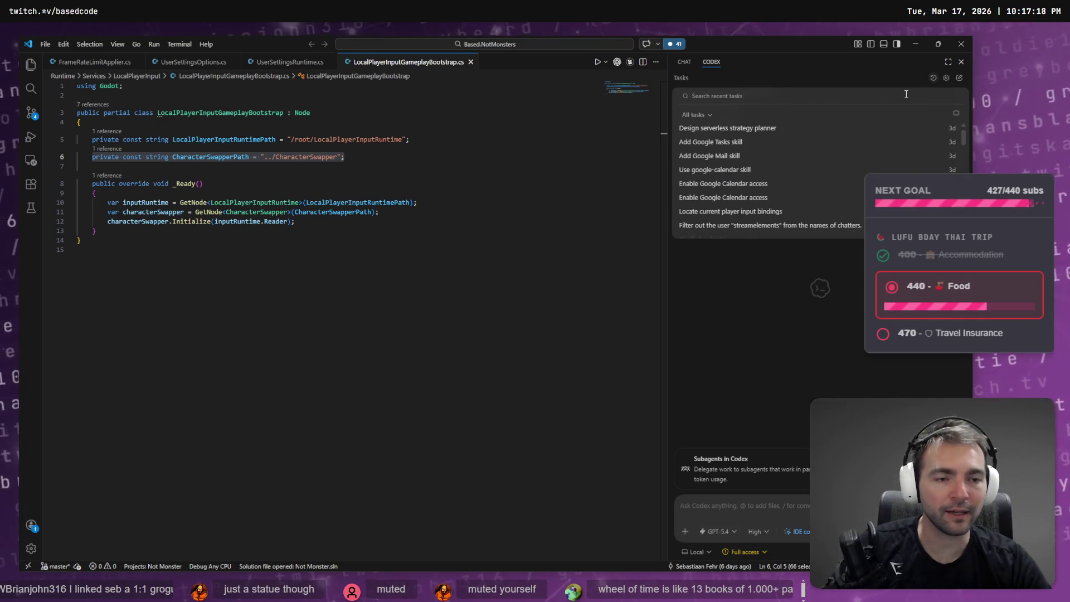
scroll(906, 170, down, 5)
scroll(905, 170, down, 10)
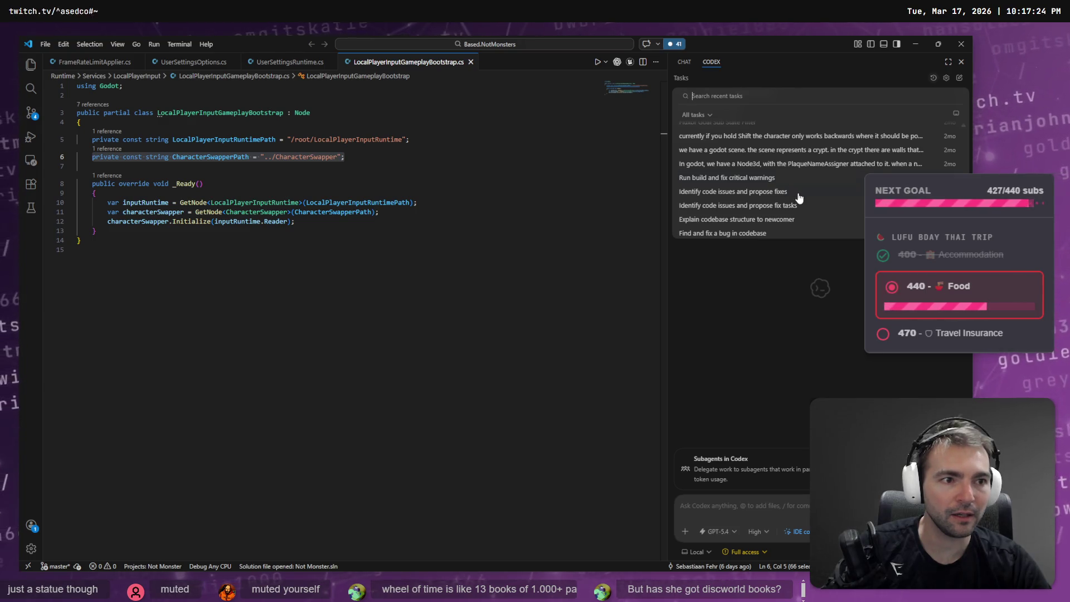
scroll(784, 189, up, 5)
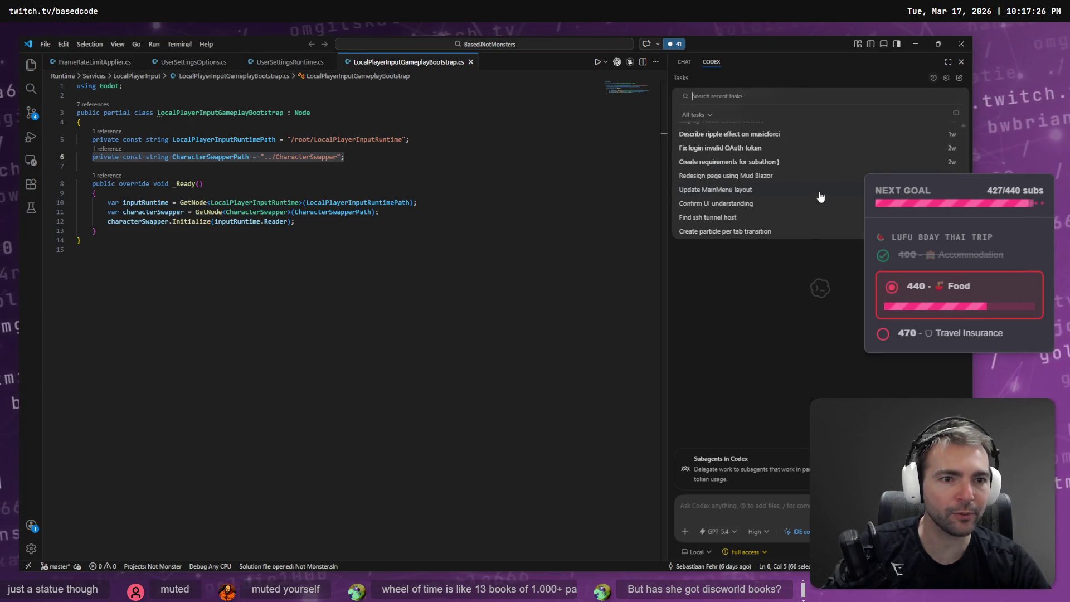
scroll(821, 196, up, 3)
scroll(820, 196, up, 3)
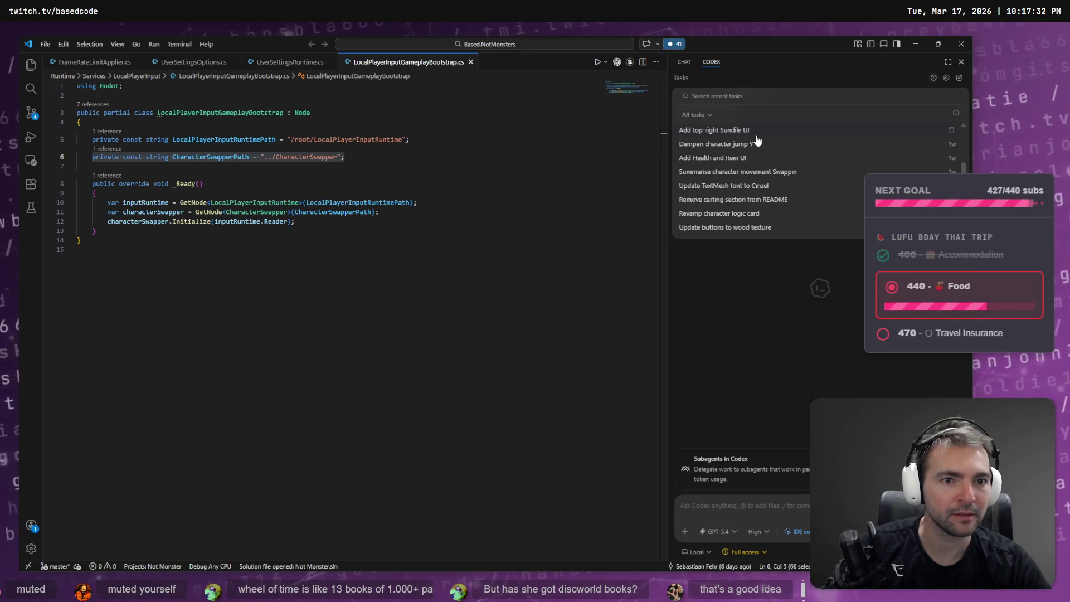
click(775, 79)
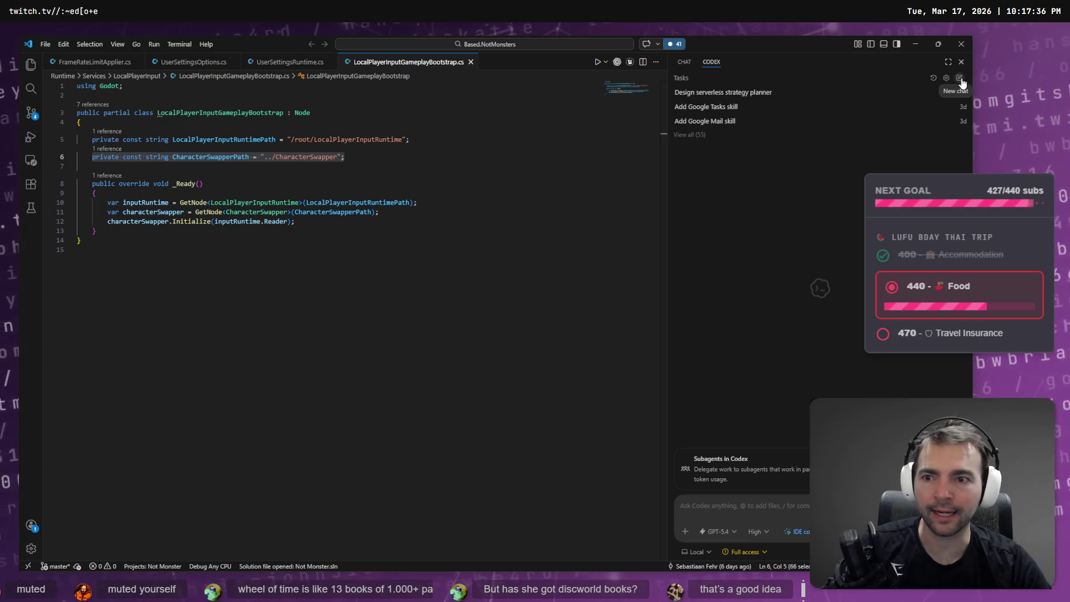
right_click(258, 157)
click(345, 453)
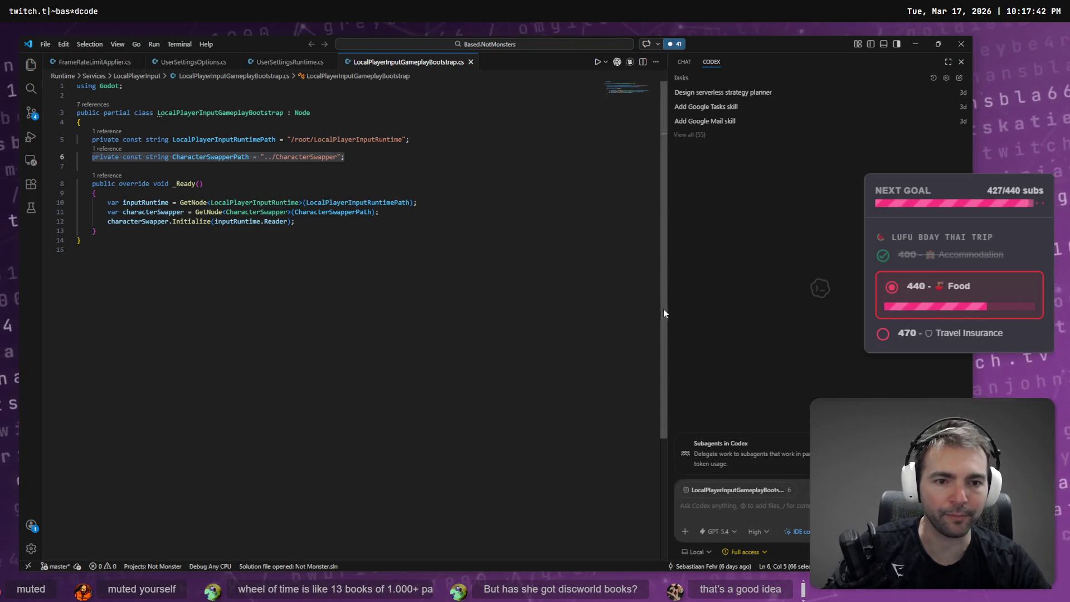
Widen the Codex panel and send a dictated request to replace the brittle swapper reference path.
drag(664, 287, 460, 285)
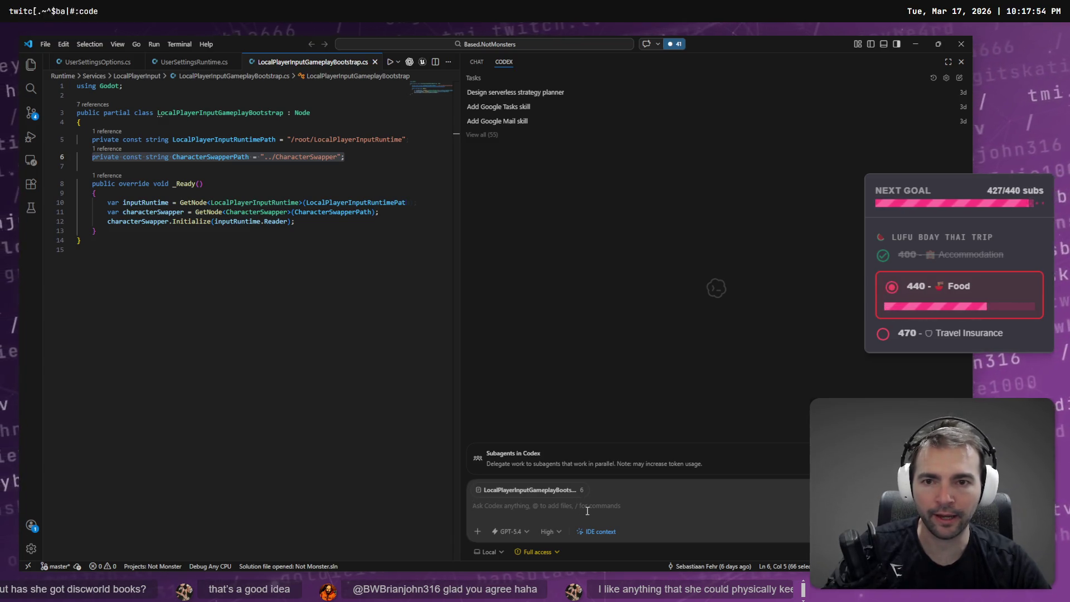
key(super+h)
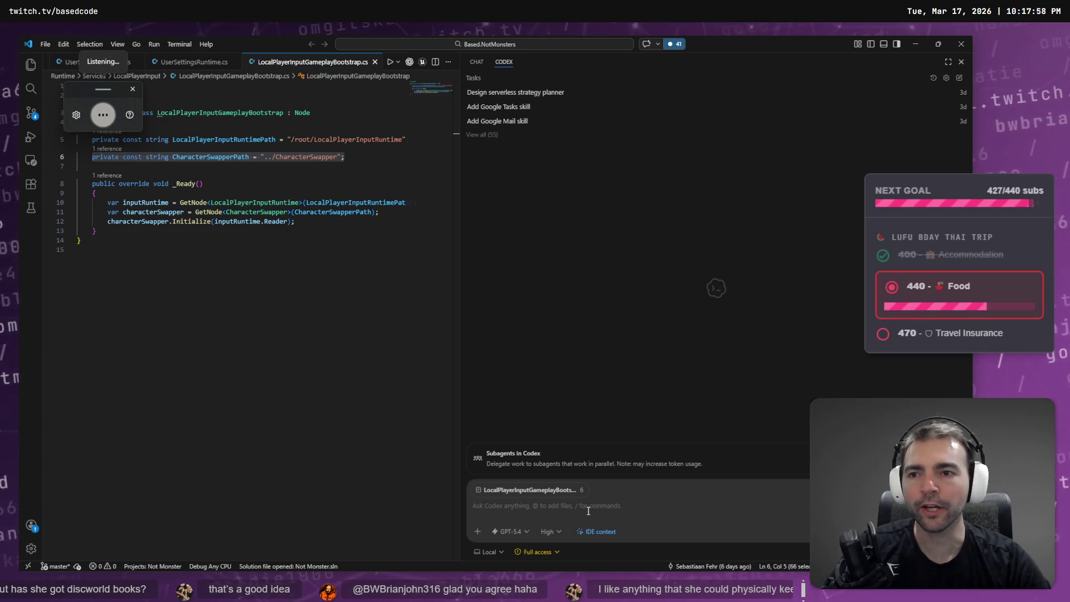
text(using a reference)
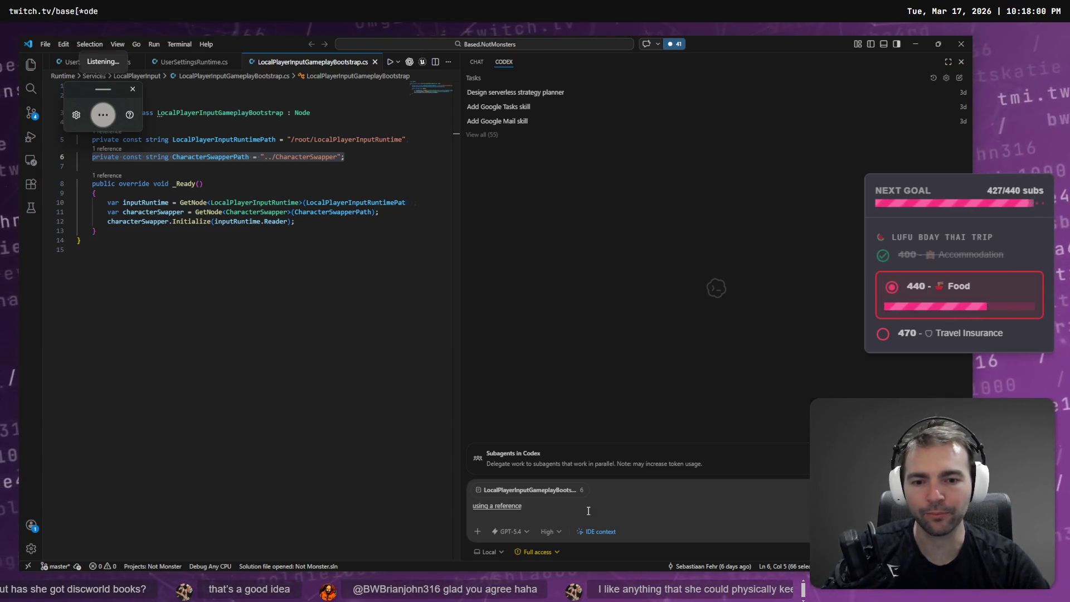
text( path here is quite brittle. I want to be able to)
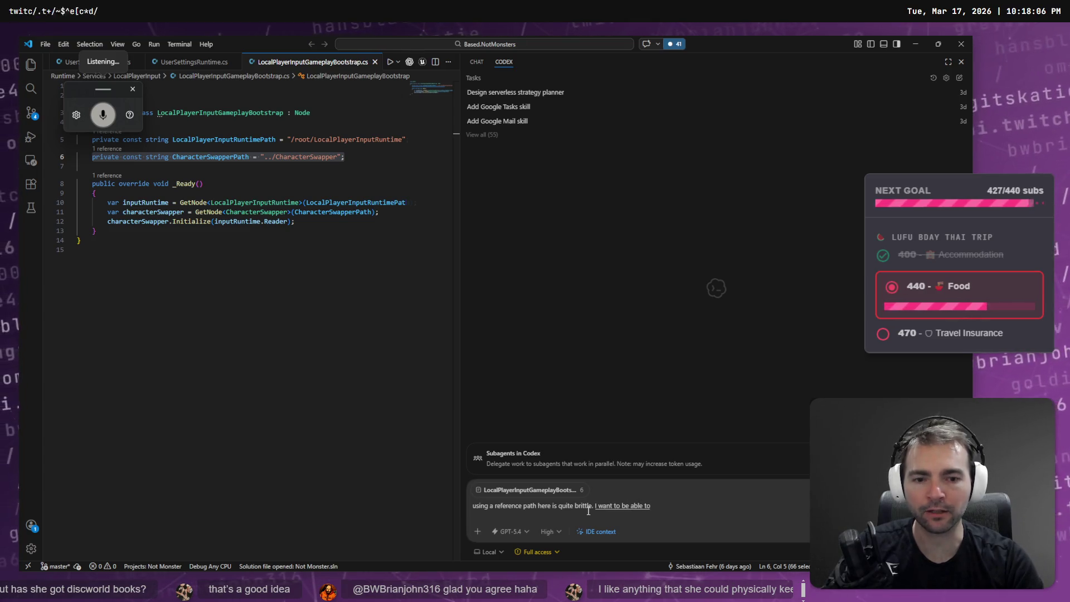
text(swapper)
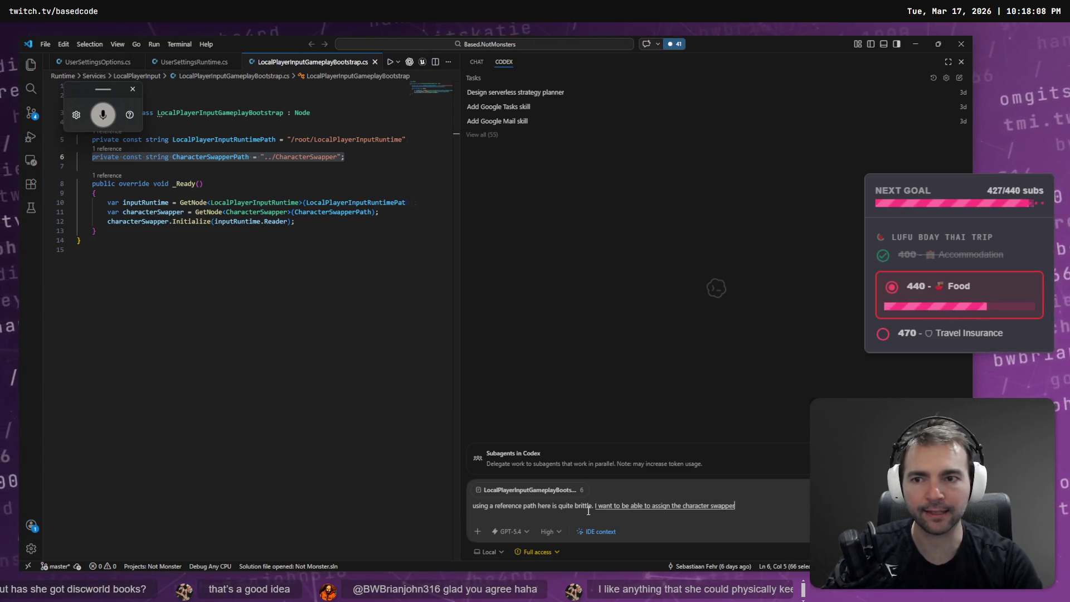
text( so that it can)
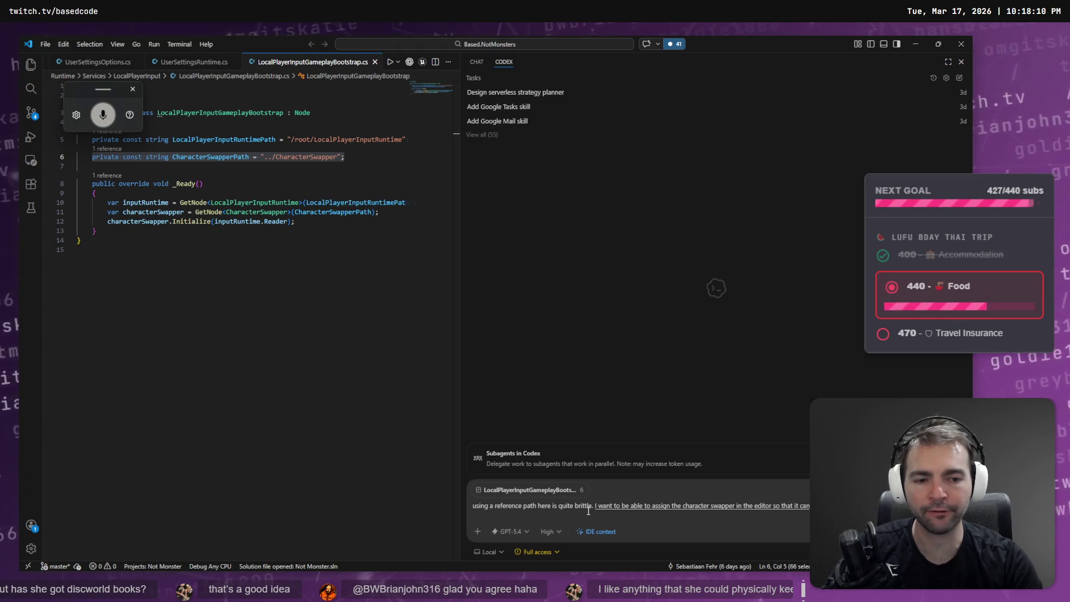
text( in different relative paths)
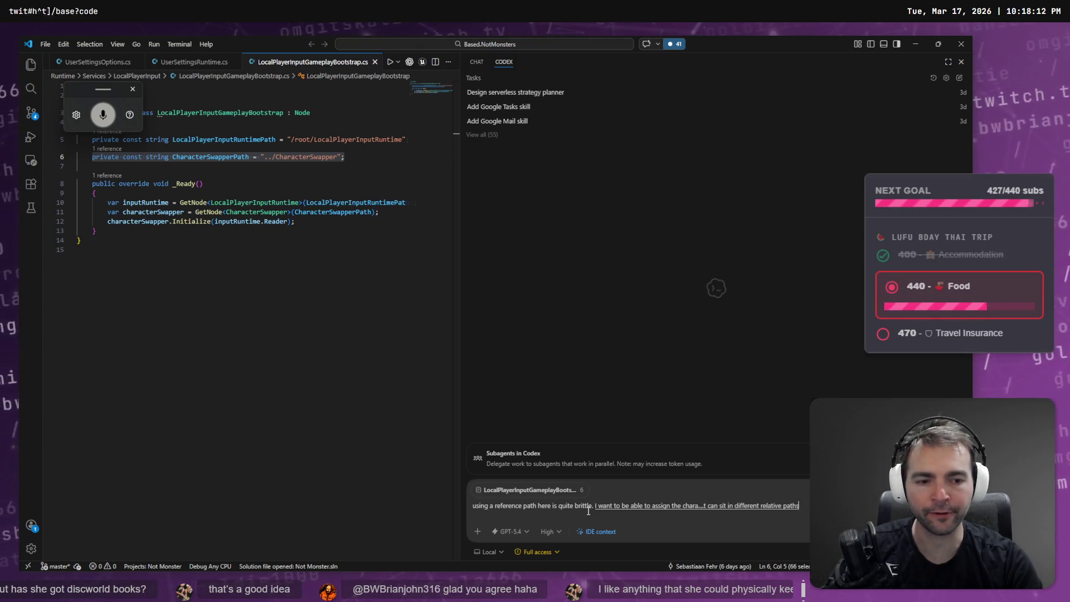
text( in different)
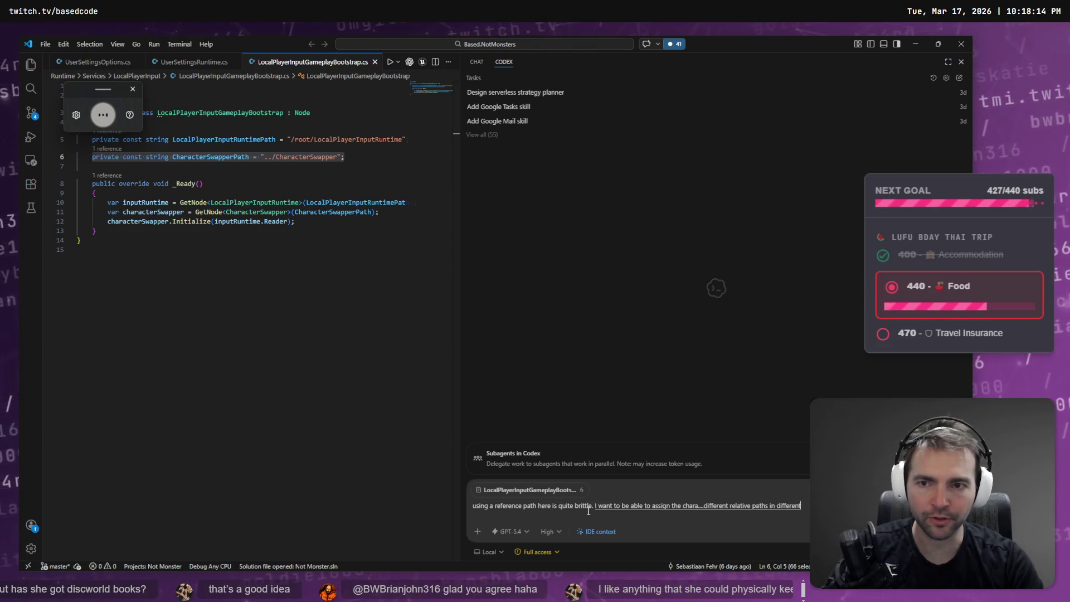
text( throughout development.)
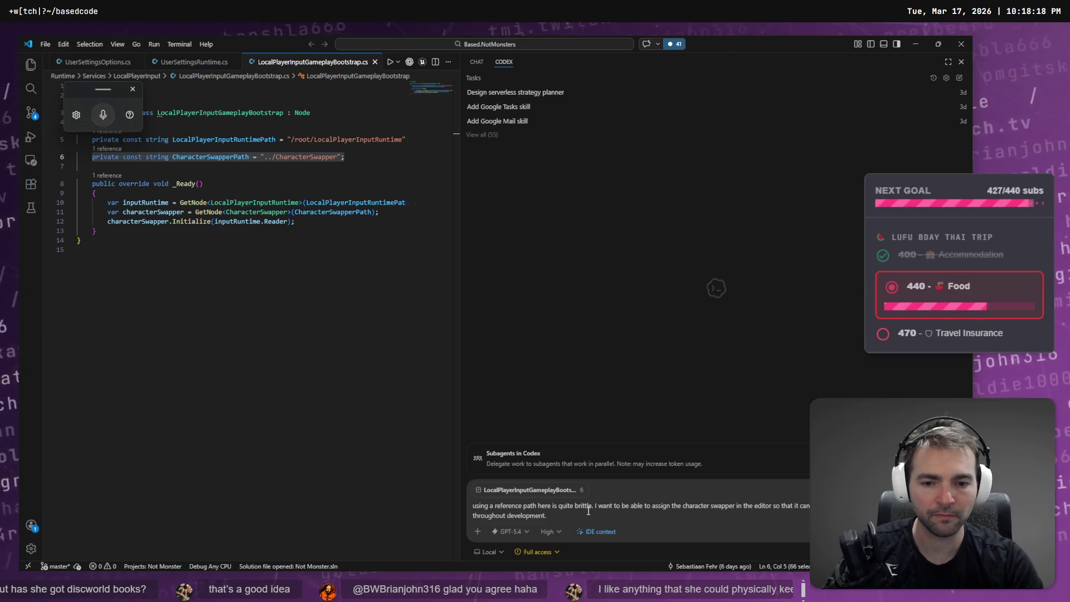
key(Return)
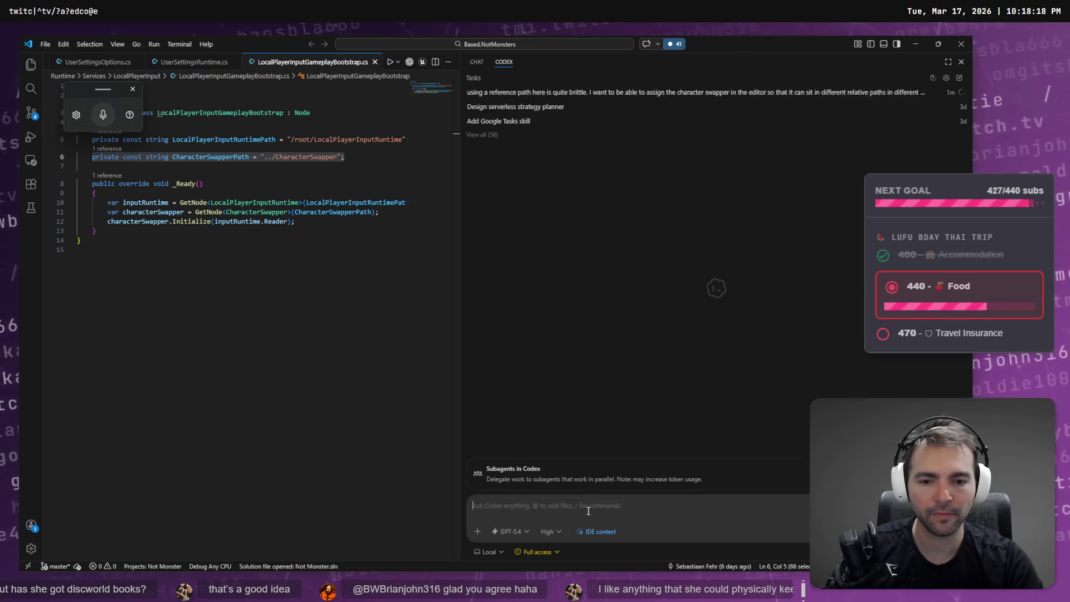
click(397, 146)
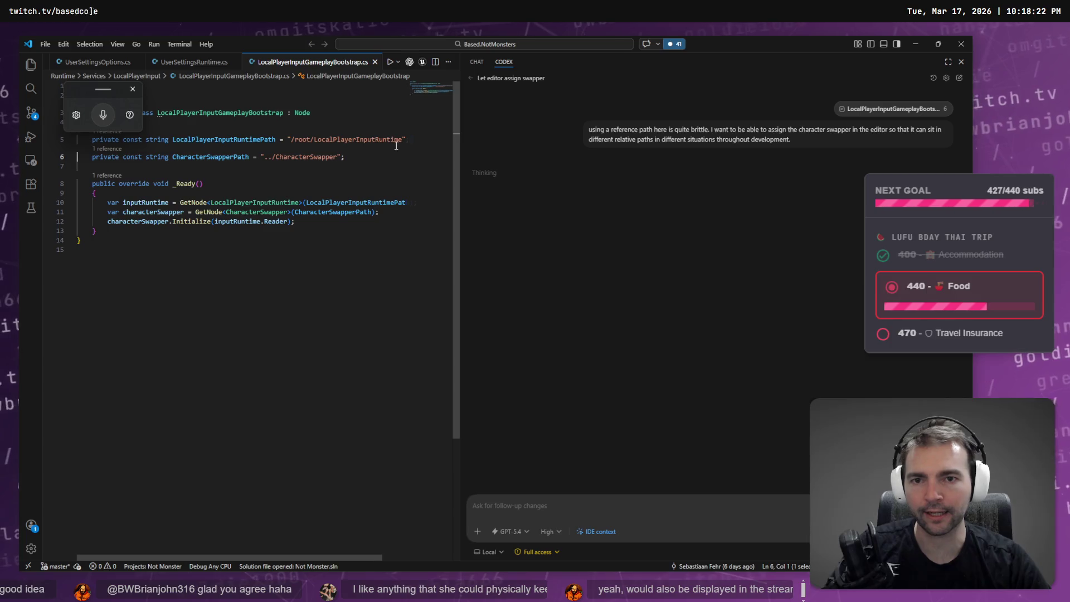
Close the dictation widget and place the caret on _Ready while Codex exports a CharacterSwapper field.
click(132, 89)
click(360, 184)
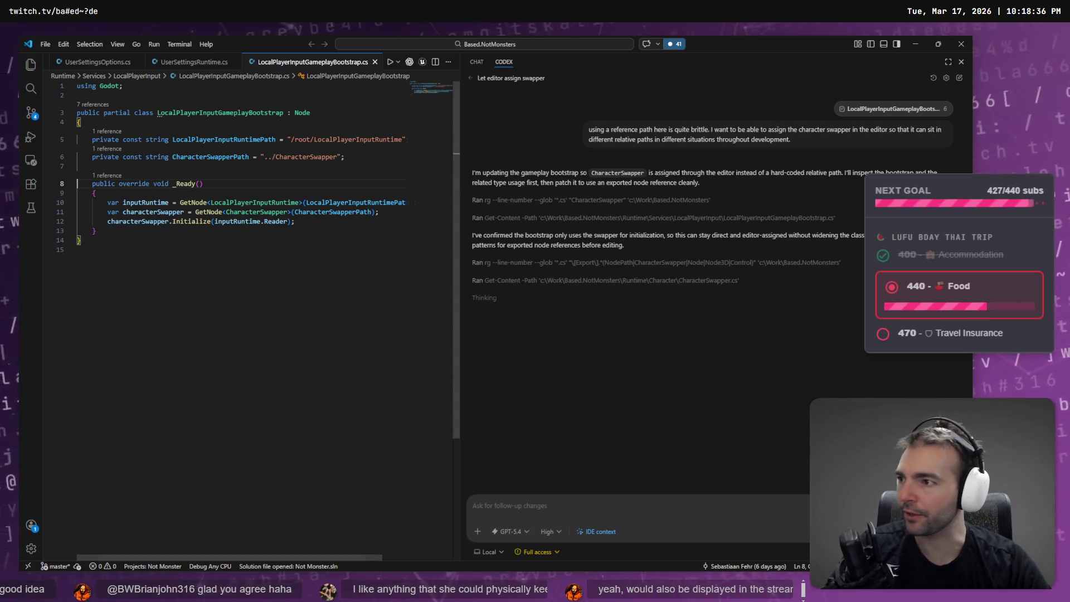
key(alt+Tab)
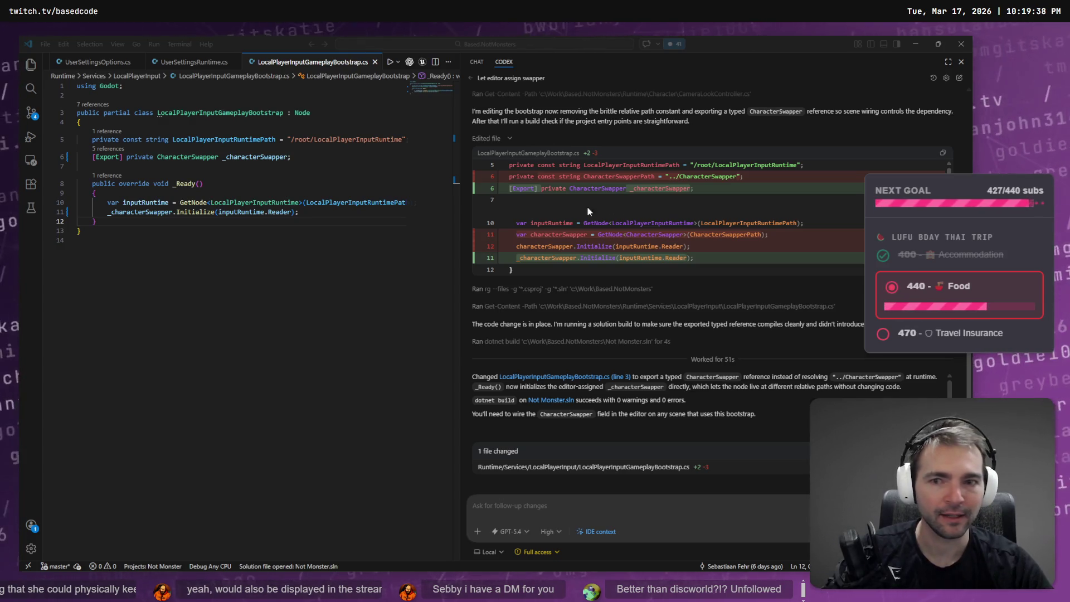
Send a dictated follow-up making the input runtime editor-assigned, mentioning AGENTS.md for the policy update.
click(593, 513)
key(super+h)
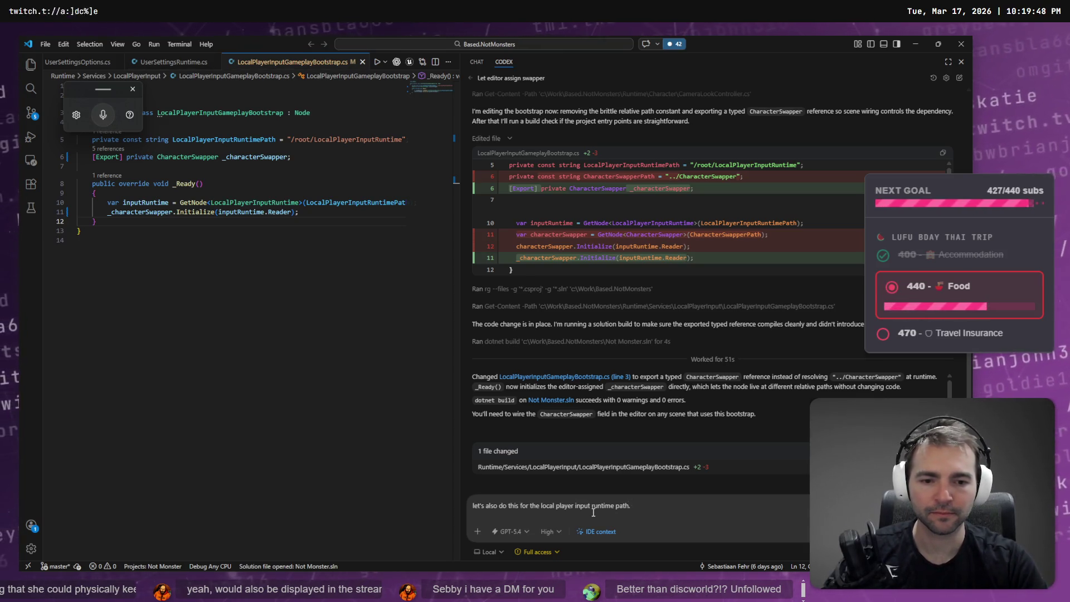
key(super+h)
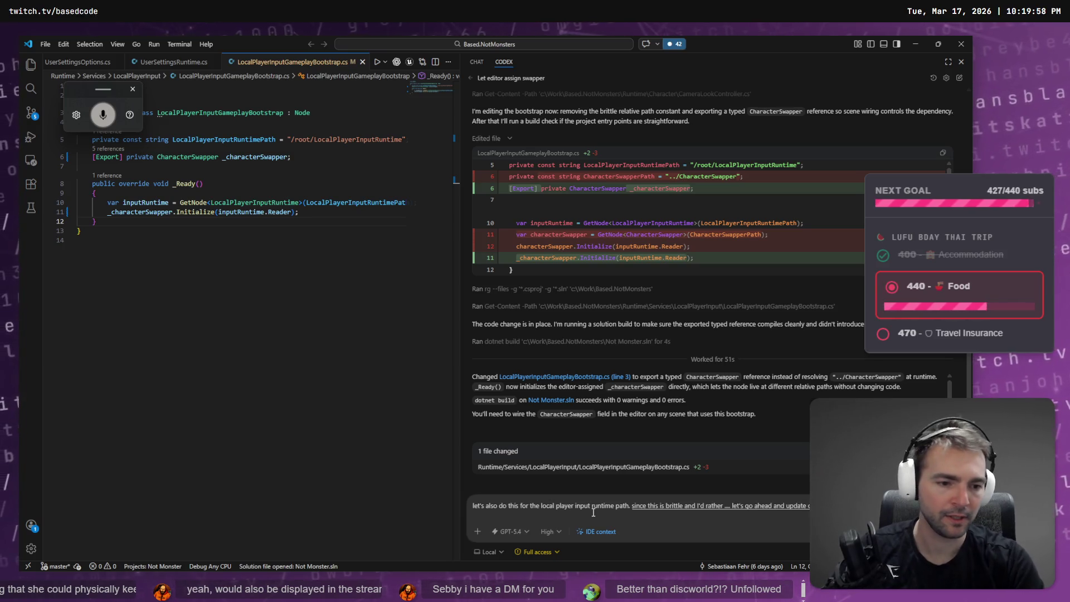
text(@)
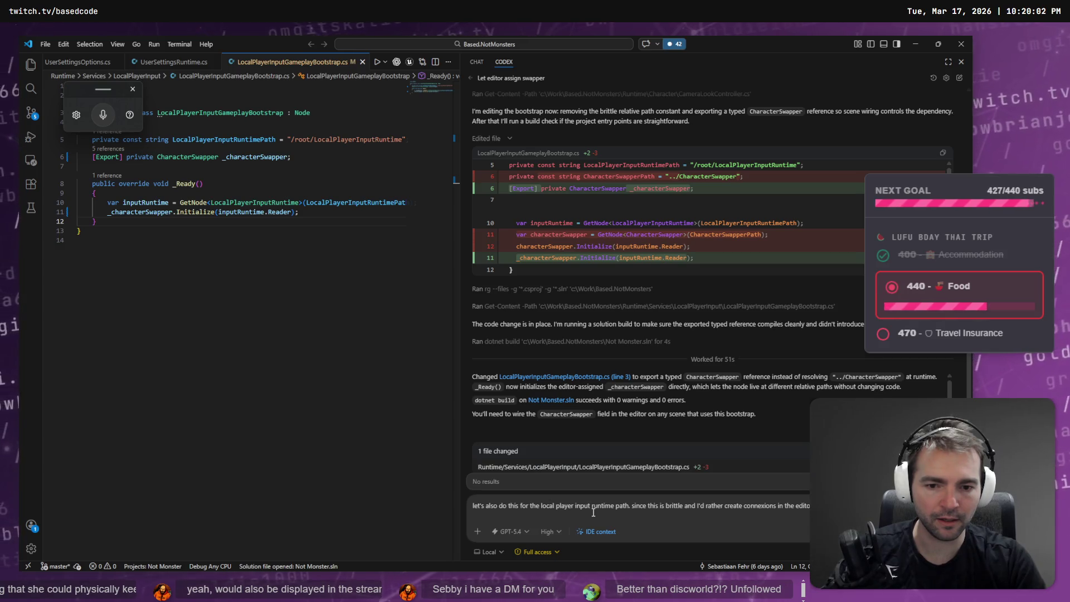
text(agents)
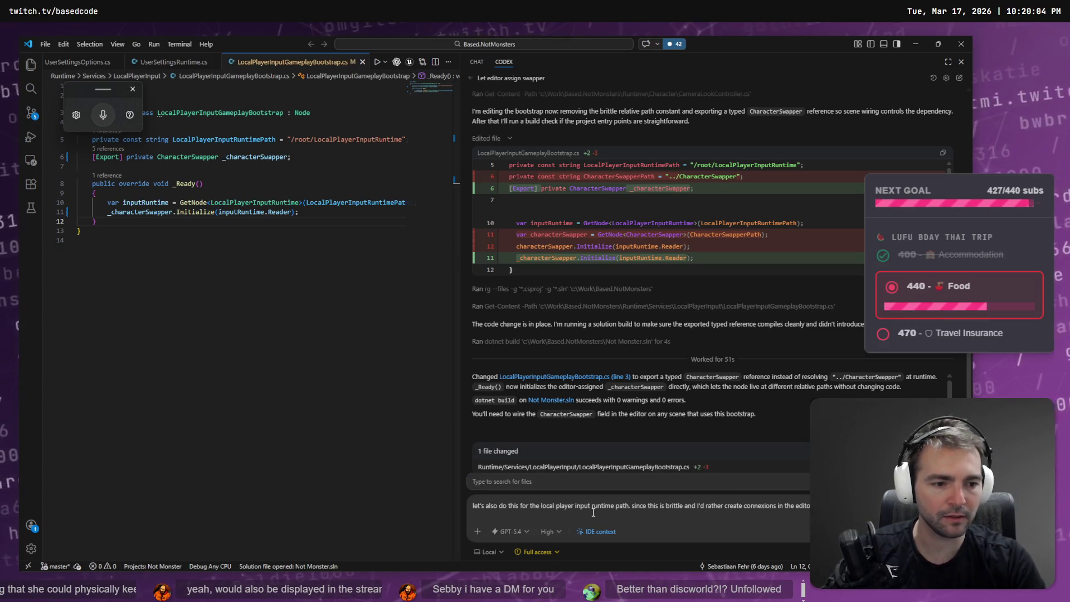
key(Return)
key(BackSpace)
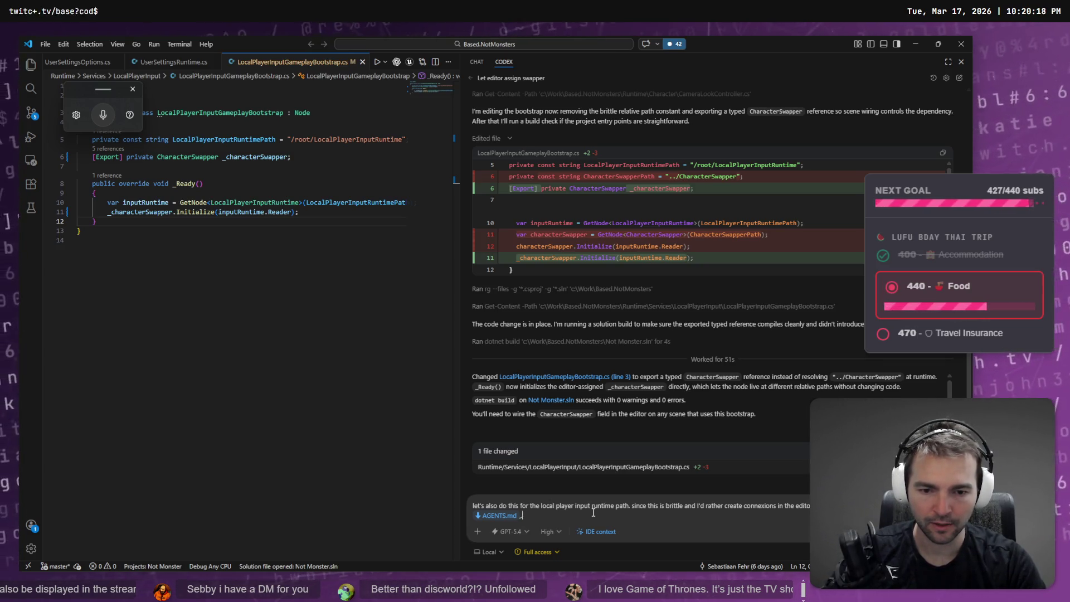
key(super+h)
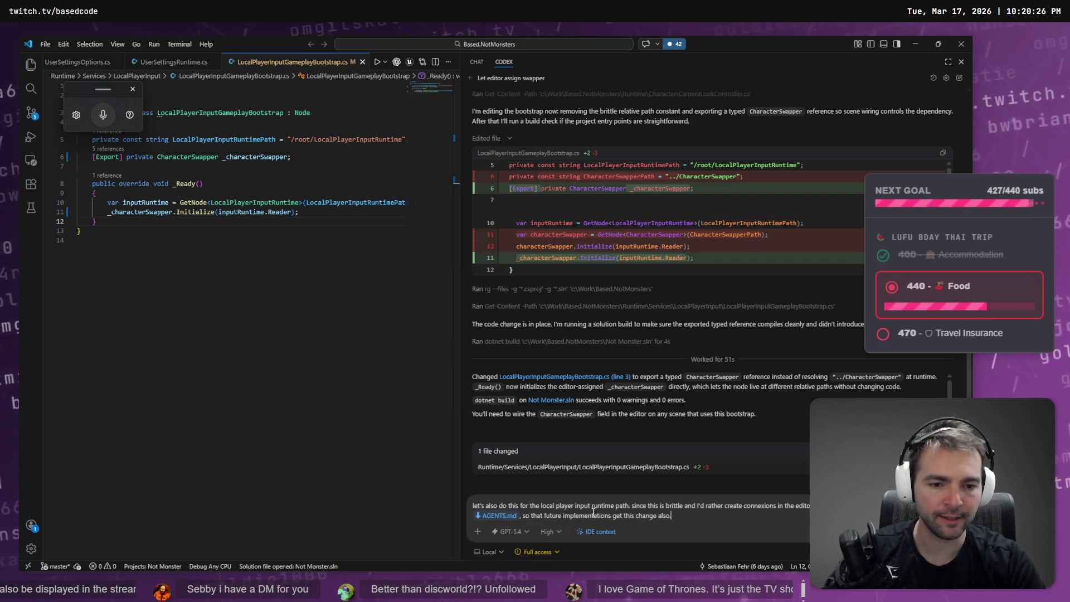
key(Return)
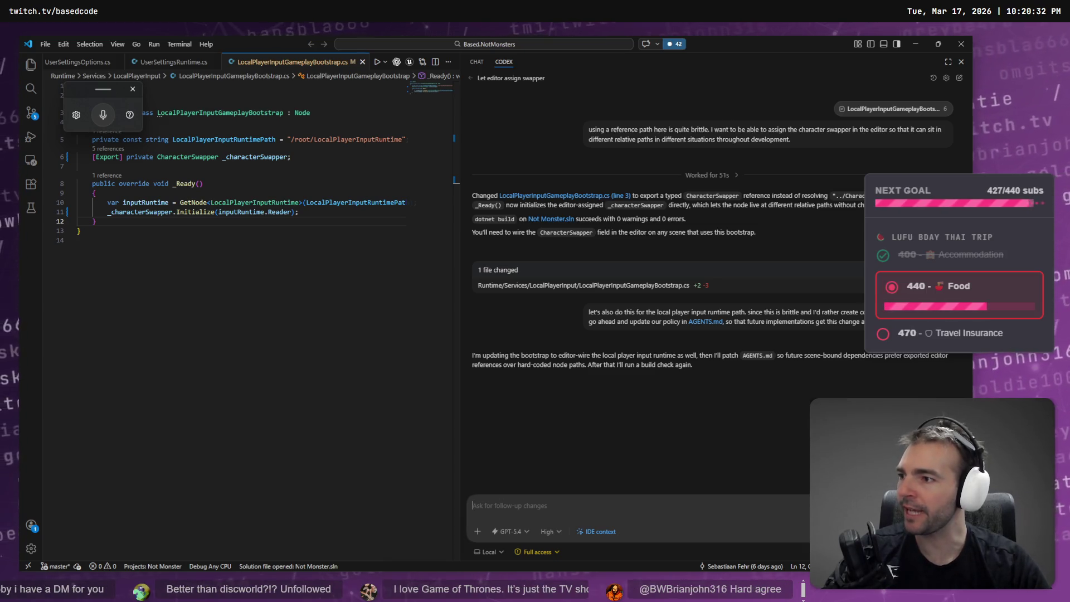
Review the updated _Ready method, its Initialize call and uses of _characterSwapper.
key(super+h)
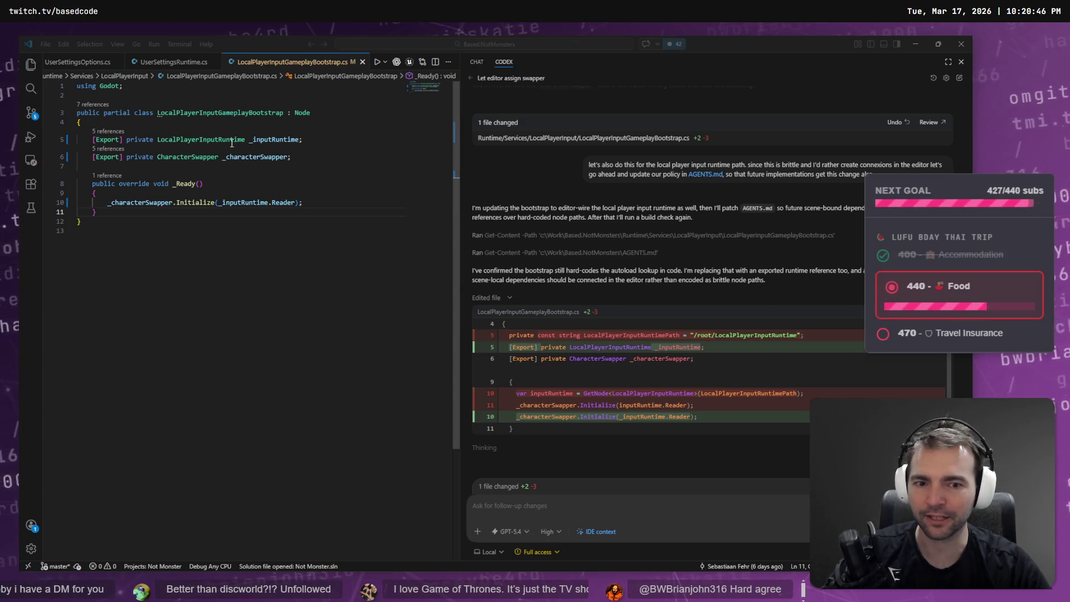
click(262, 165)
key(shift+Down)
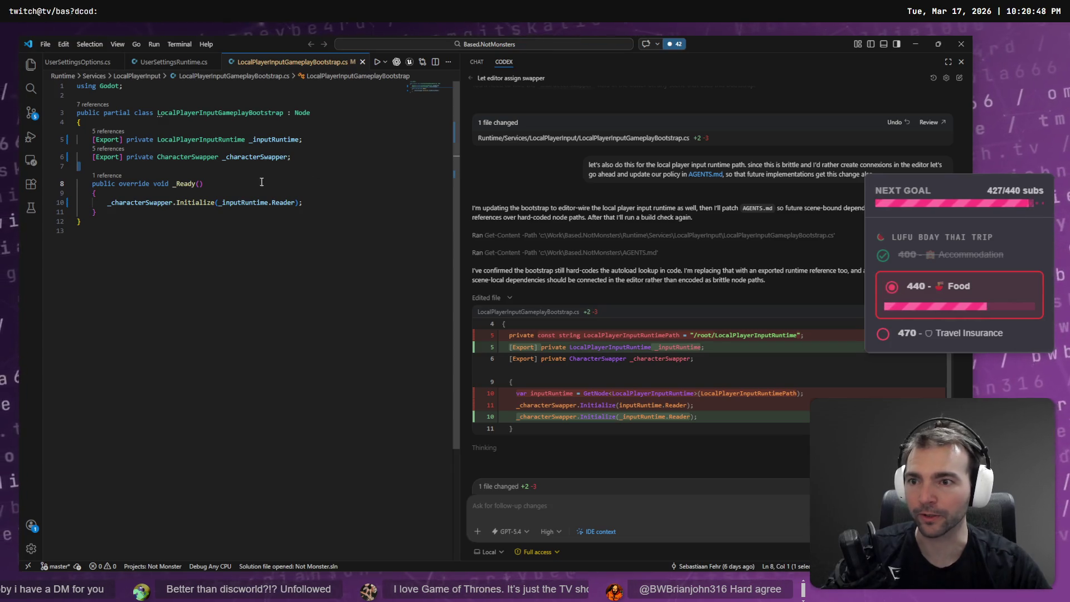
key(End)
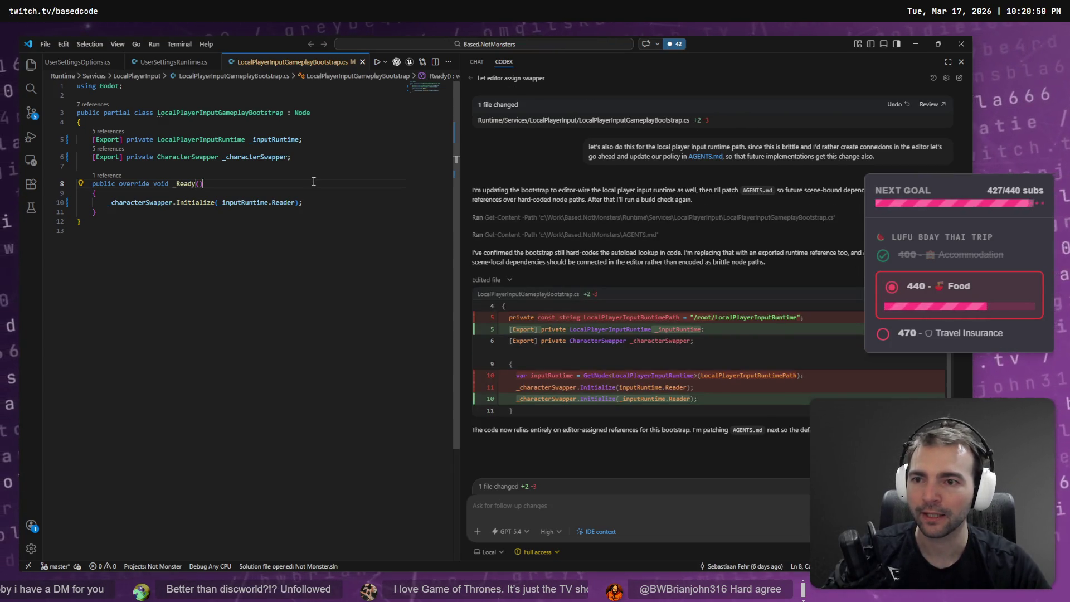
click(321, 204)
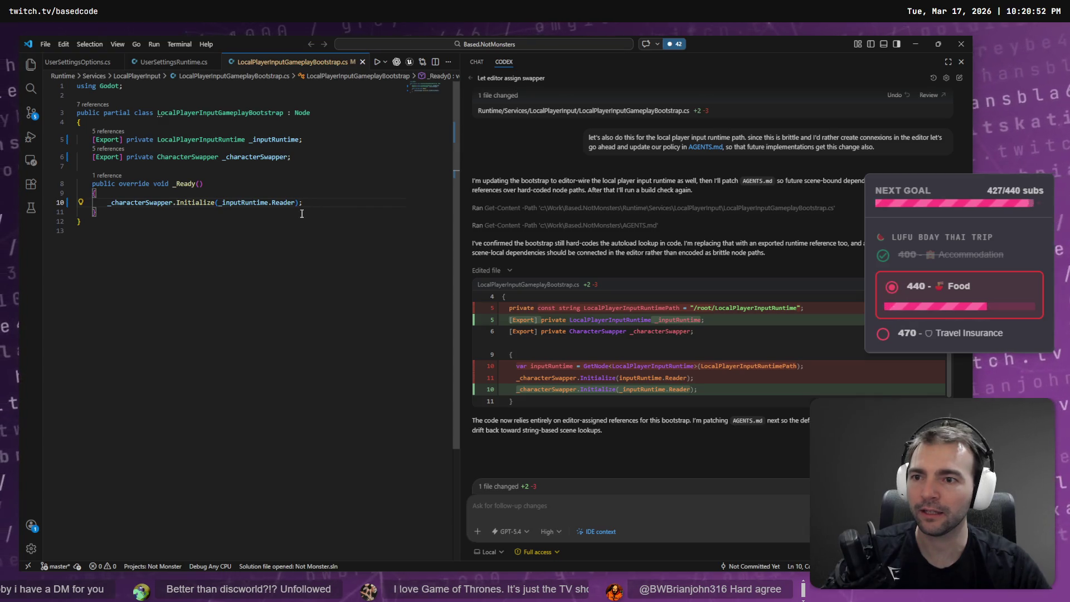
click(152, 202)
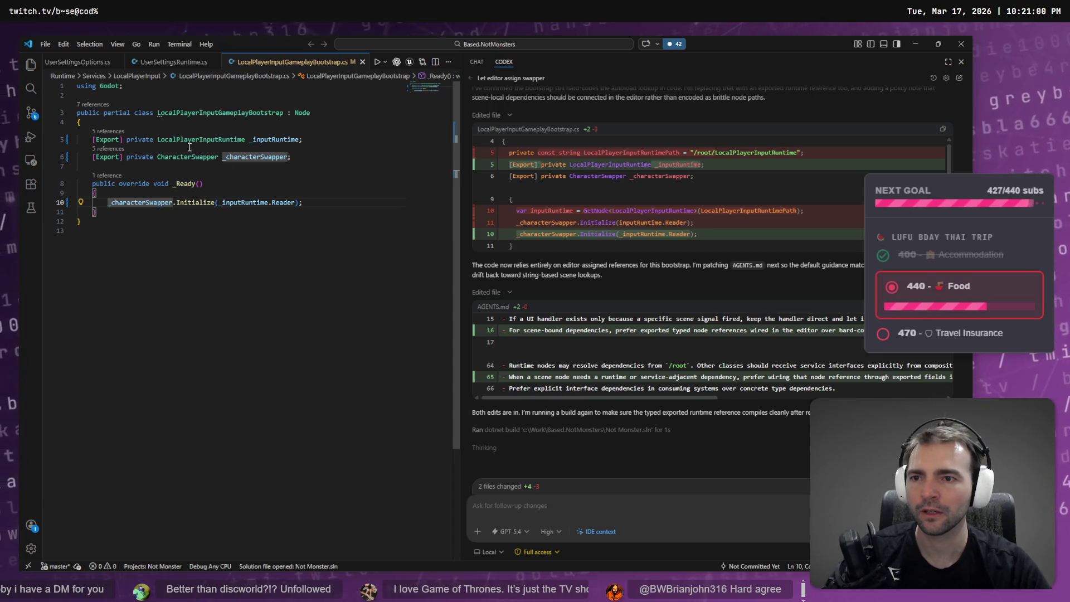
Inspect the new exported LocalPlayerInputRuntime field and the rewritten class body.
click(193, 140)
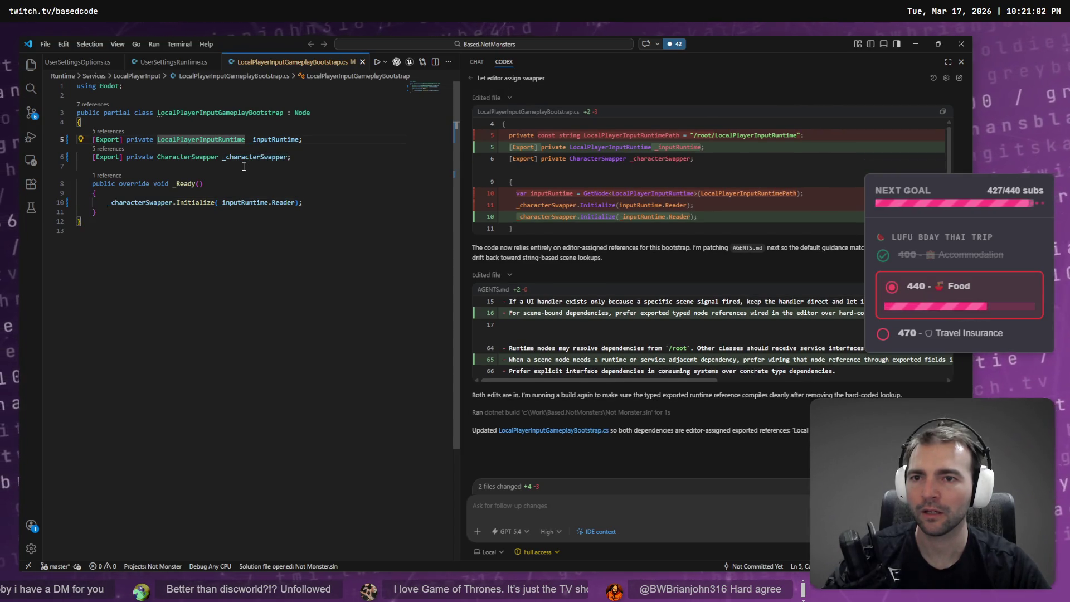
mouse_move(84, 221)
mouse_down()
mouse_move(77, 139)
mouse_move(31, 113)
mouse_up()
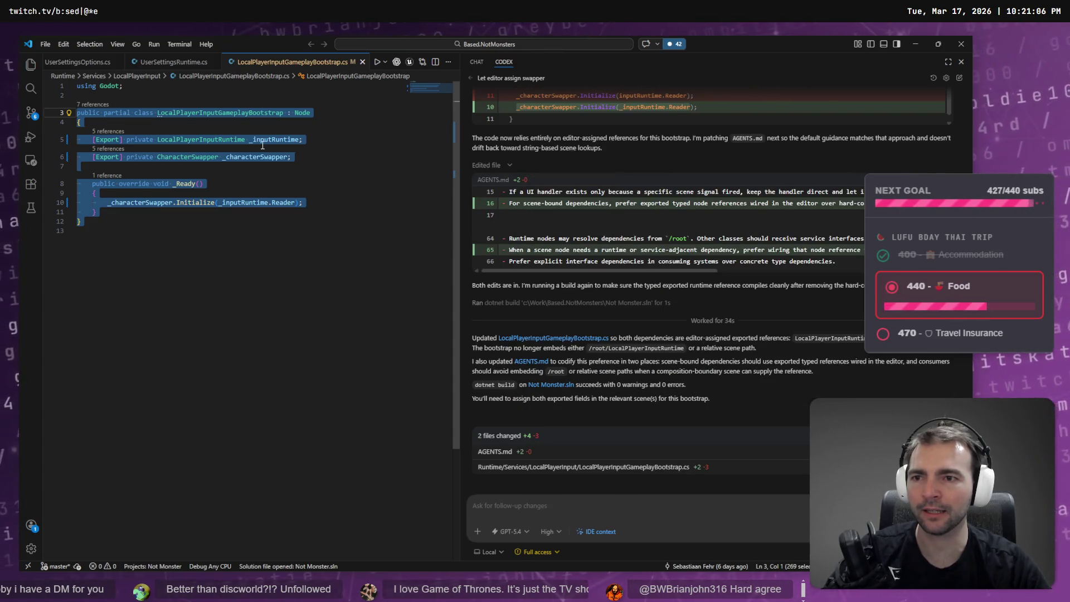
click(310, 140)
double_click(198, 139)
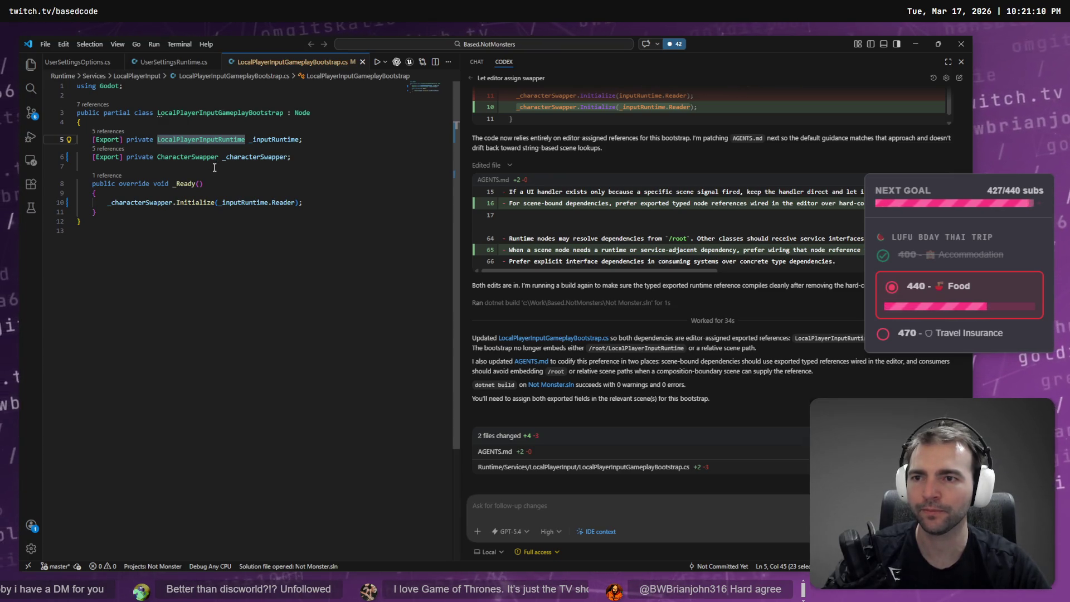
click(511, 505)
Dictate and send a question on why CharacterSwapper can't export the input runtime itself.
key(super+h)
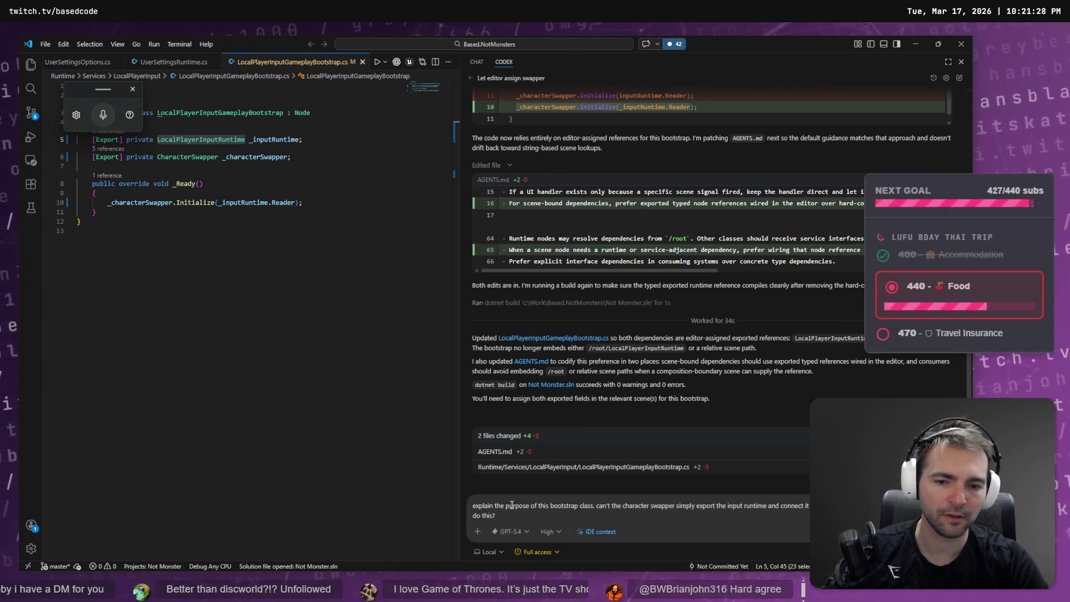
key(Return)
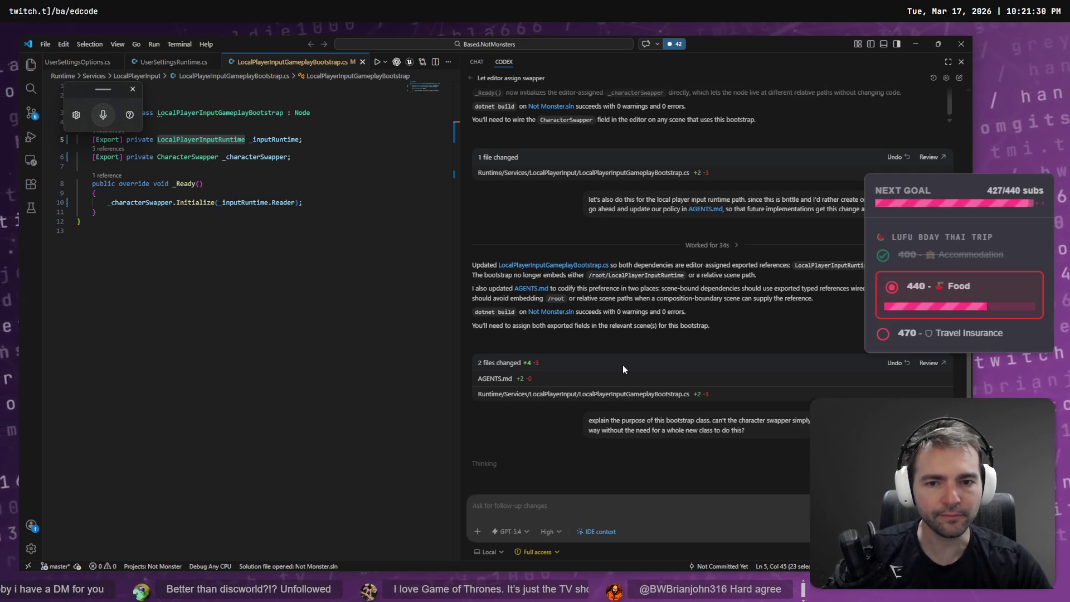